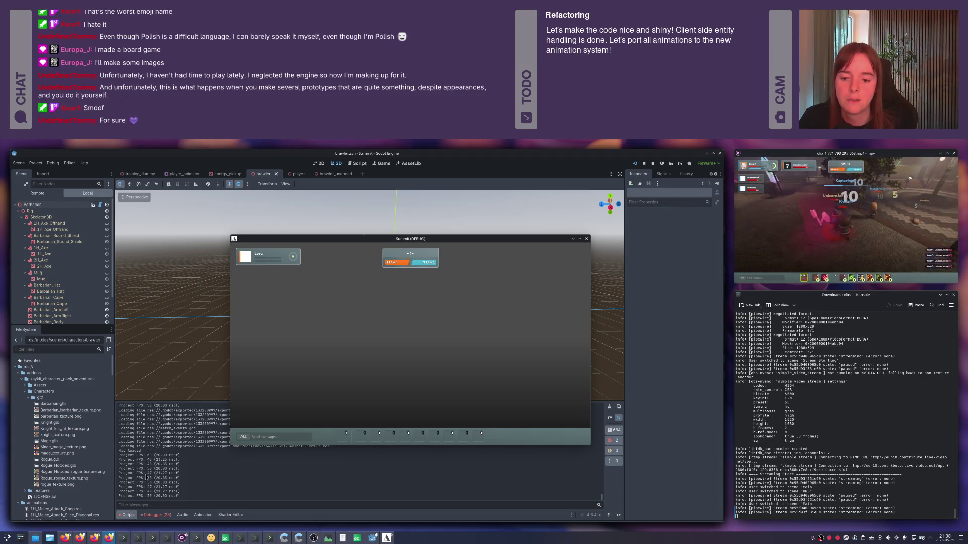
- Relaunch the game with F5, read the 58 instantiate errors in the Debugger, then return to Output
key(F5)
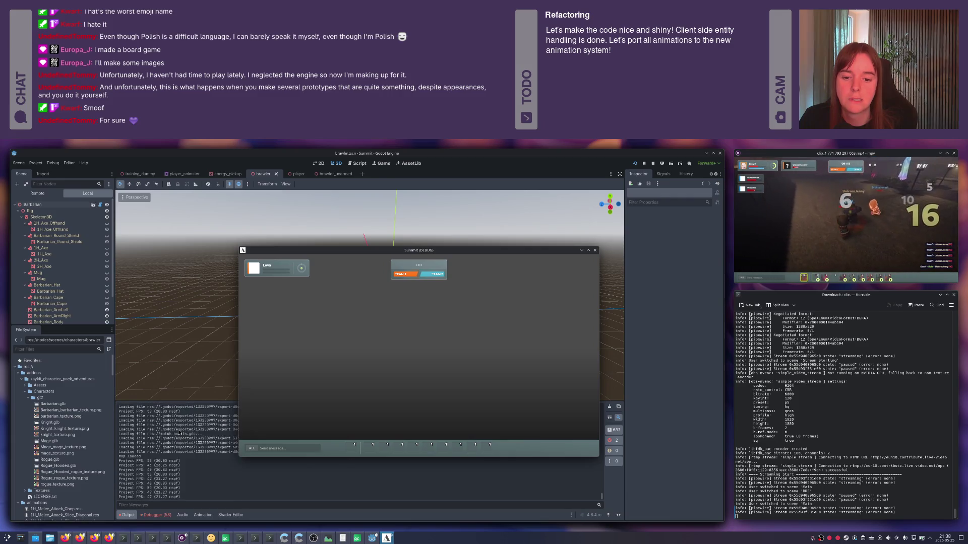
click(157, 515)
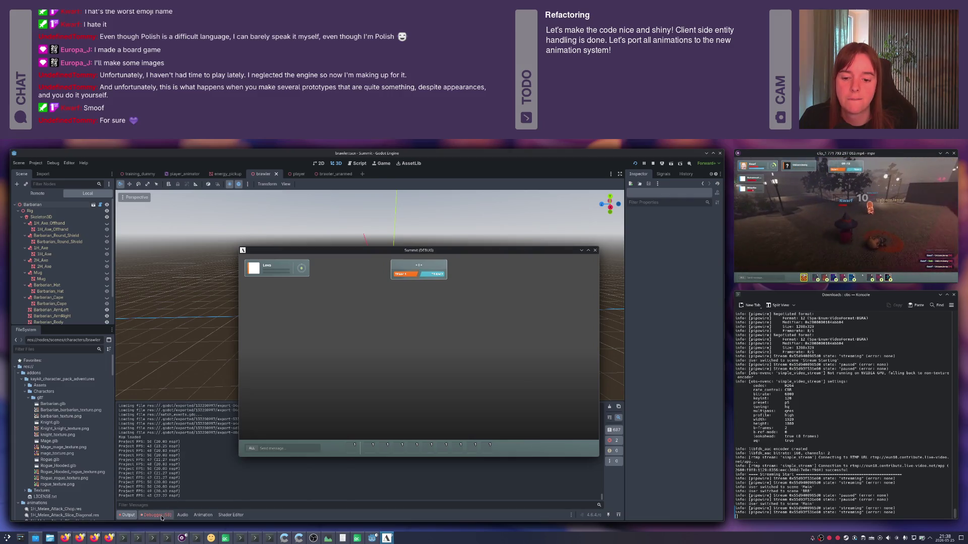
click(163, 395)
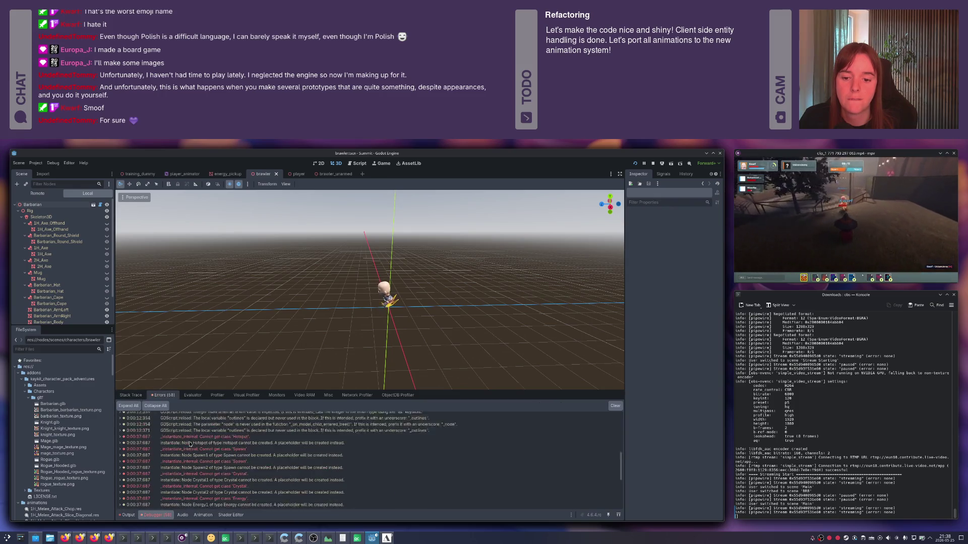
click(133, 515)
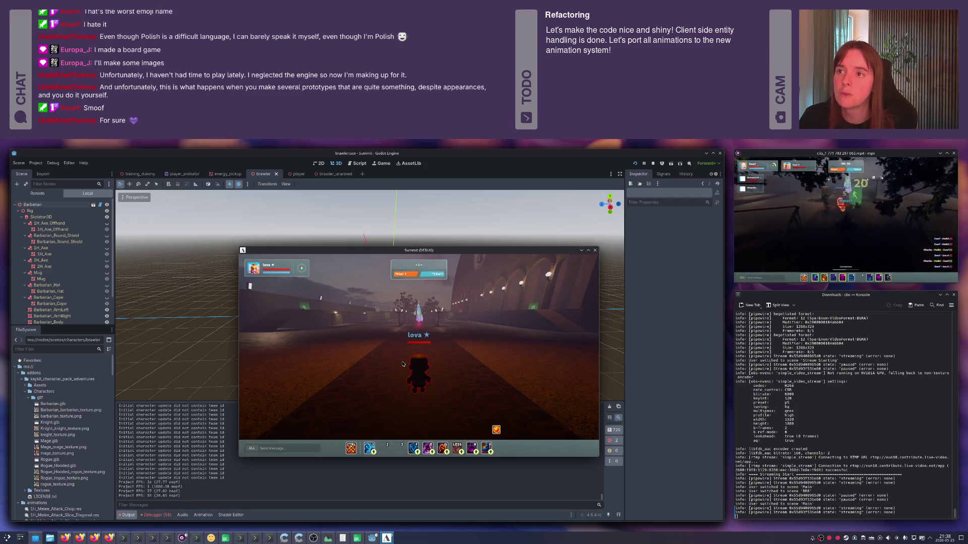
- Walk the character up to the crystal and target it
key(w)
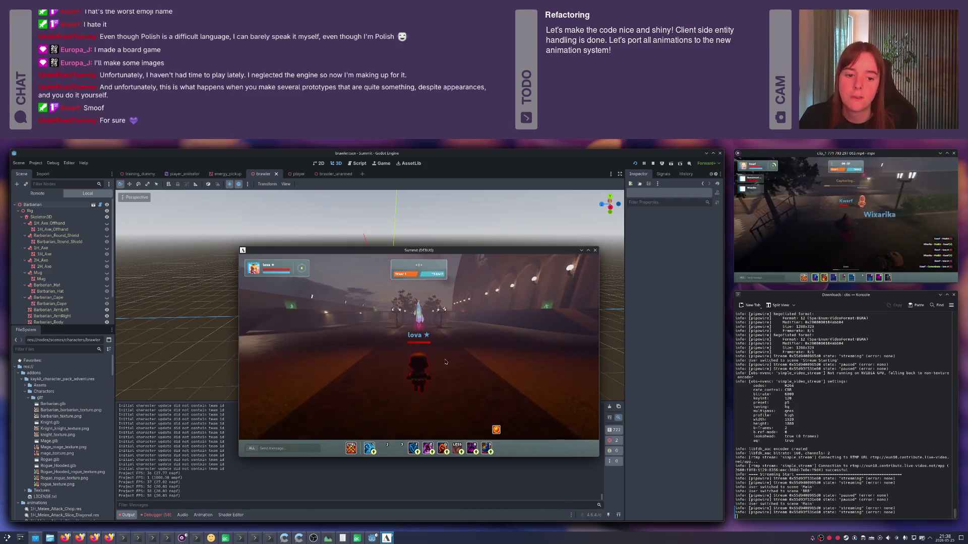
click(461, 365)
key(w)
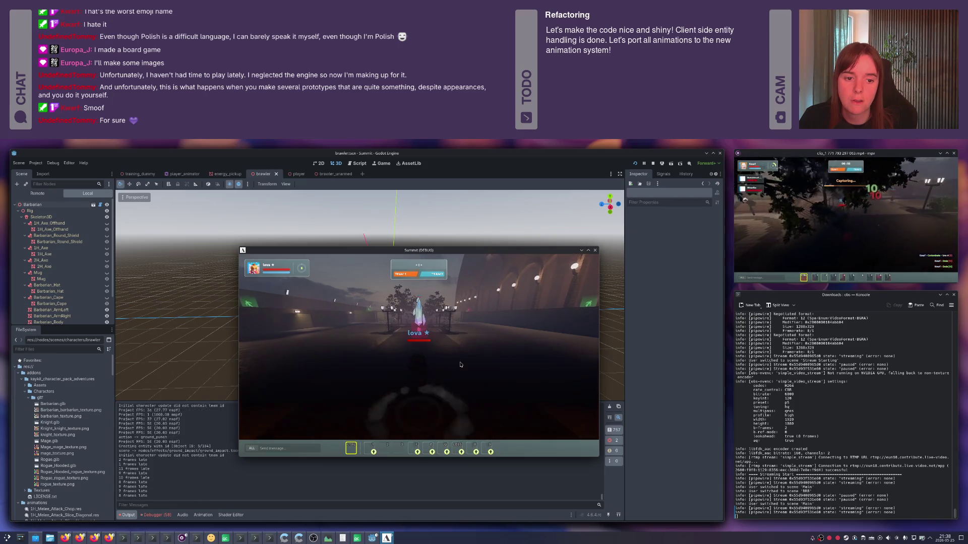
key(w)
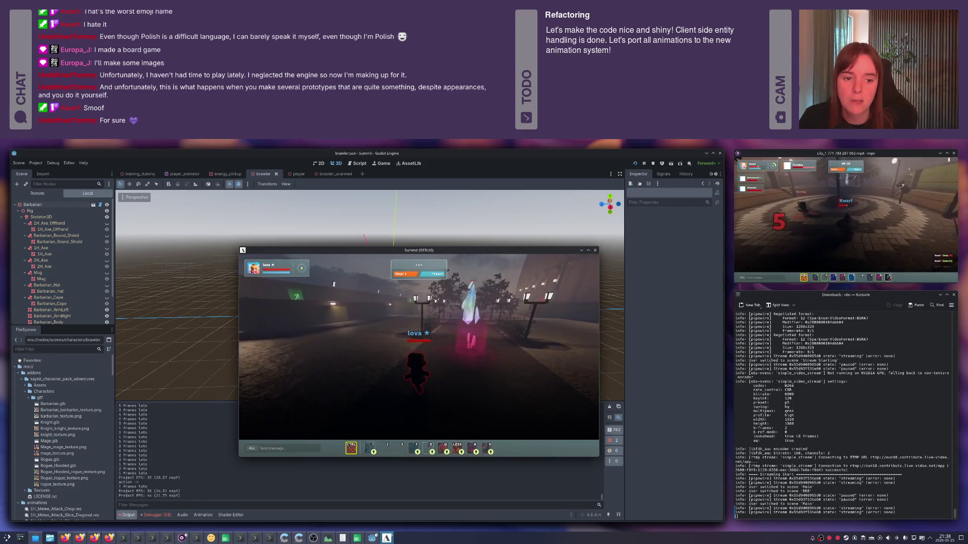
key(w)
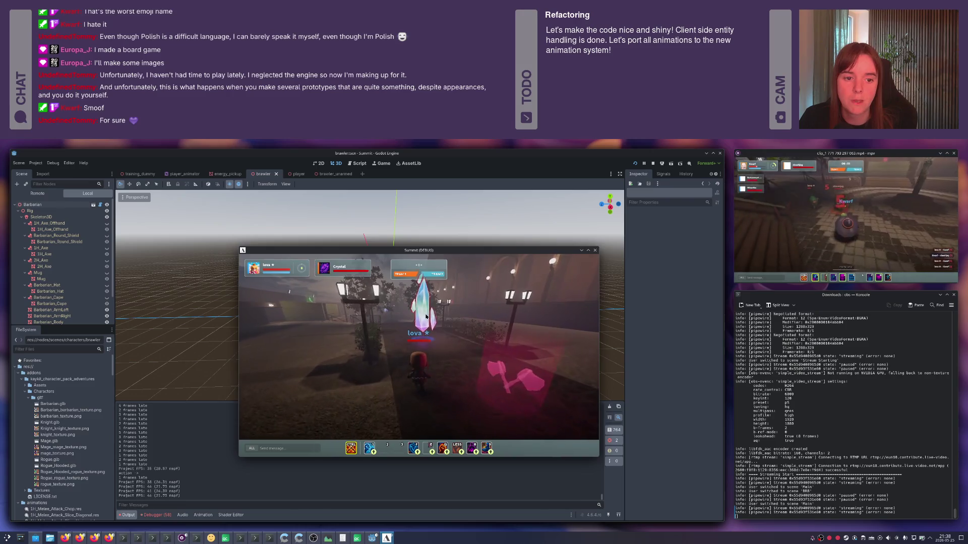
click(432, 330)
key(w)
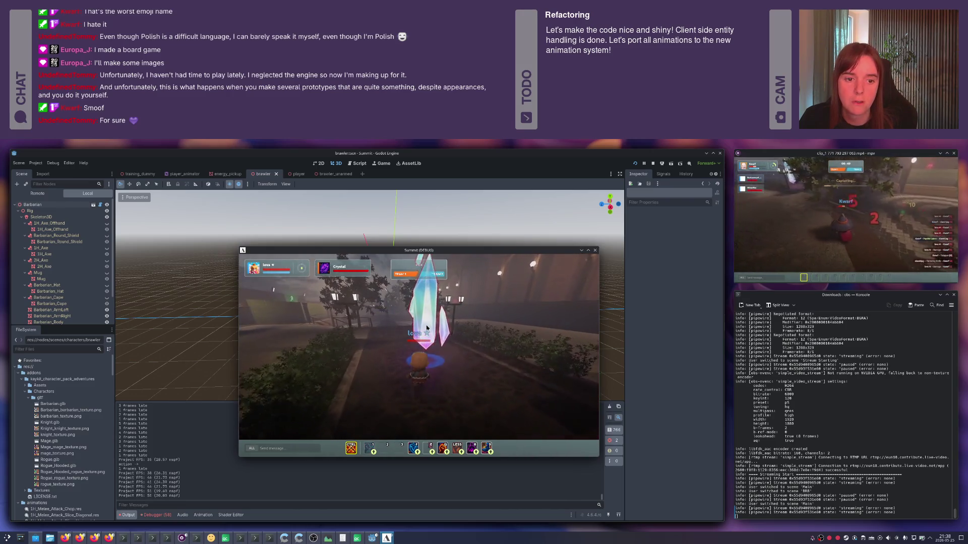
- Hit the crystal with a series of light punches and one heavy punch
click(429, 330)
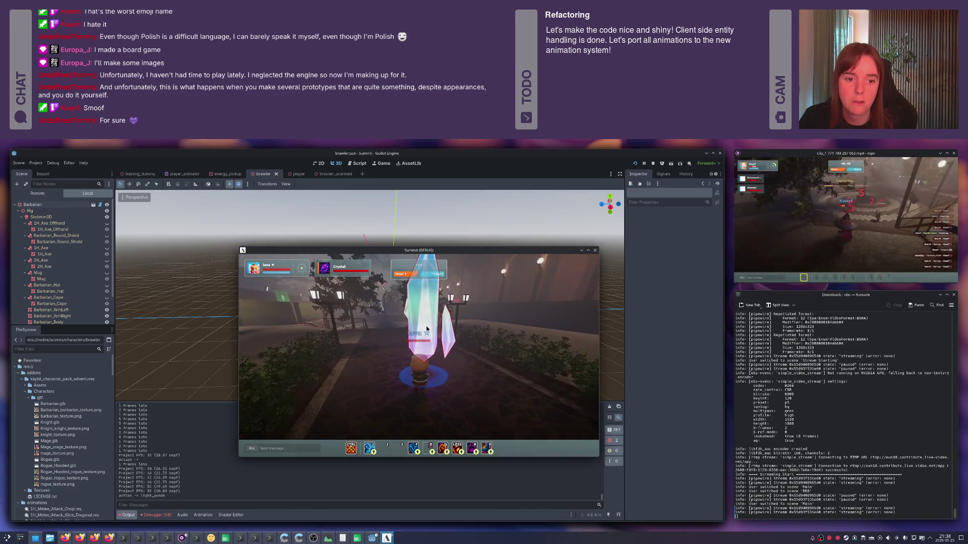
click(458, 352)
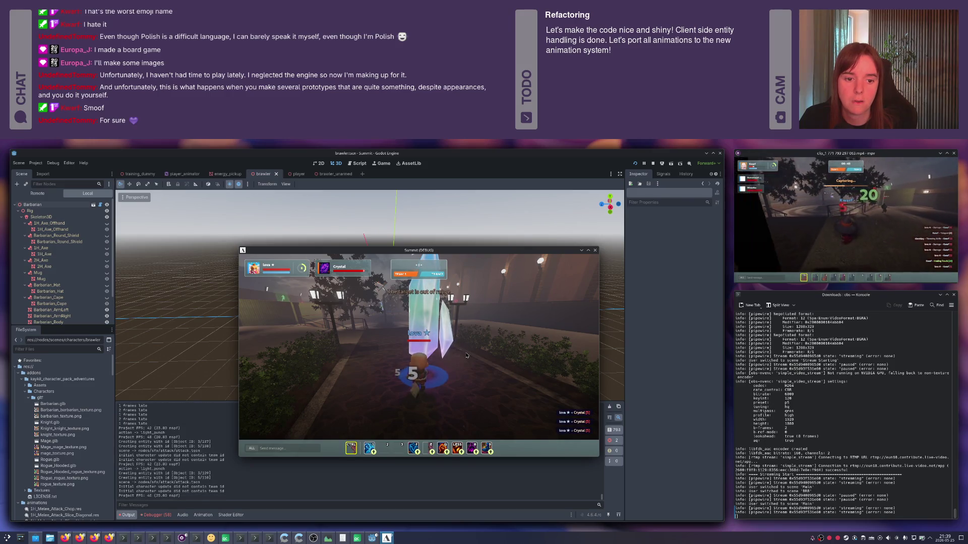
right_click(464, 356)
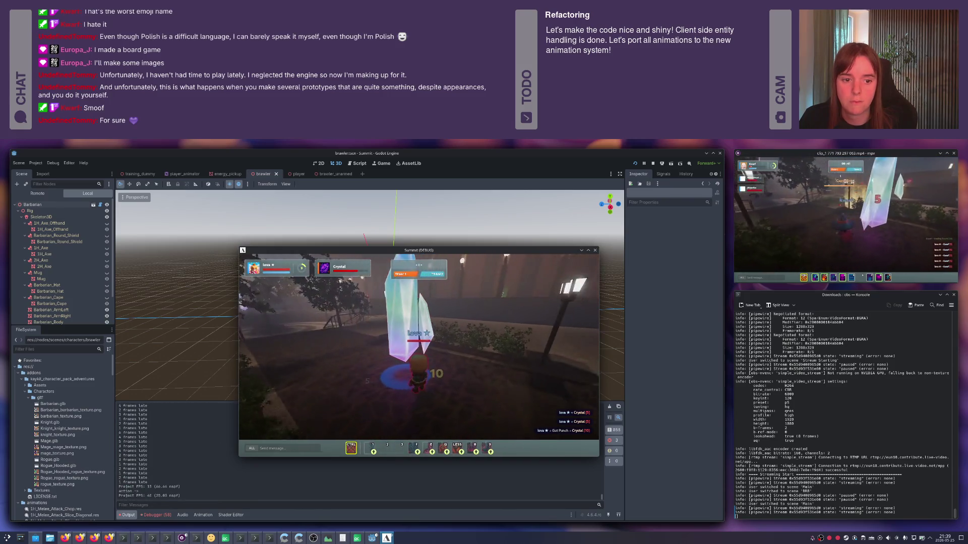
click(419, 358)
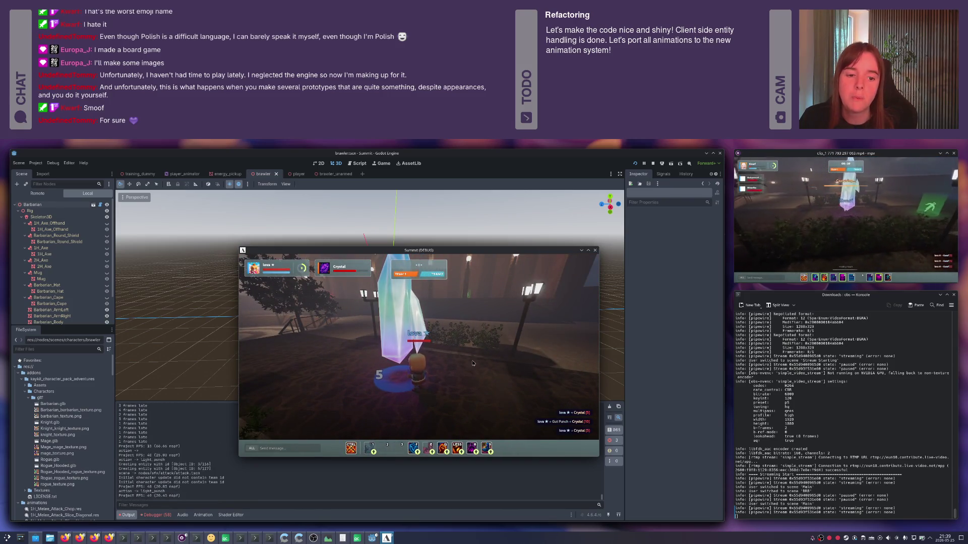
click(454, 355)
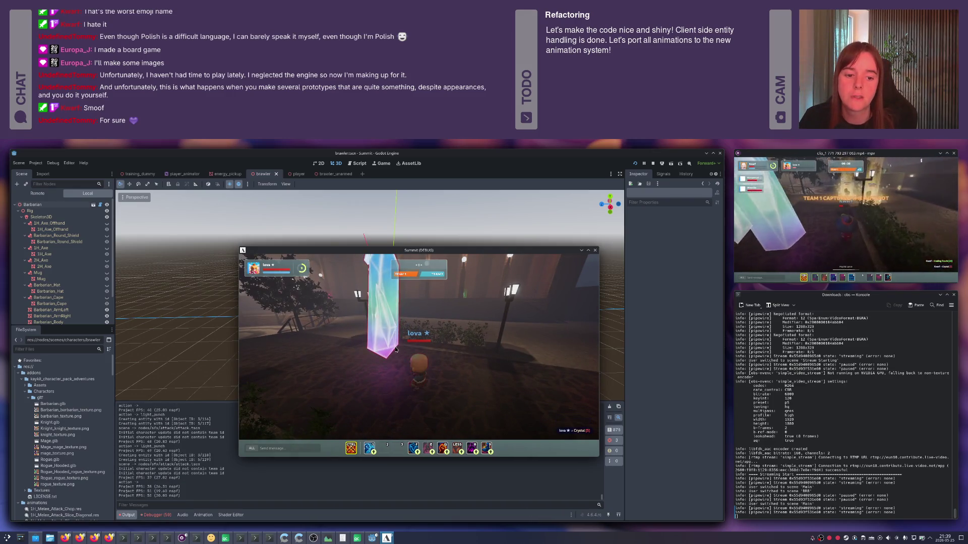
- Reposition, then combine light, heavy and Ctrl ground punches until the crystal shatters
key(a)
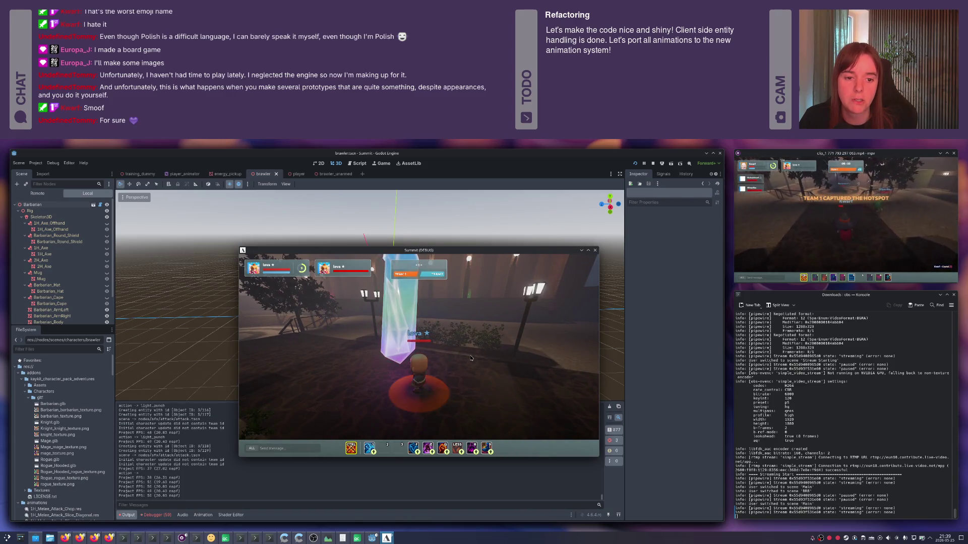
key(w)
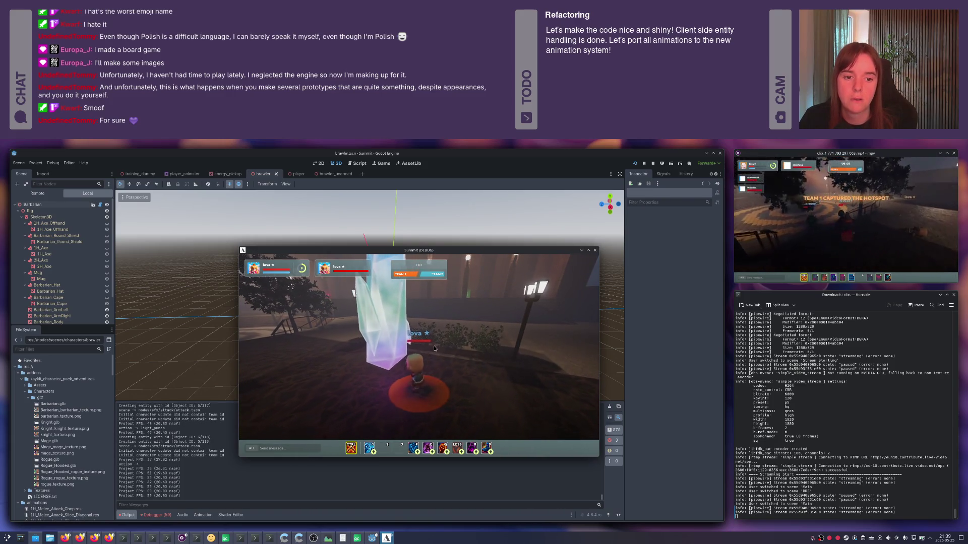
click(406, 342)
right_click(453, 347)
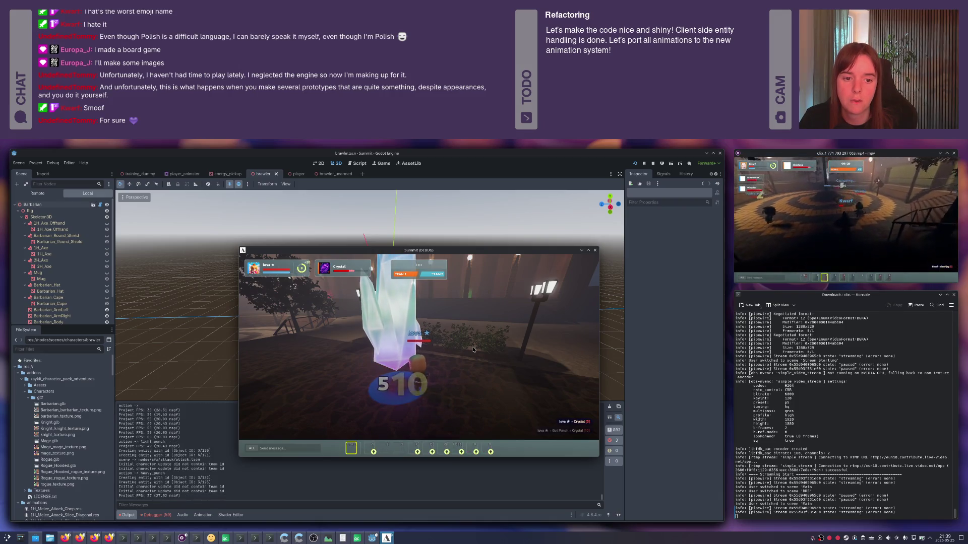
click(484, 383)
click(469, 373)
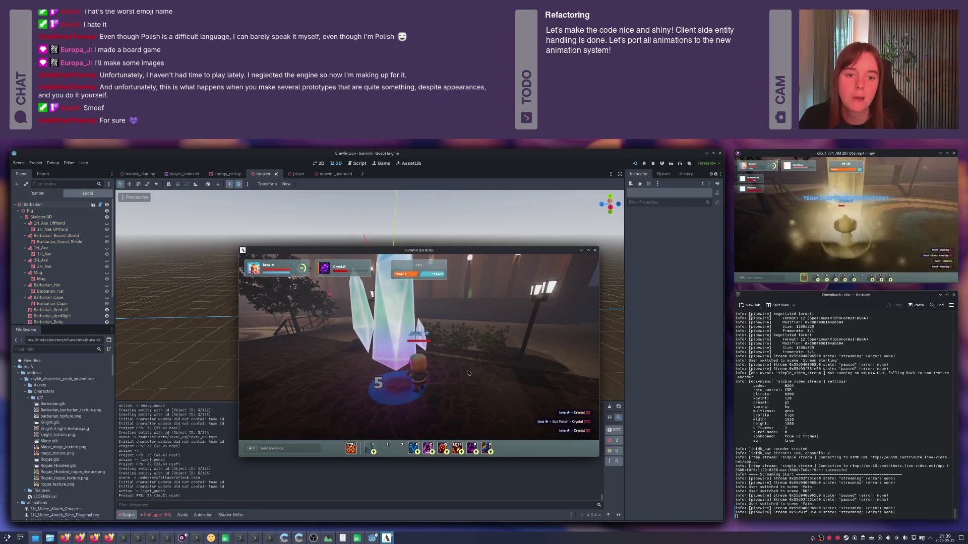
key(ctrl)
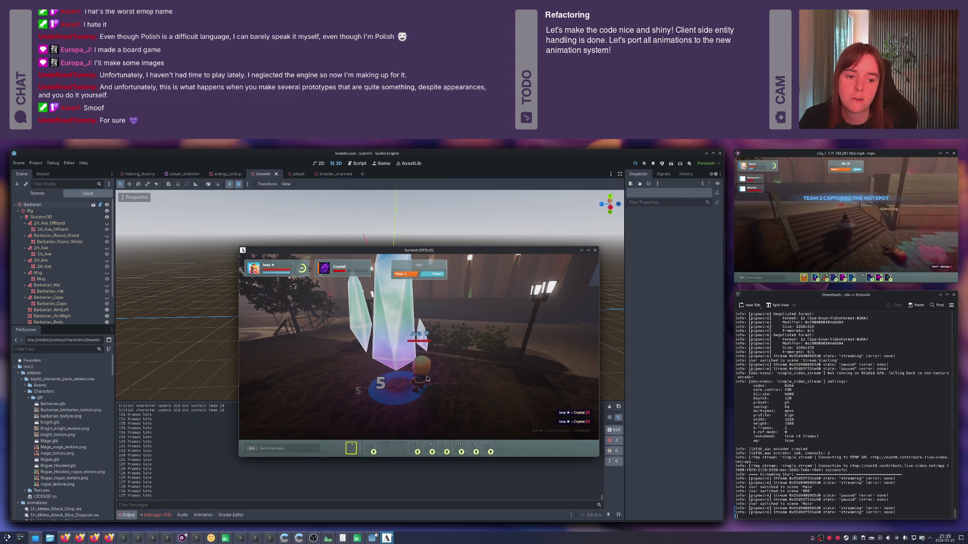
click(510, 366)
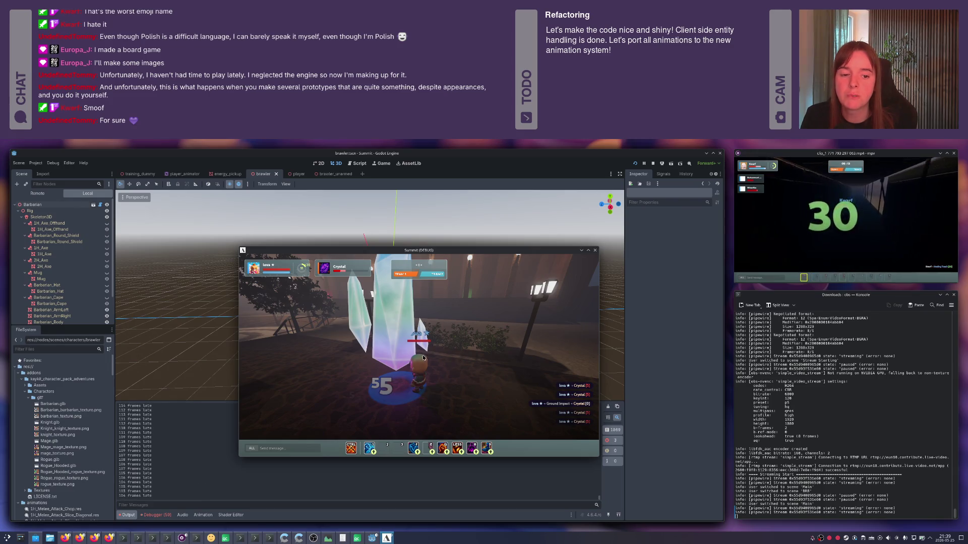
key(ctrl)
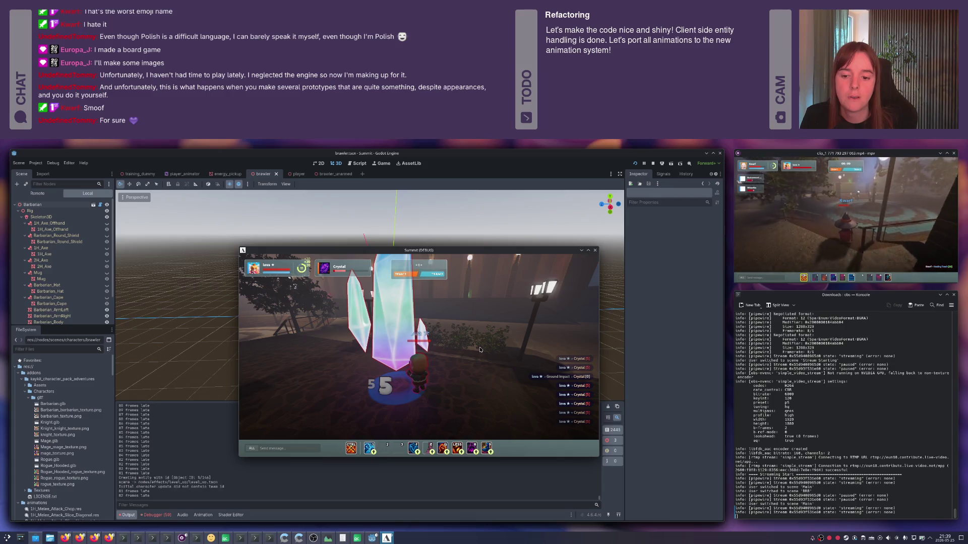
key(ctrl)
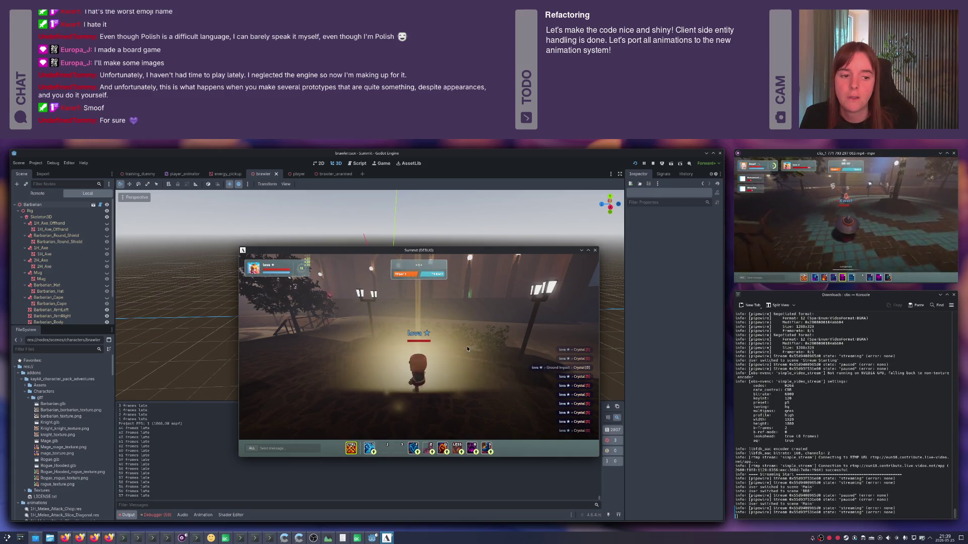
- Walk along the lamp-lit path, using the Frenzy buff, a ground punch and meditation
drag(455, 349, 420, 358)
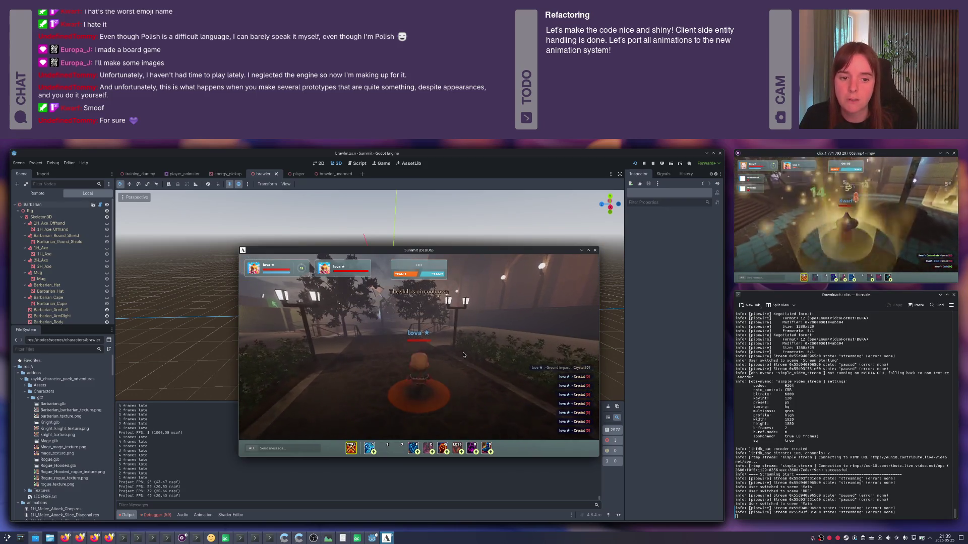
key(w)
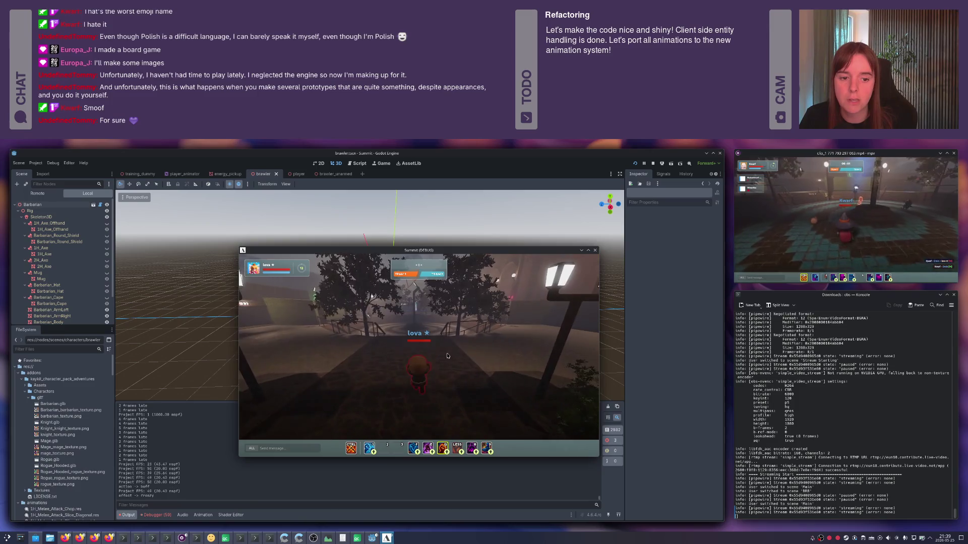
key(q)
drag(484, 353, 420, 355)
key(e)
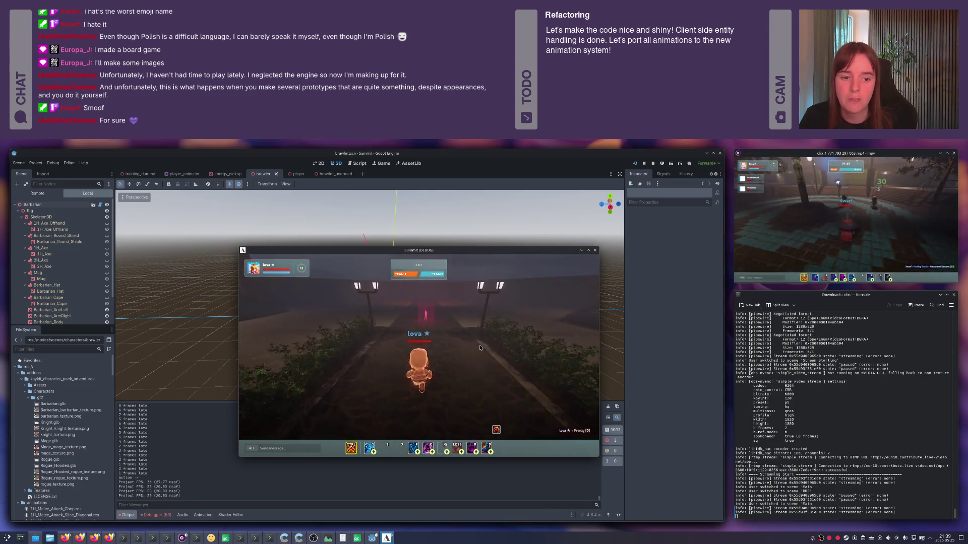
mouse_move(476, 349)
mouse_down()
mouse_move(397, 320)
mouse_move(469, 356)
mouse_up()
key(w)
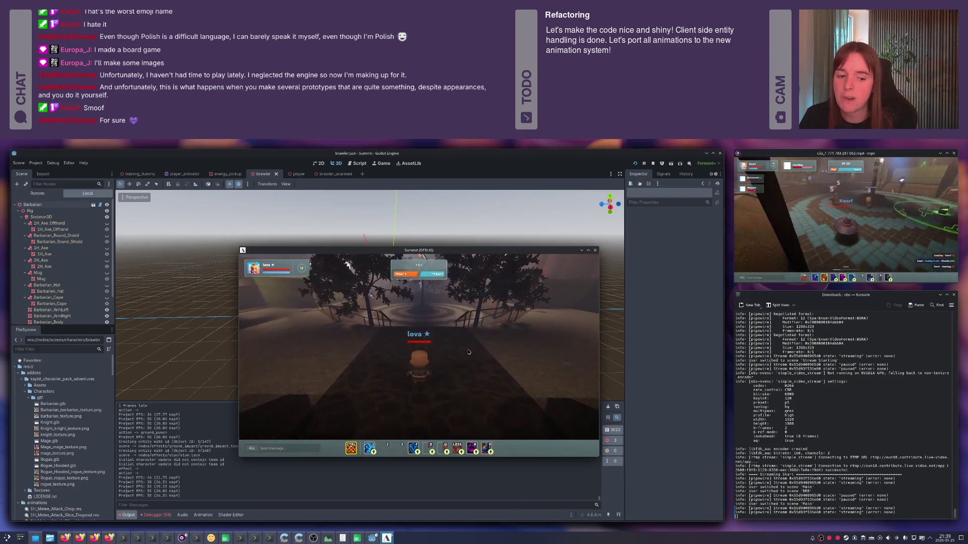
key(r)
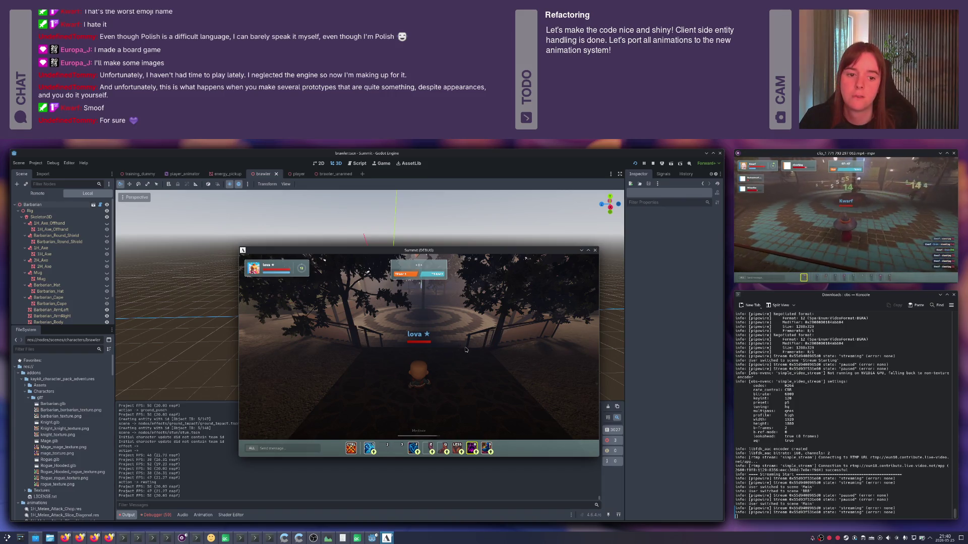
- Continue down the road, spawn a Crystal beside the character and light punch it
key(w)
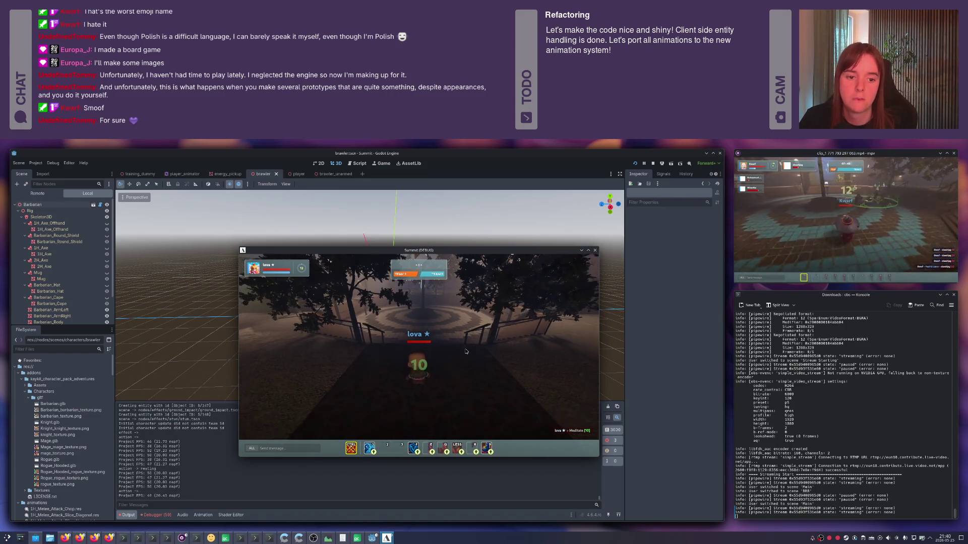
key(w)
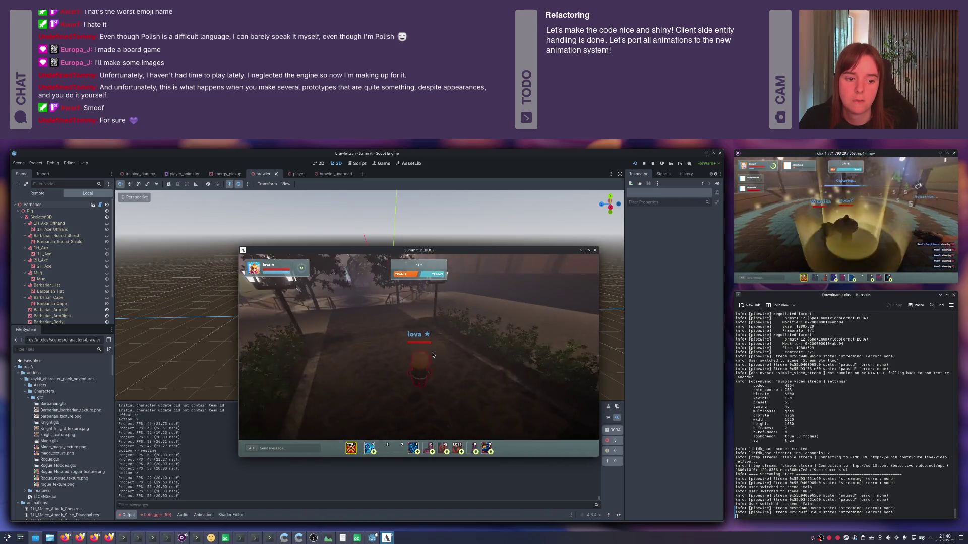
click(427, 320)
click(427, 321)
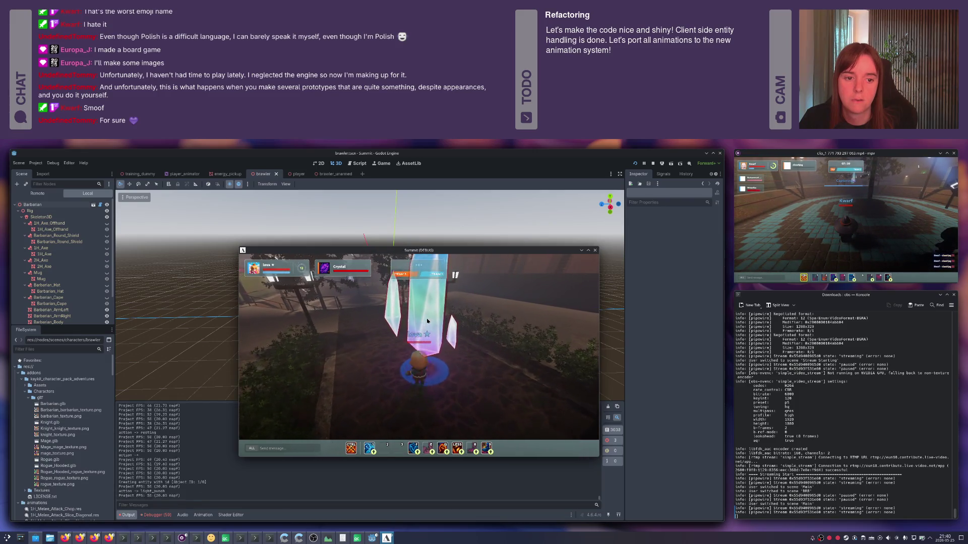
- Attack the Crystal with gut, ground and light punches, casting Frenzy midway
key(ctrl)
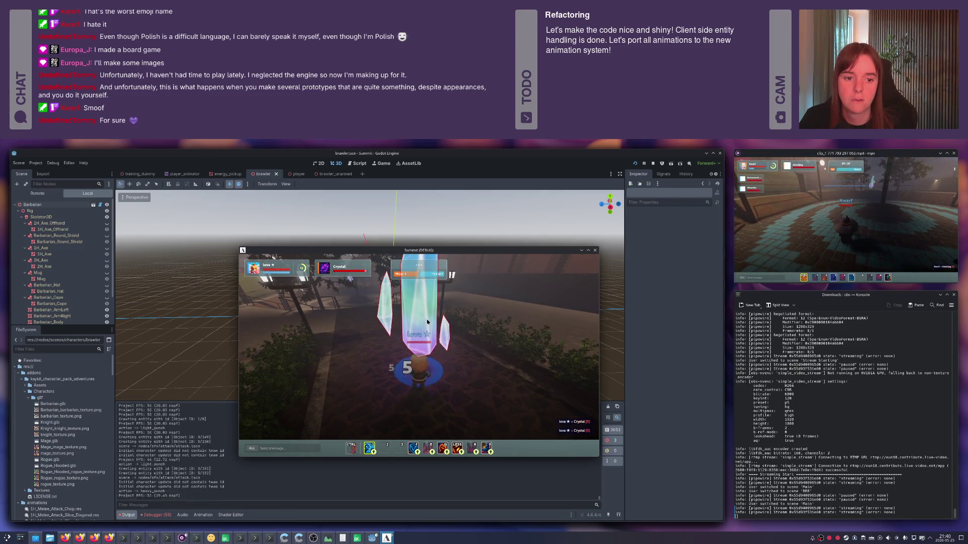
click(443, 343)
right_click(443, 343)
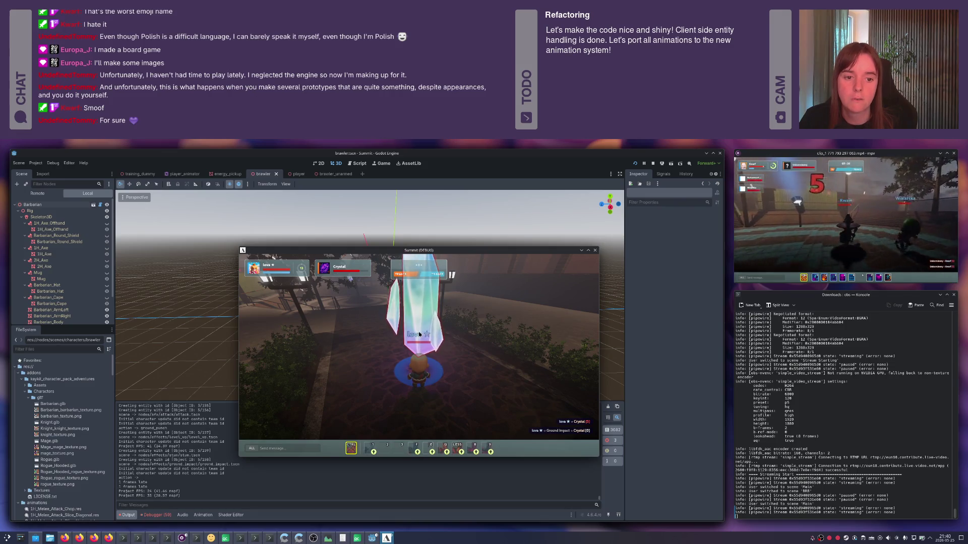
click(422, 329)
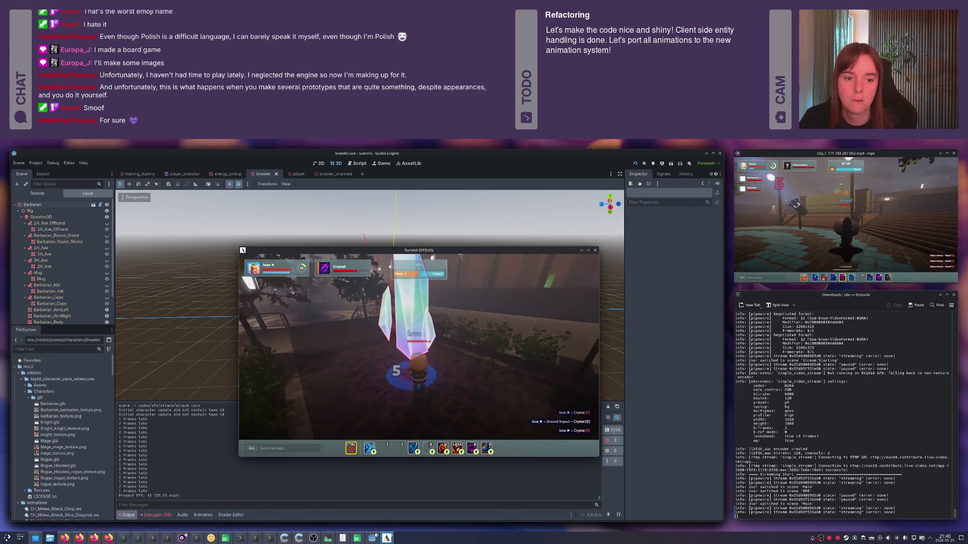
click(428, 364)
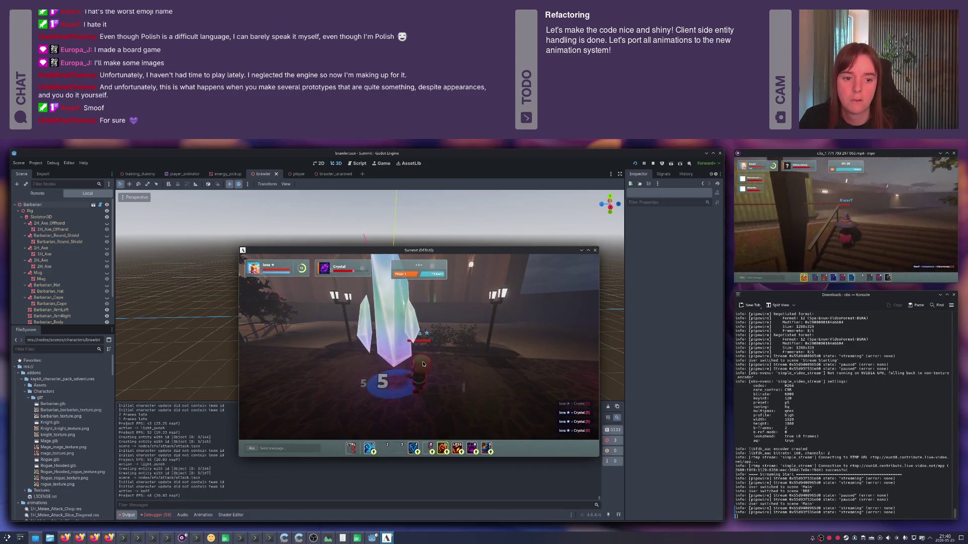
key(ctrl)
click(423, 364)
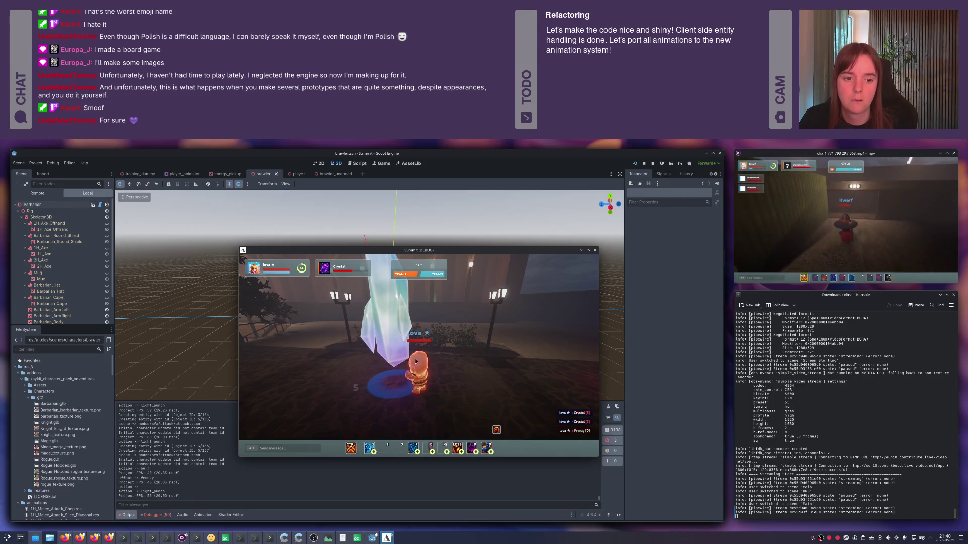
click(430, 362)
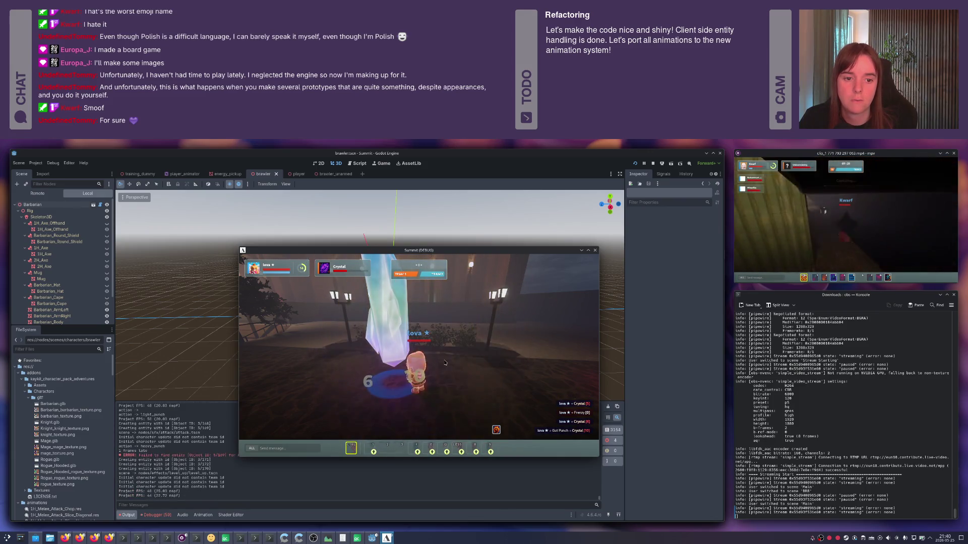
- Keep punching and kicking the Crystal until it is finished off
click(489, 367)
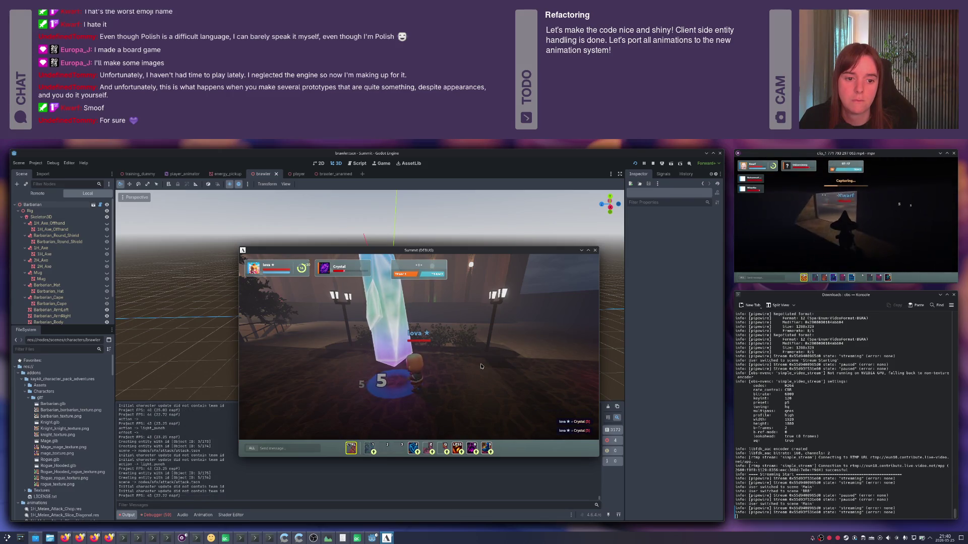
click(481, 366)
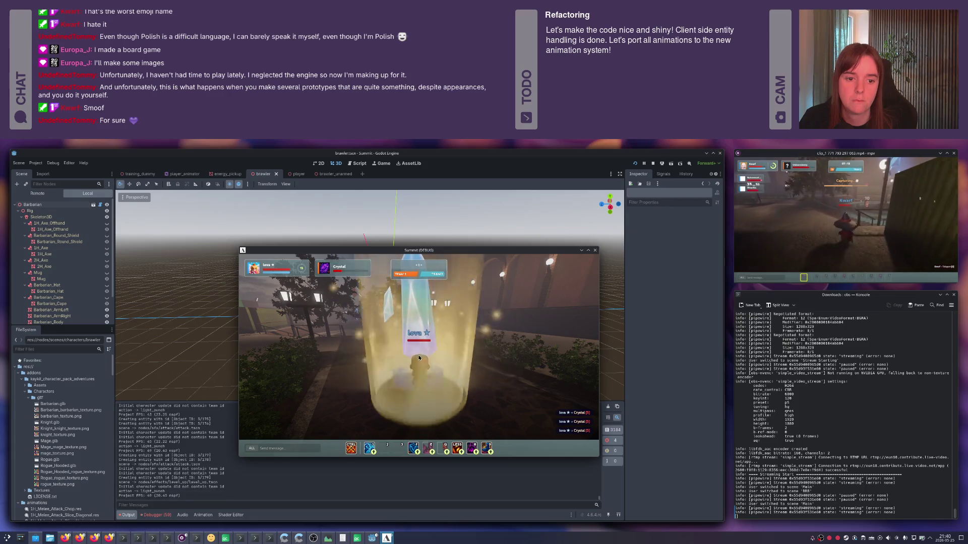
click(456, 365)
click(456, 365)
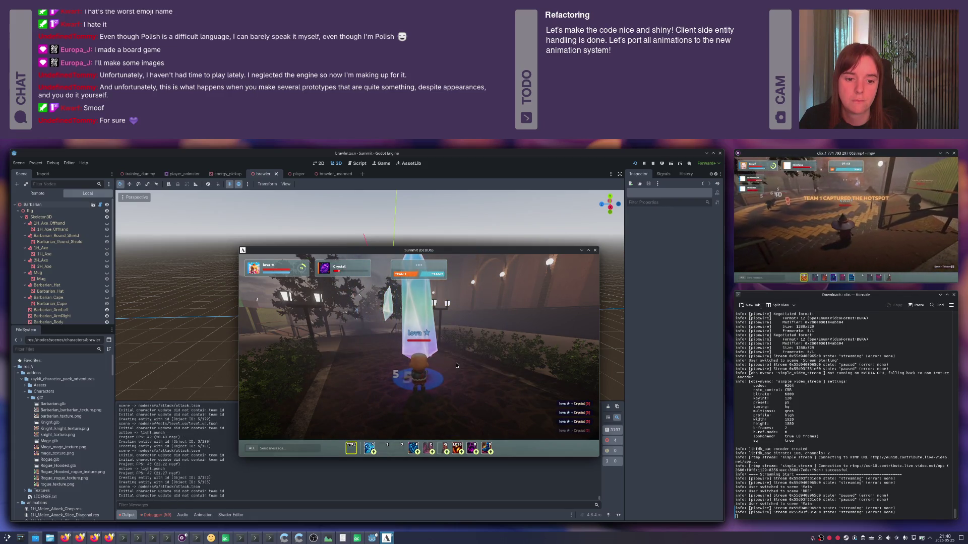
click(463, 412)
right_click(463, 412)
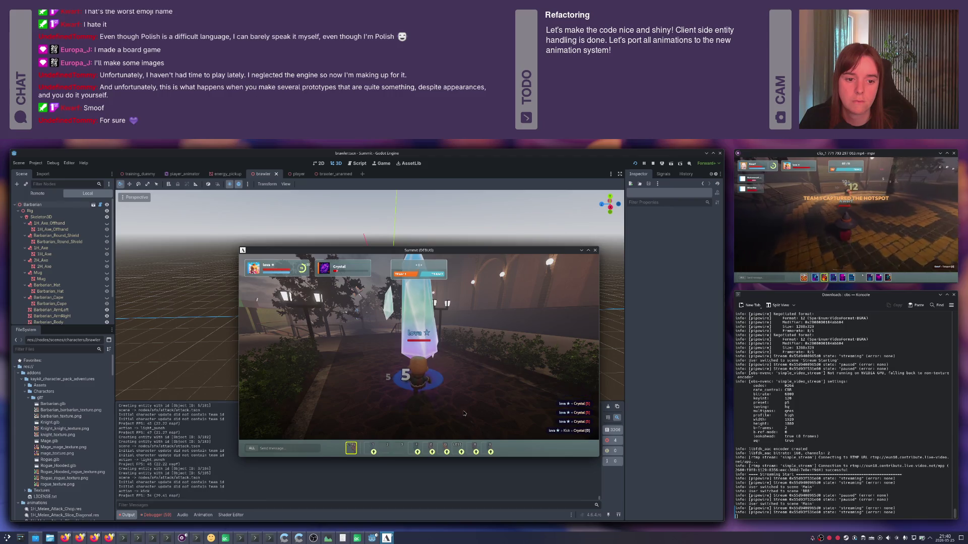
click(471, 352)
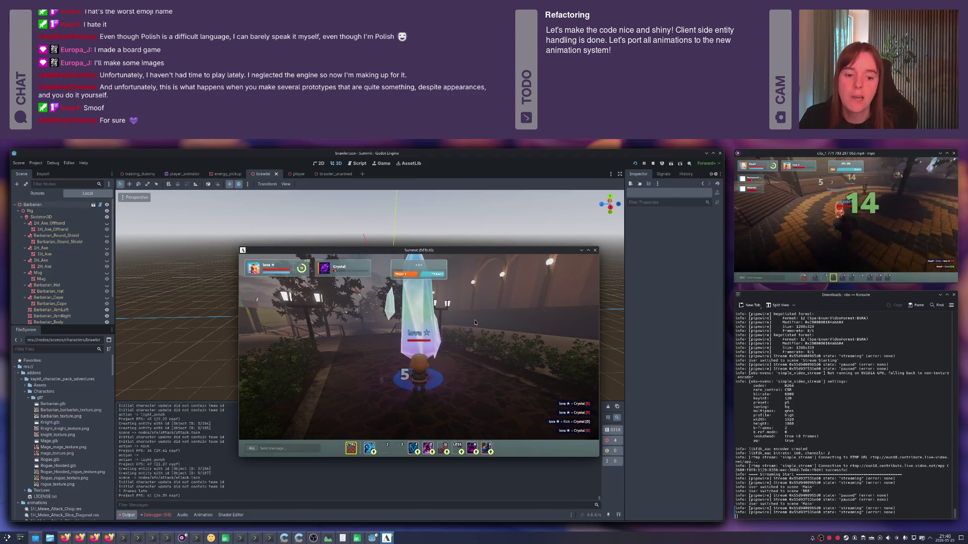
key(ctrl)
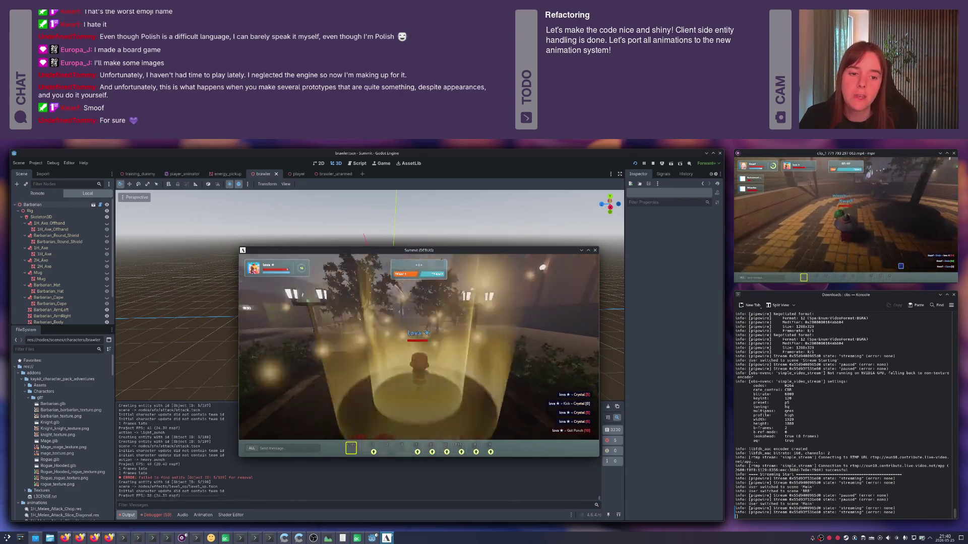
- Walk the character along the lit path past the plaza toward the railing
key(w)
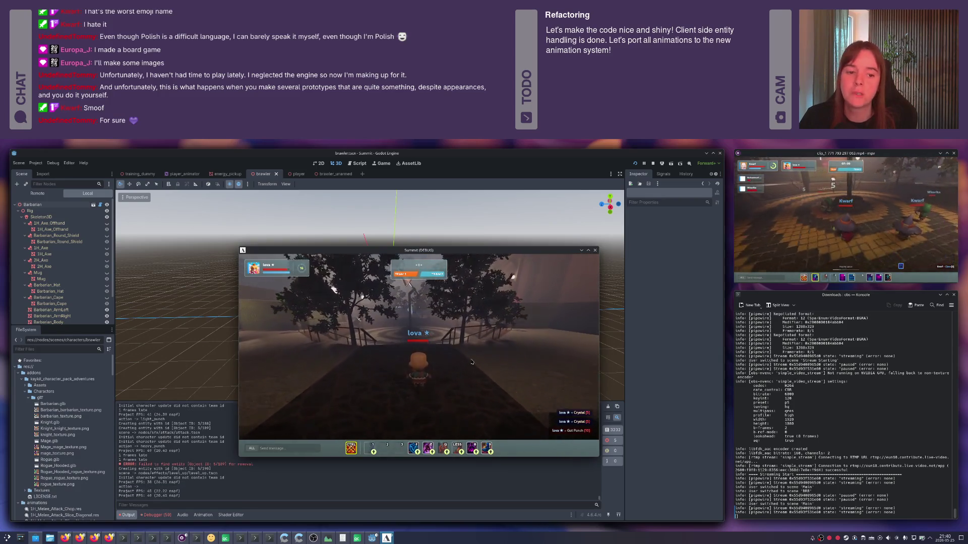
key(s)
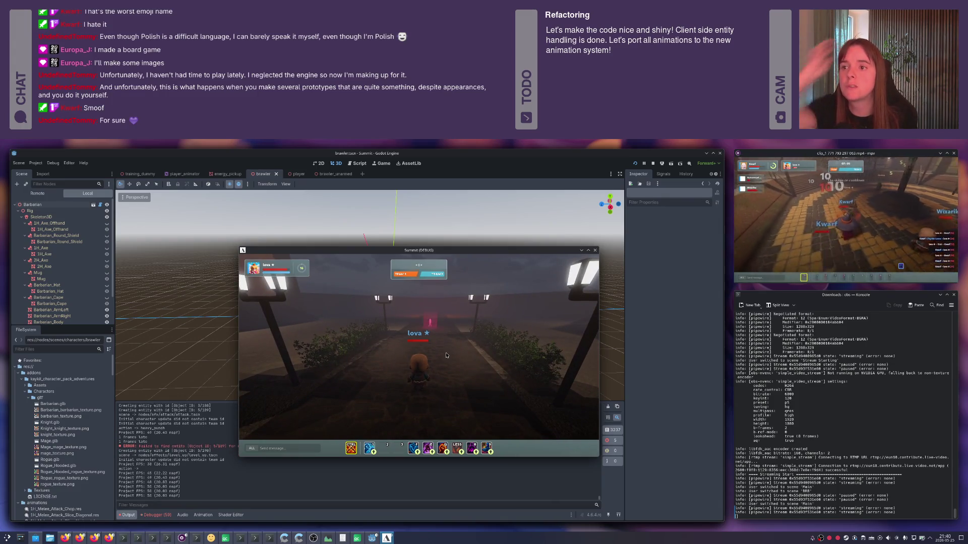
key(w)
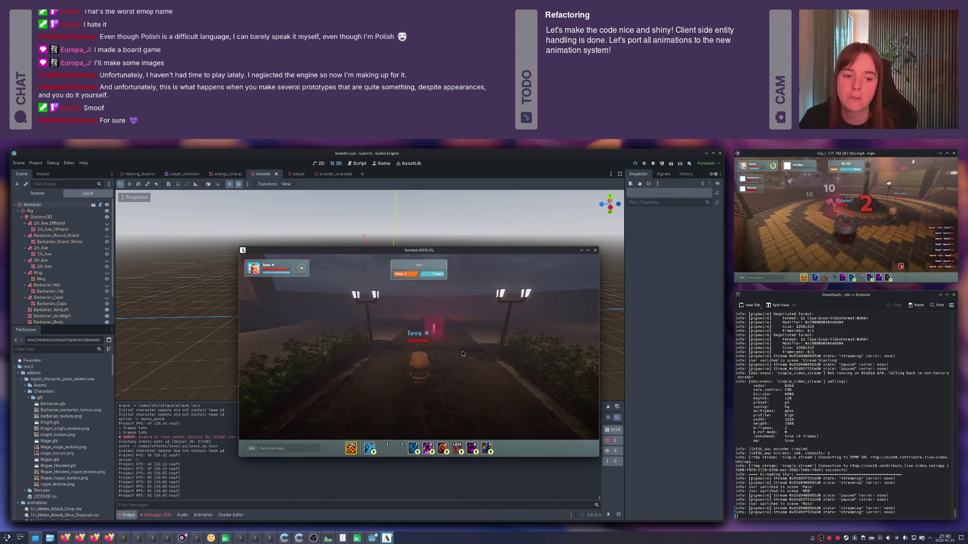
key(w)
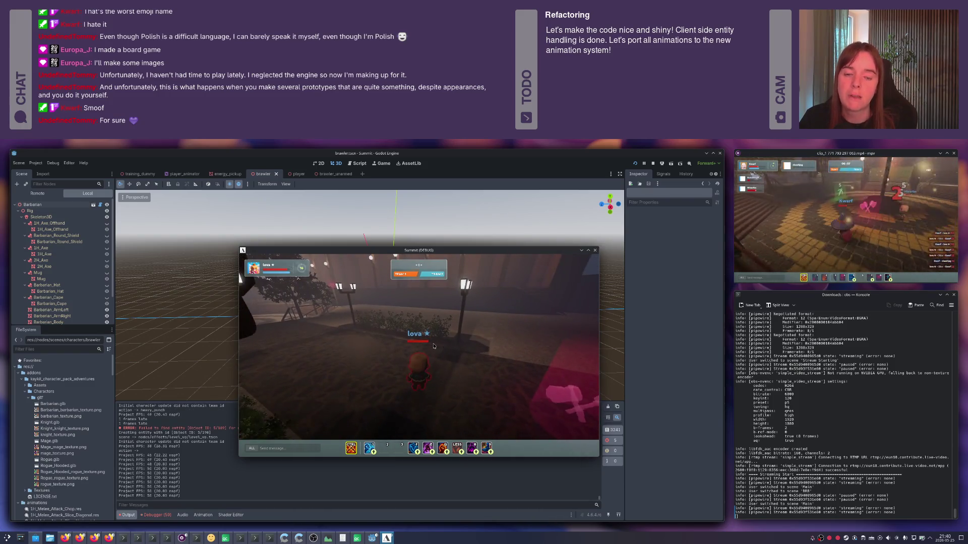
key(w)
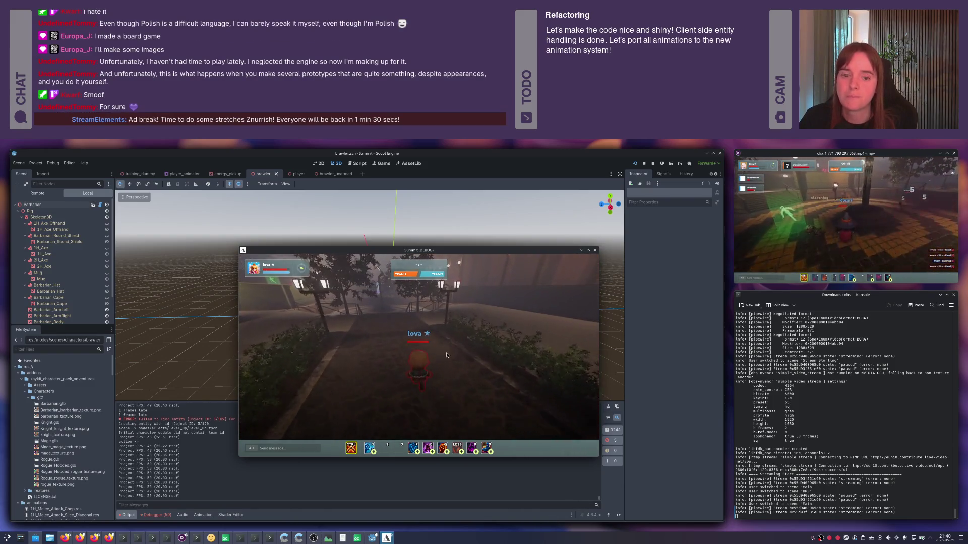
key(w)
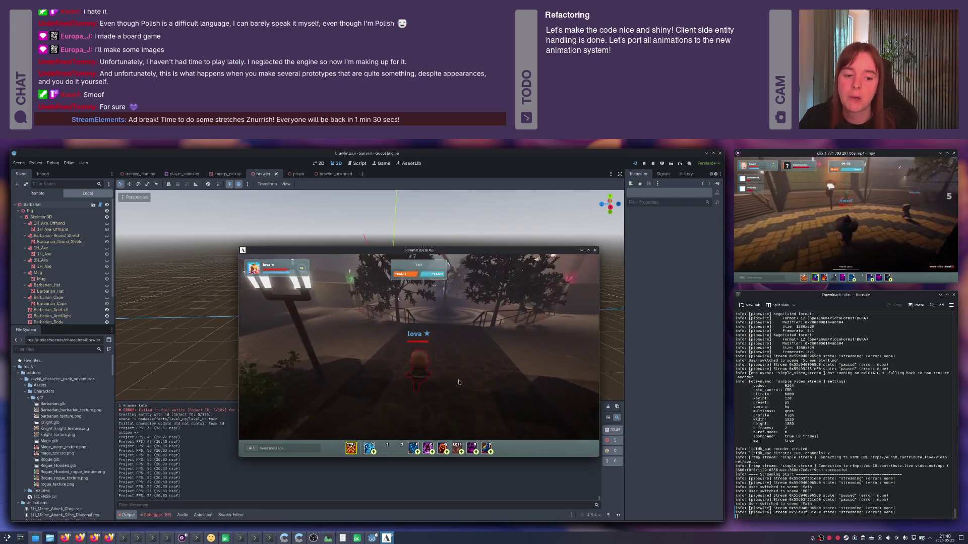
key(w)
key(w)
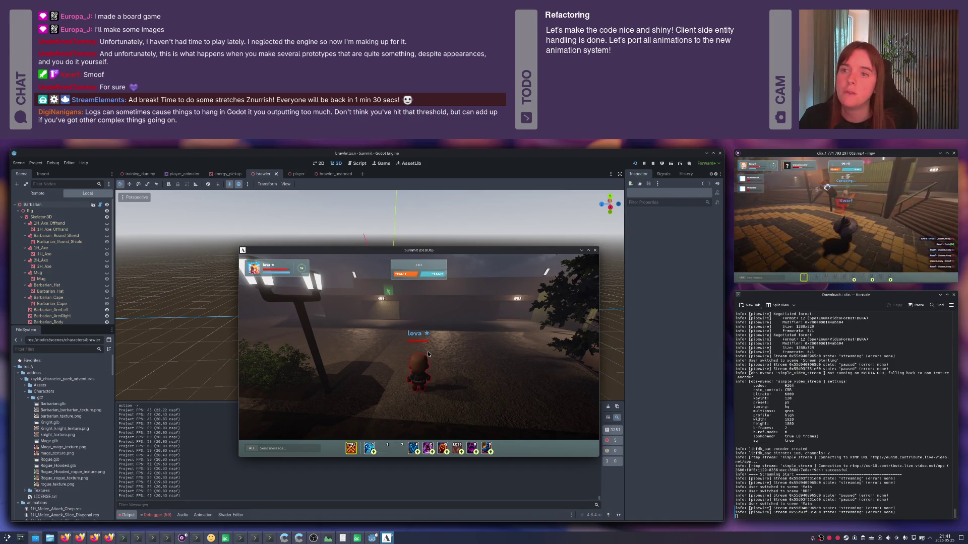
key(w)
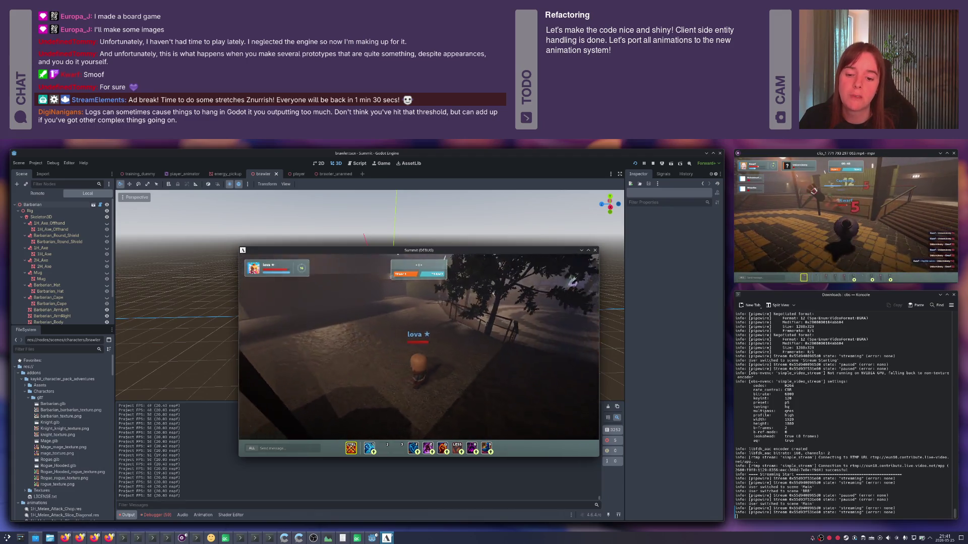
key(w)
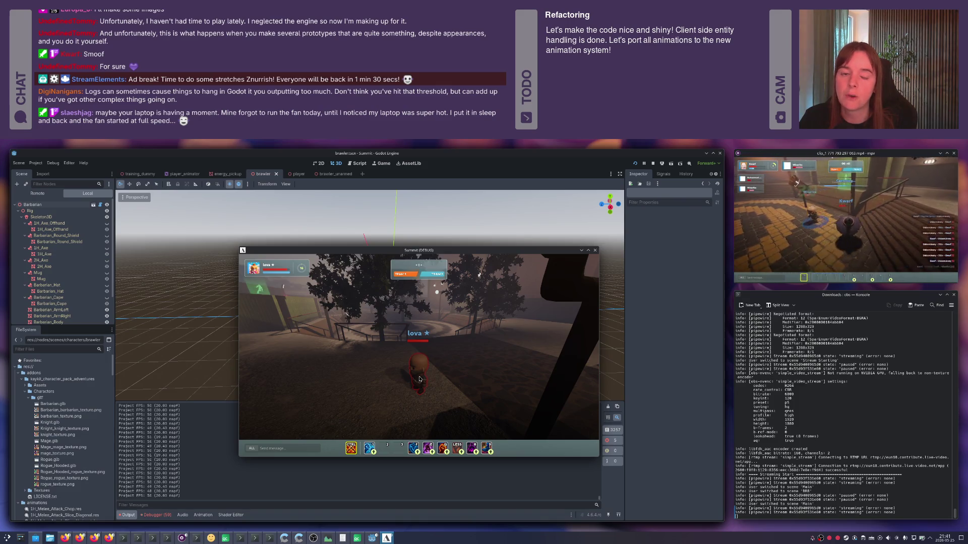
- Ground punch, run to the next crystal, and activate the buff and Frenzy abilities
click(418, 379)
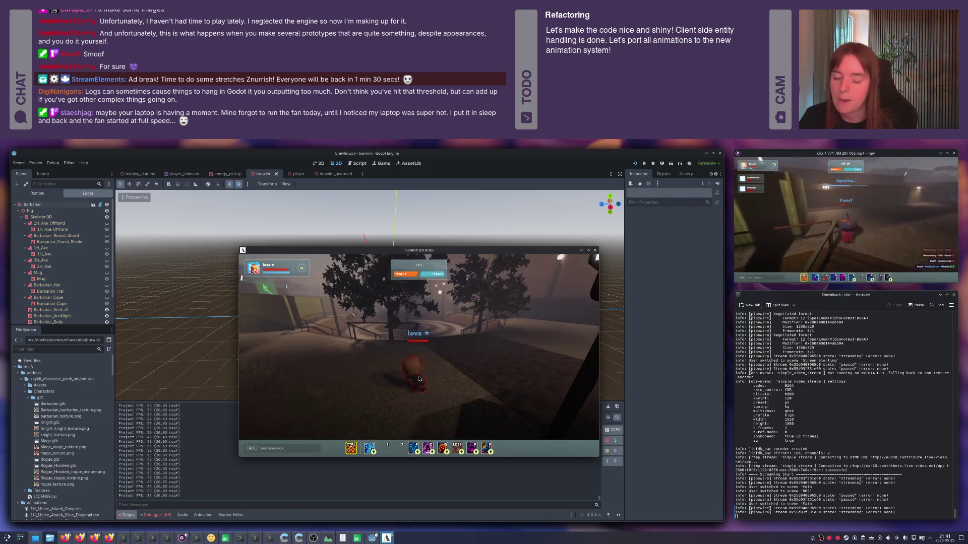
key(w)
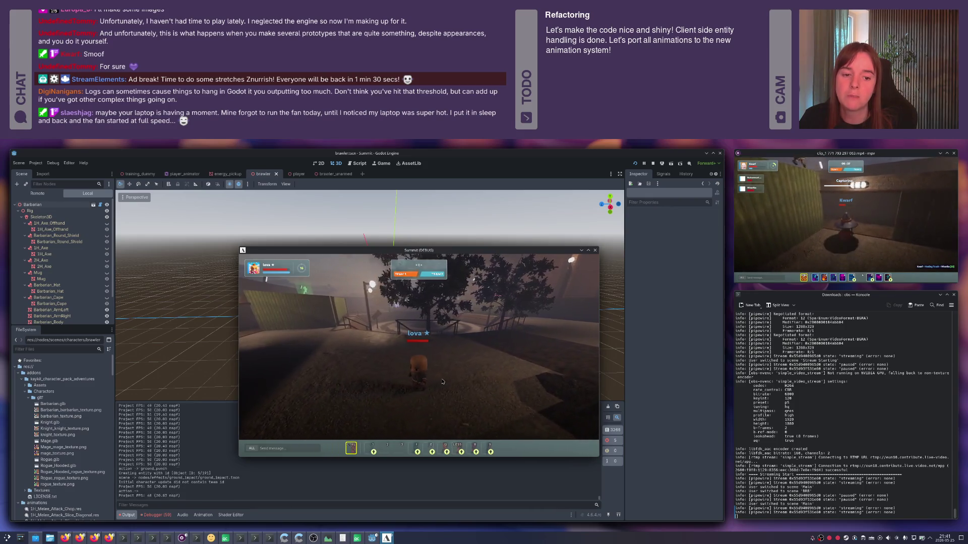
key(w)
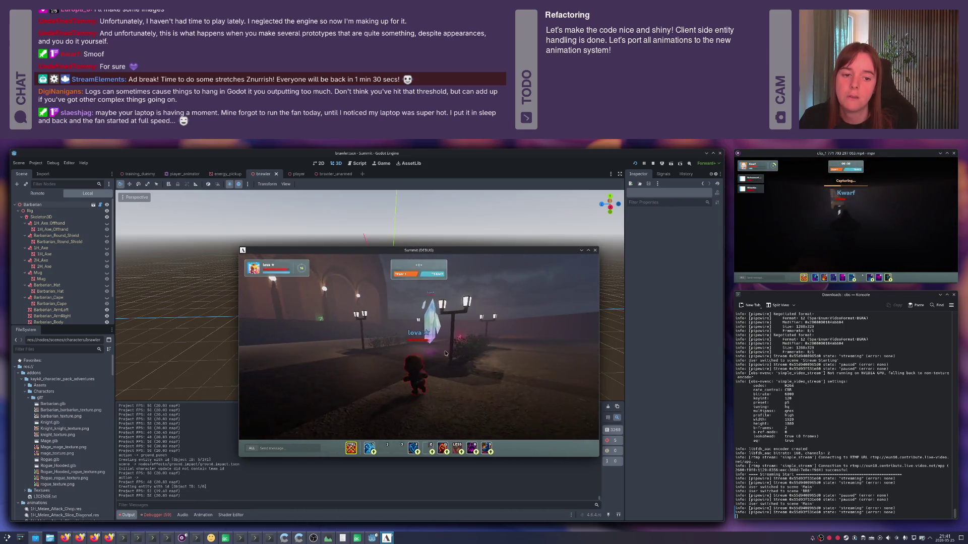
key(w)
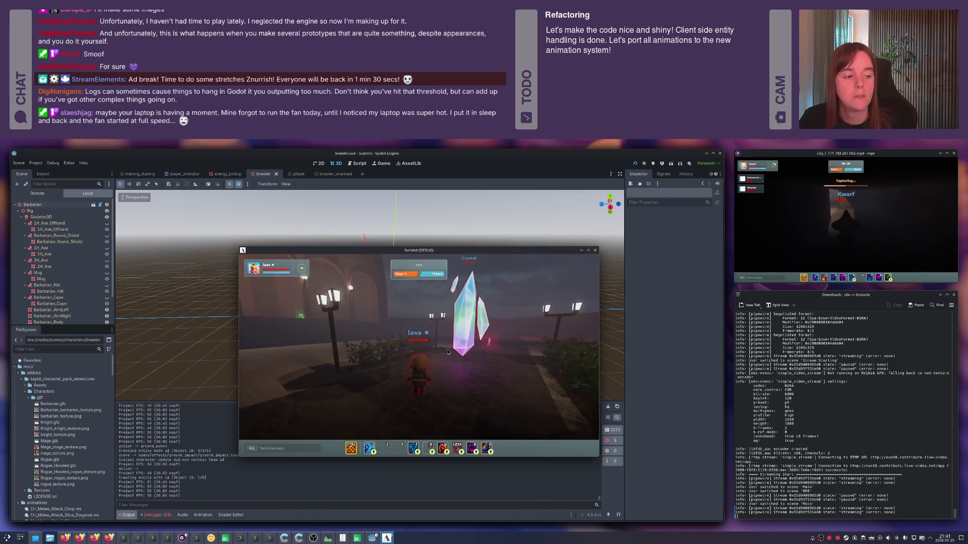
key(w)
key(w)
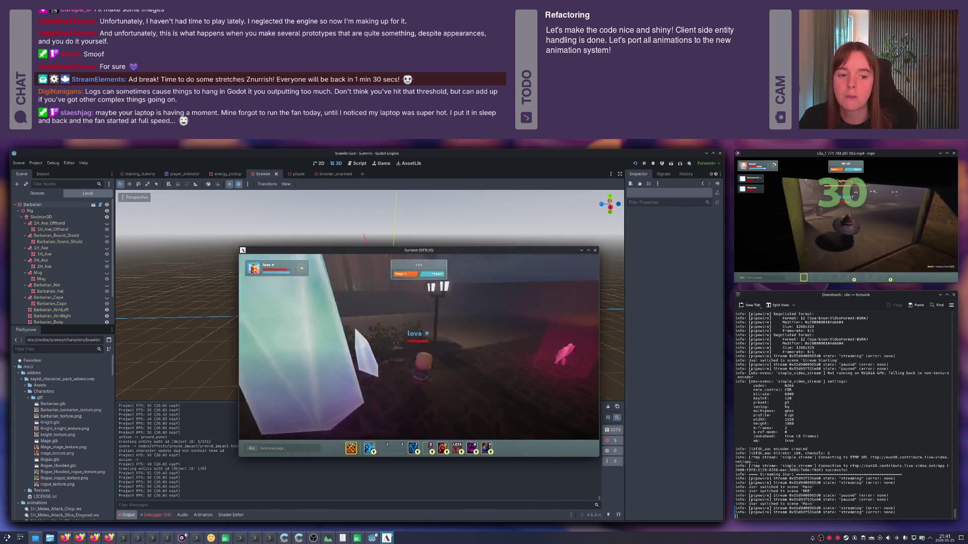
key(s)
key(w)
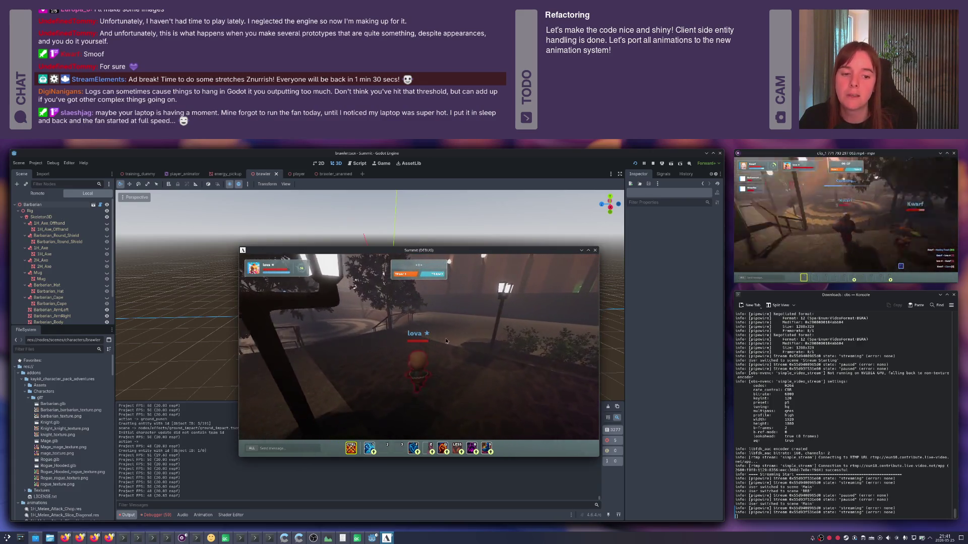
key(q)
key(ctrl)
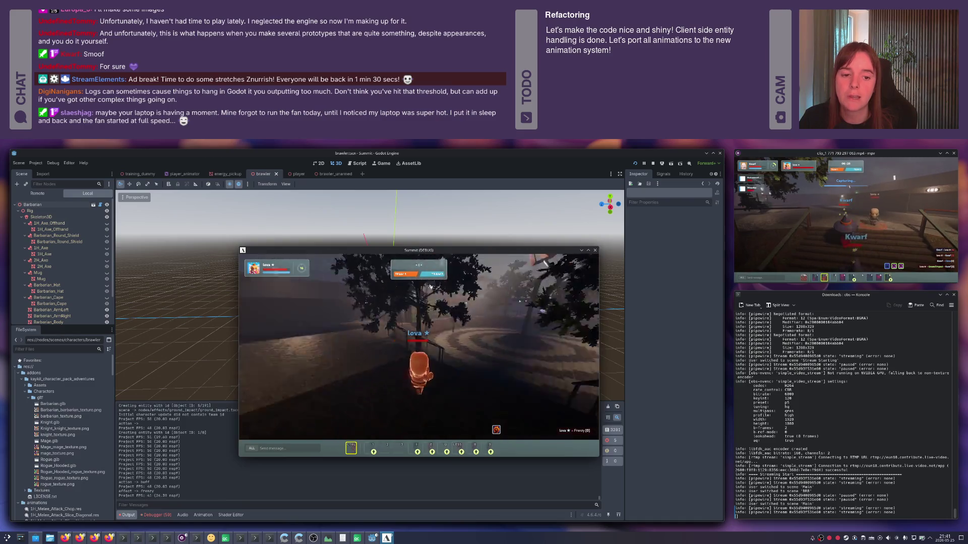
- Approach the crystal and open with punches, a skill and a heavy gut punch
key(a)
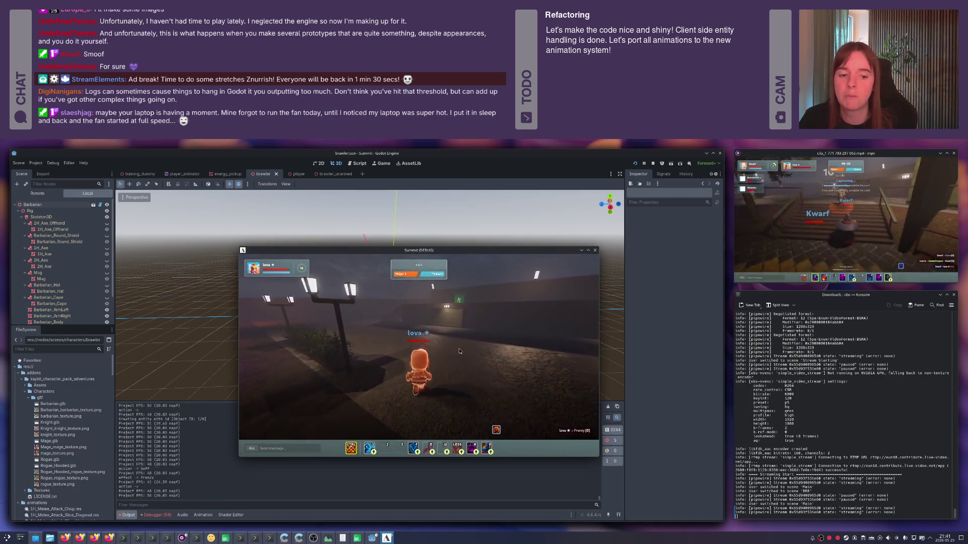
key(w)
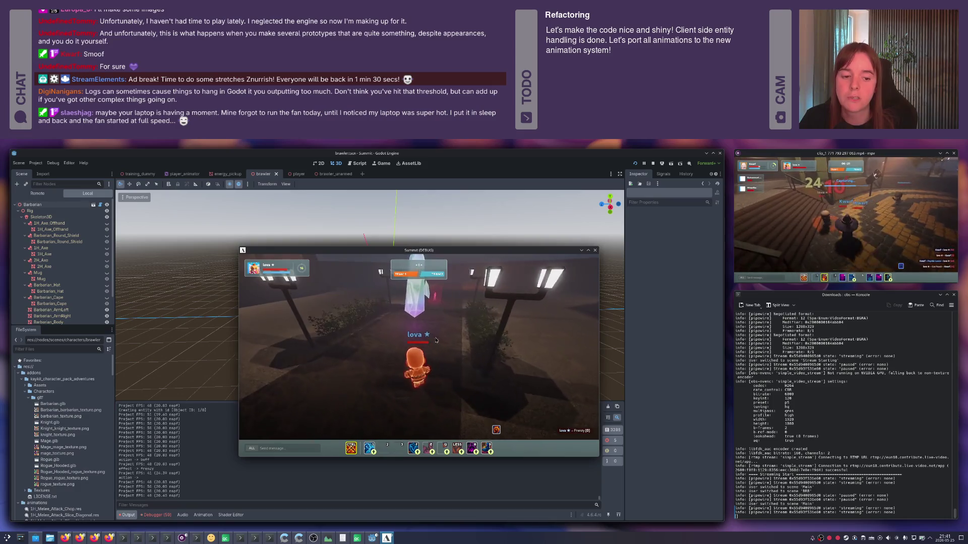
key(w)
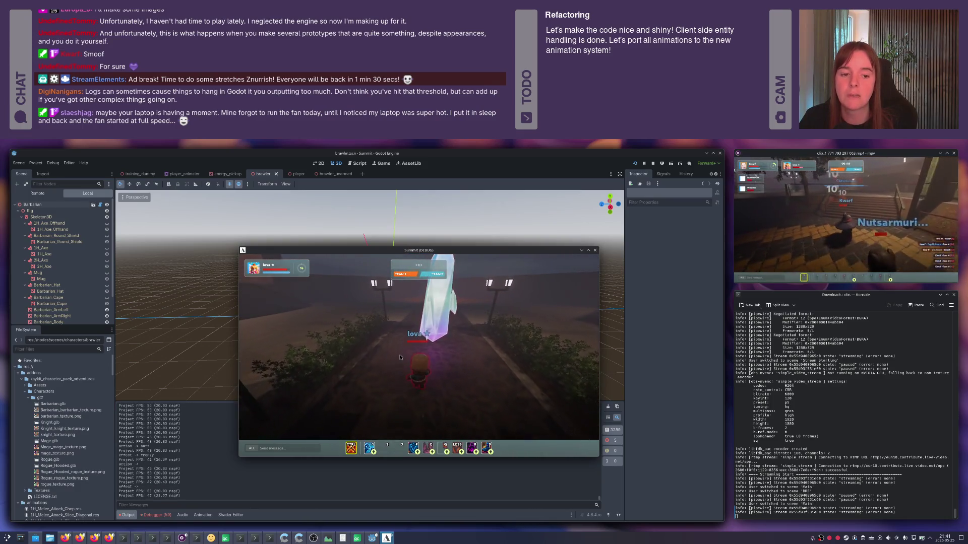
key(w)
click(438, 335)
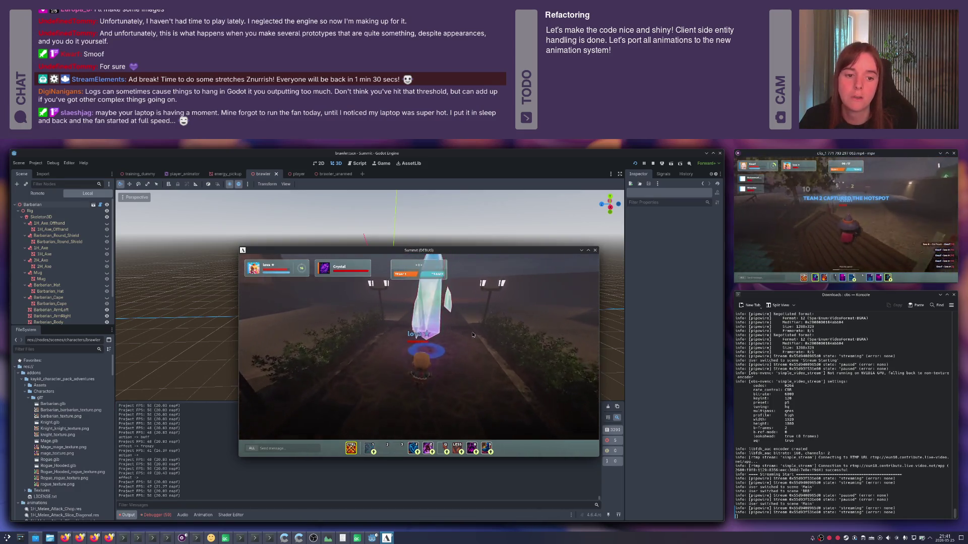
key(1)
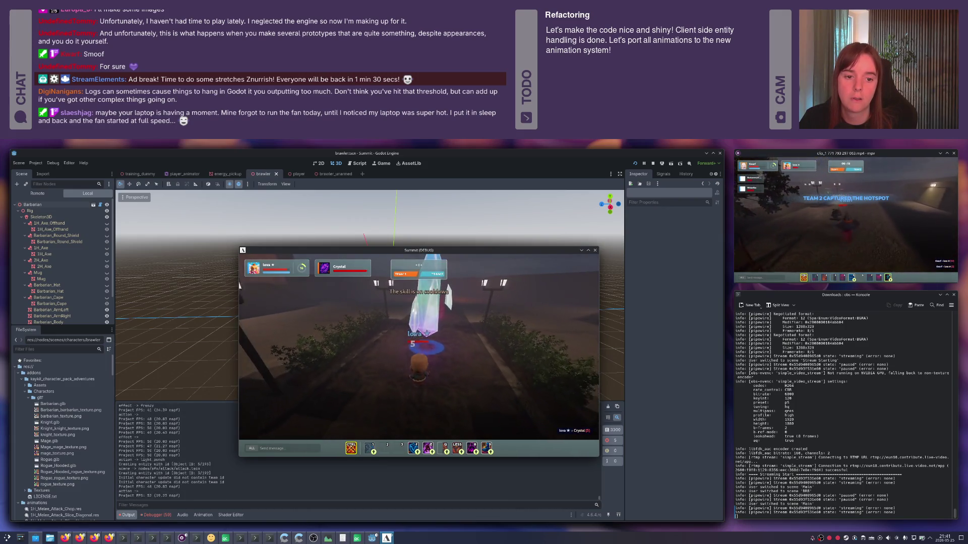
key(w)
click(438, 336)
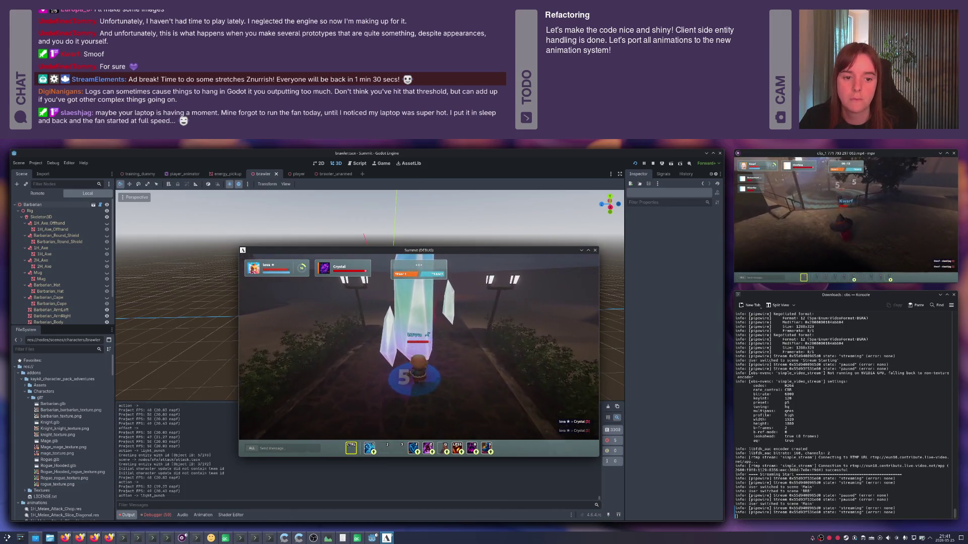
right_click(438, 336)
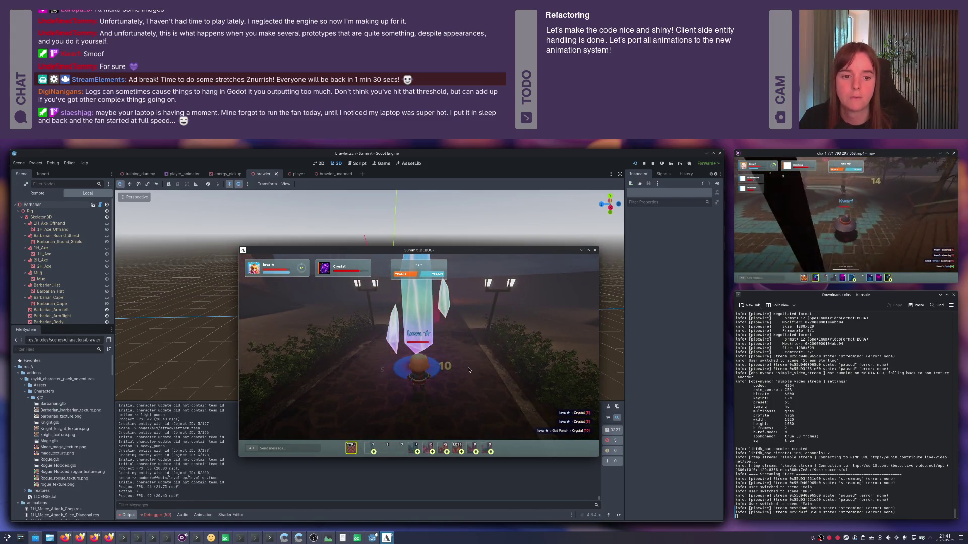
- Keep light punching the crystal, stun it with ground impact and retrigger Frenzy
click(446, 334)
click(446, 334)
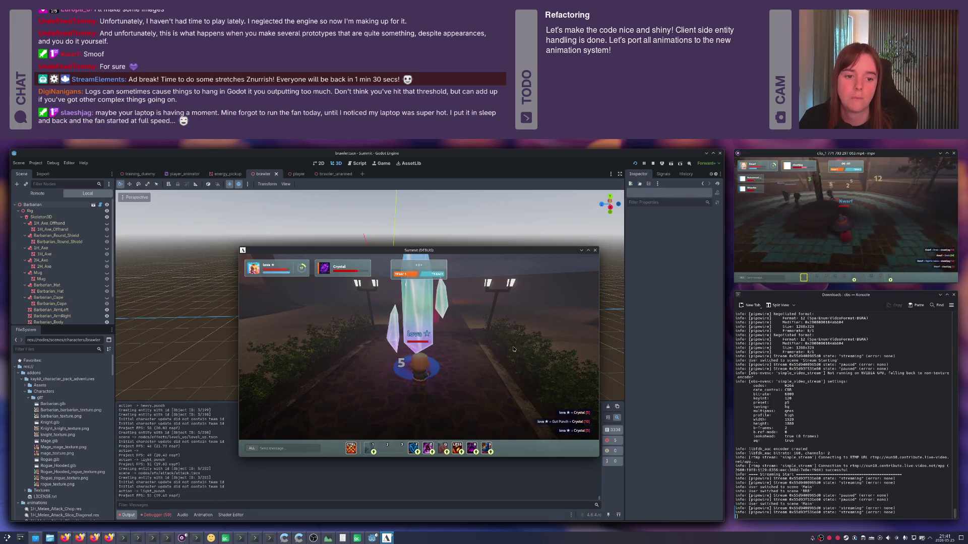
click(510, 349)
click(502, 348)
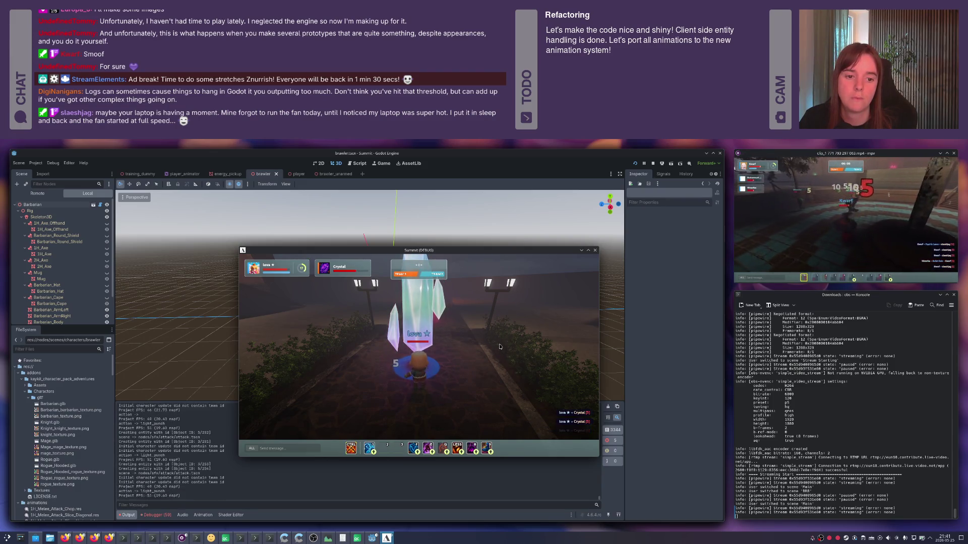
click(432, 345)
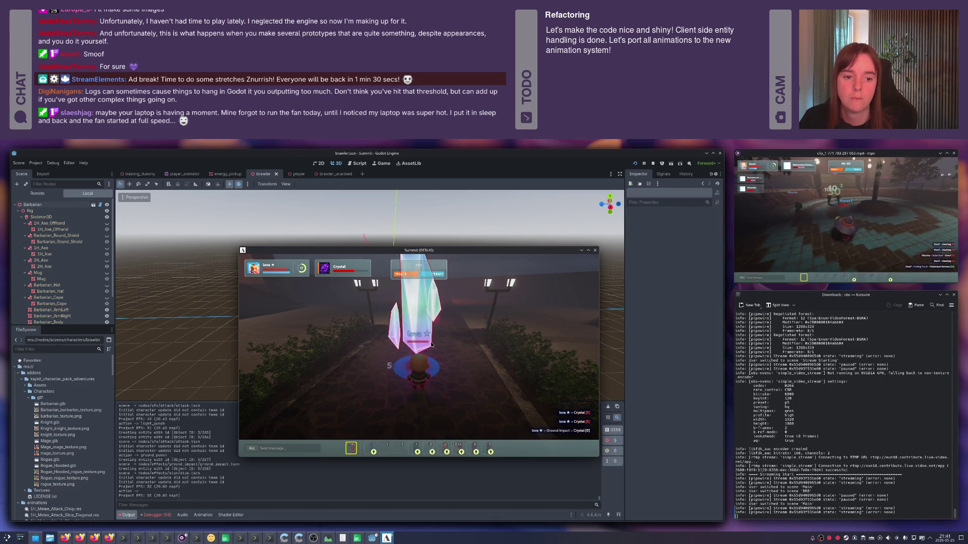
click(528, 342)
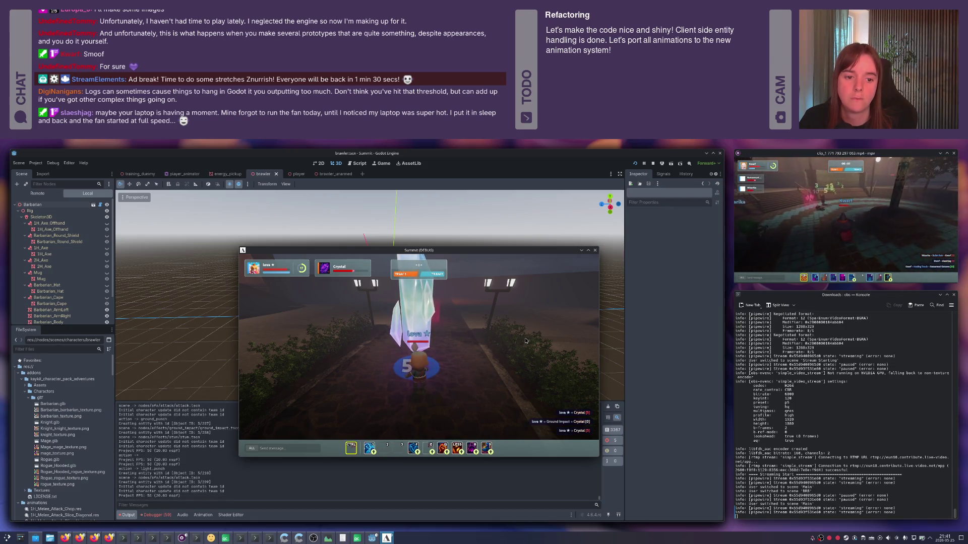
key(r)
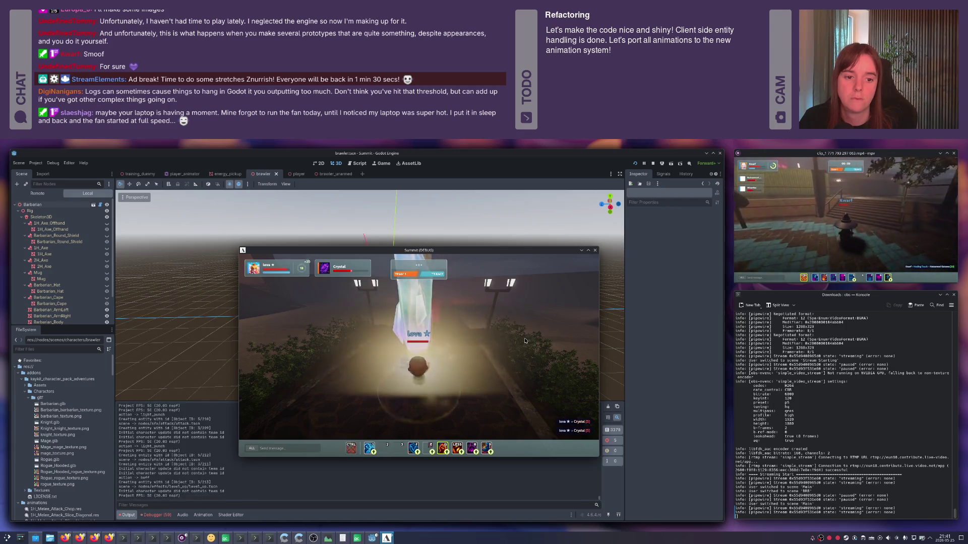
- Finish the crystal with frenzied punches, a gut punch and a kick until destroyed
click(474, 340)
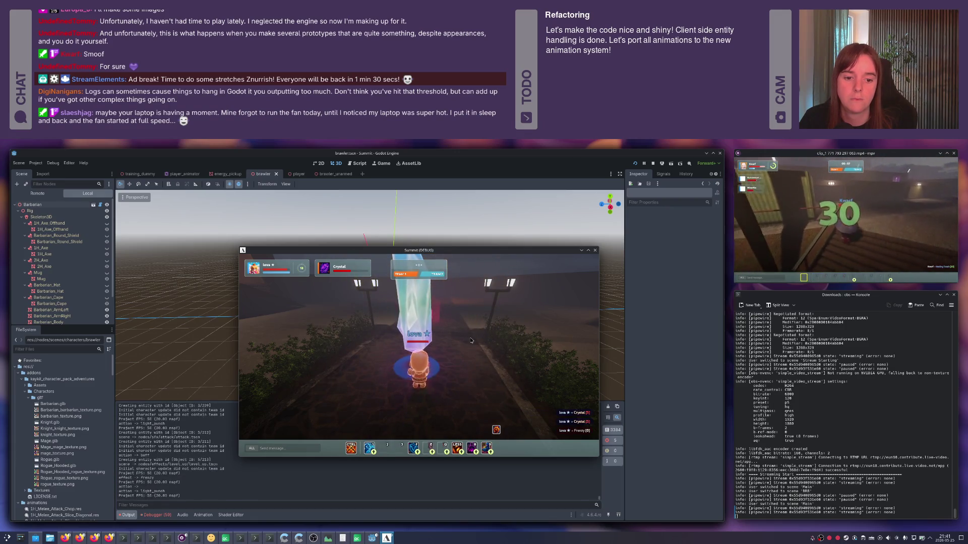
right_click(470, 340)
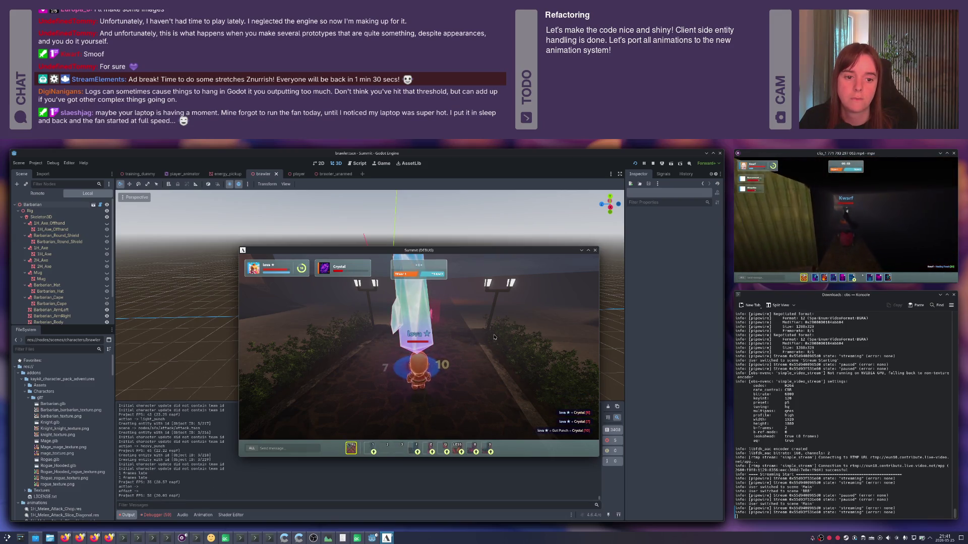
click(483, 333)
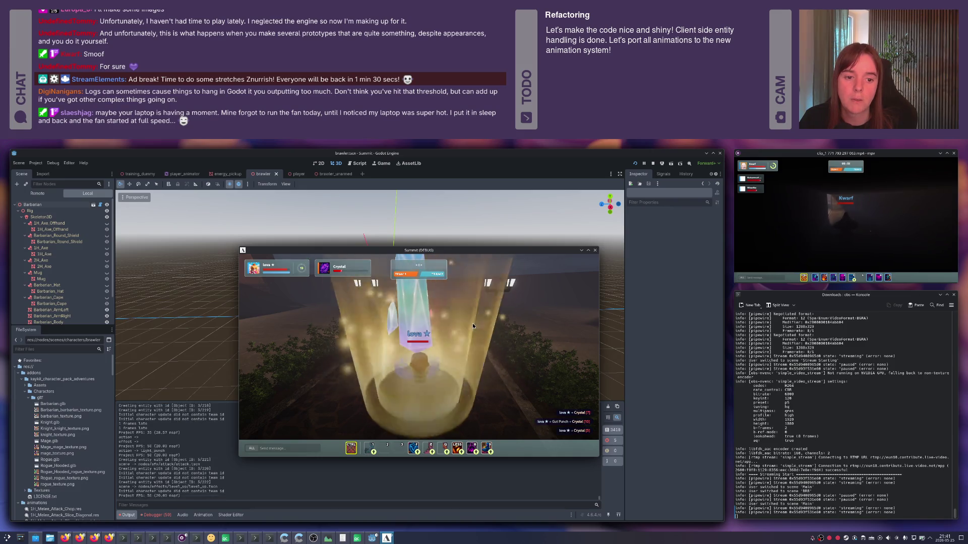
click(485, 327)
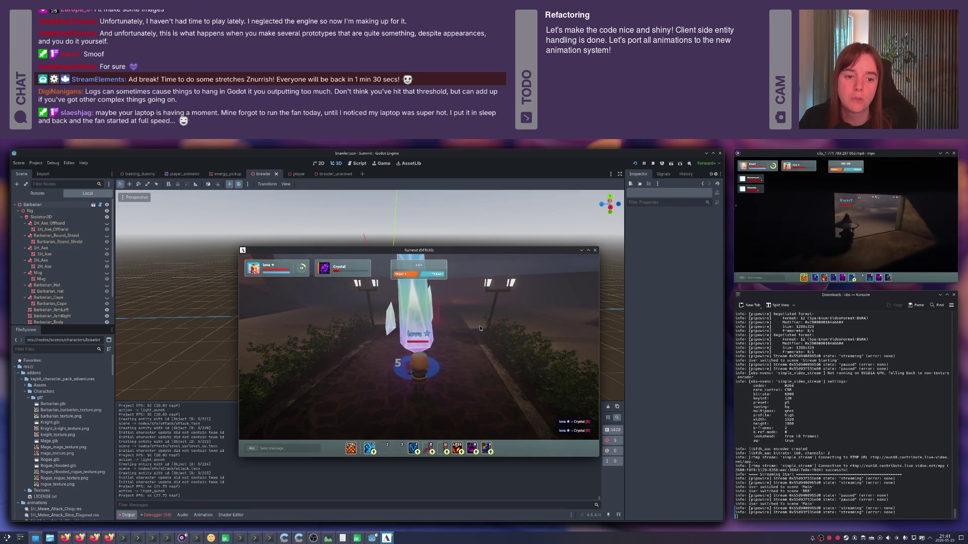
click(480, 328)
click(478, 333)
right_click(472, 373)
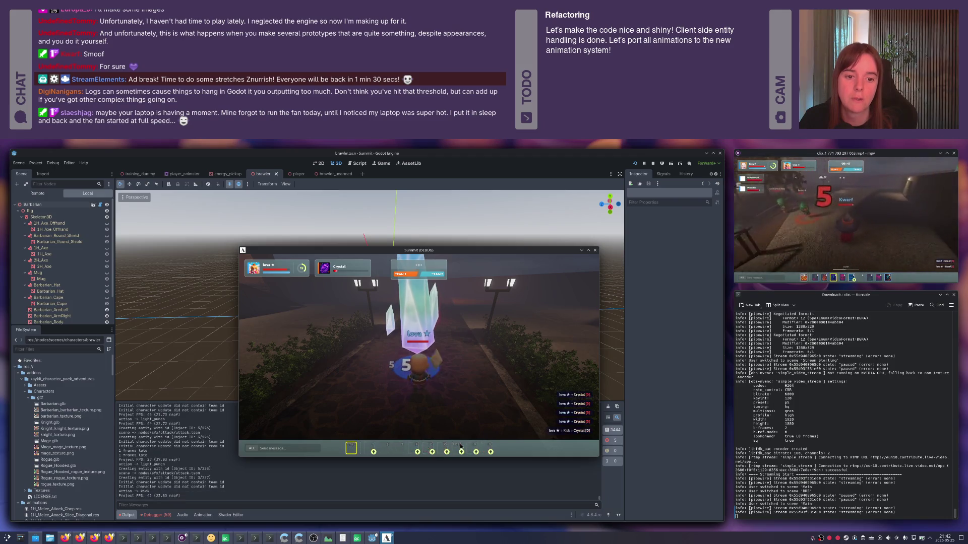
click(467, 397)
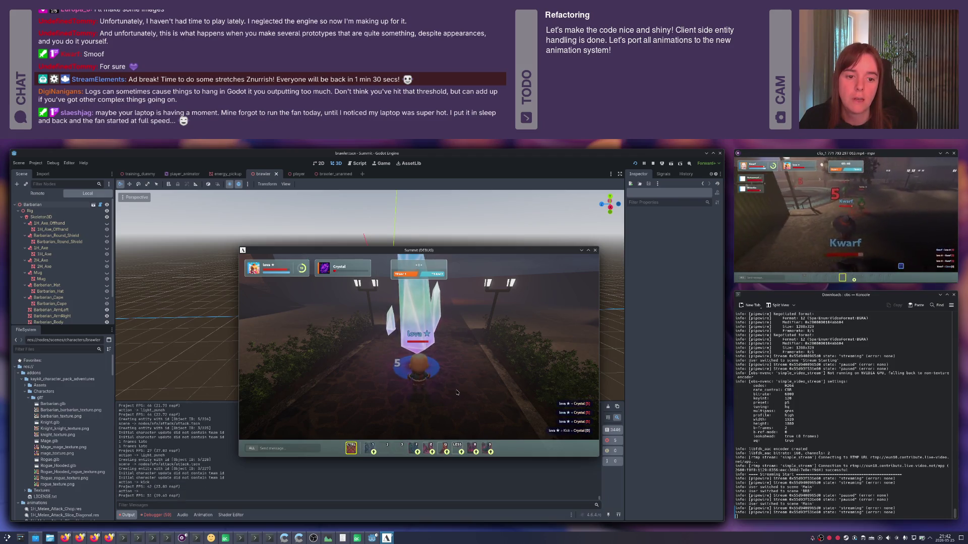
click(419, 358)
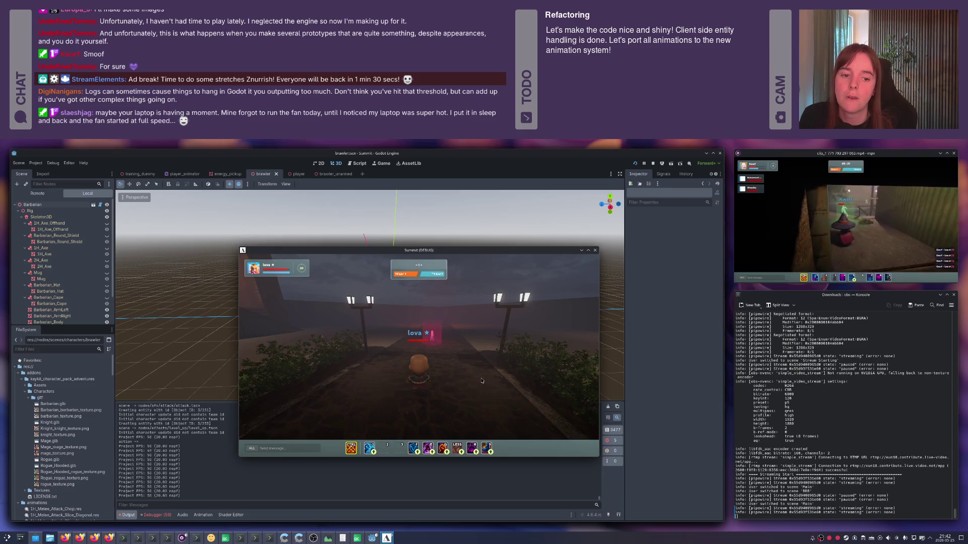
- Walk the character toward the pink flag and along the path past the lamps
scroll(471, 379, down, 3)
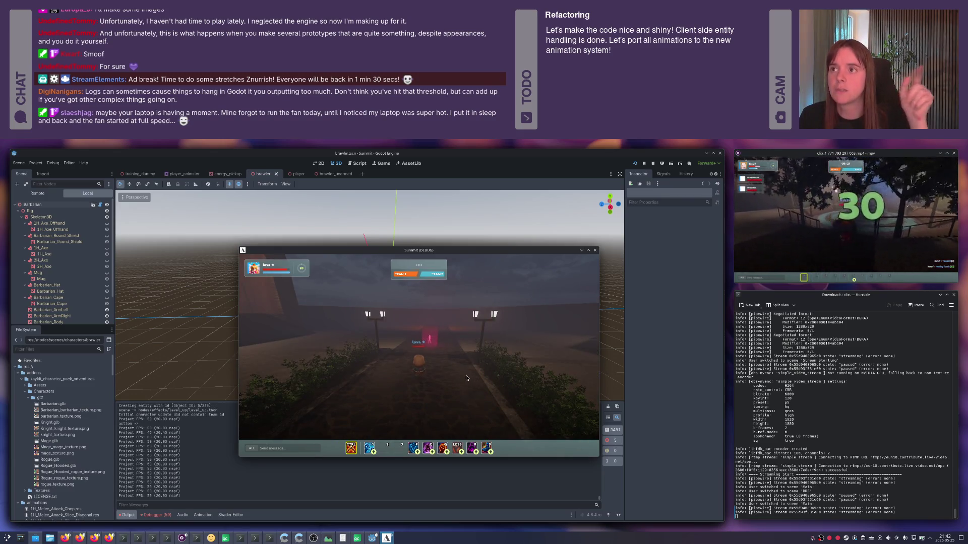
key(w)
key(w)
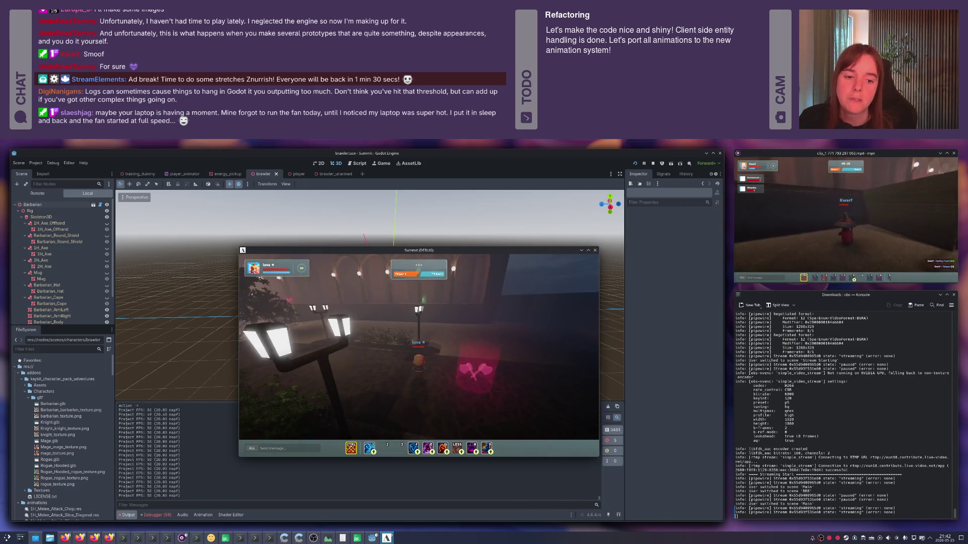
key(d)
key(w)
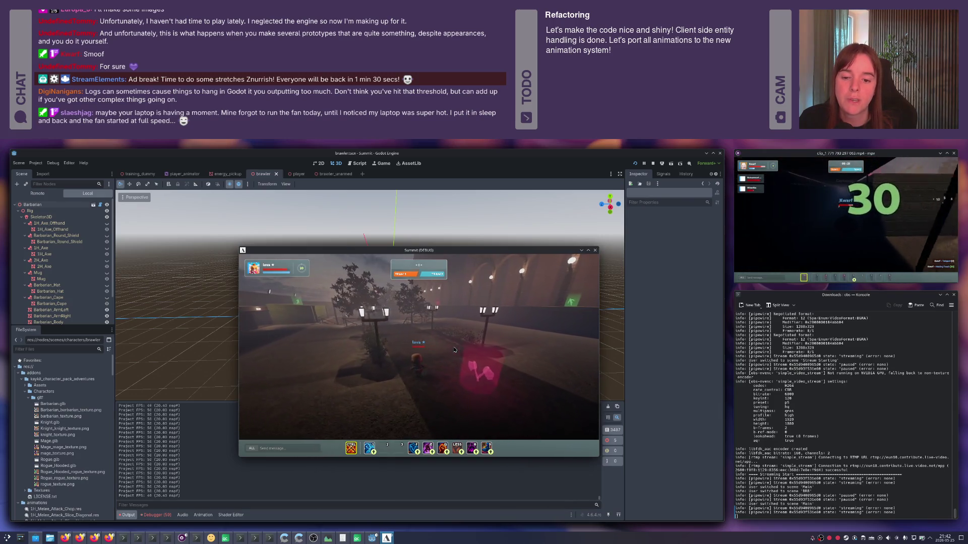
key(w)
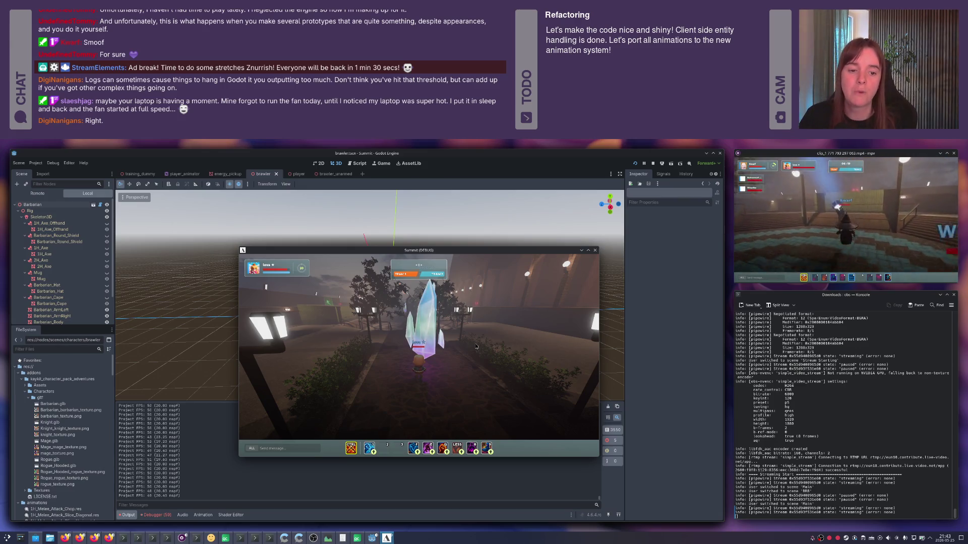
- Walk past the crystal toward the trees, then close the debug game
key(d)
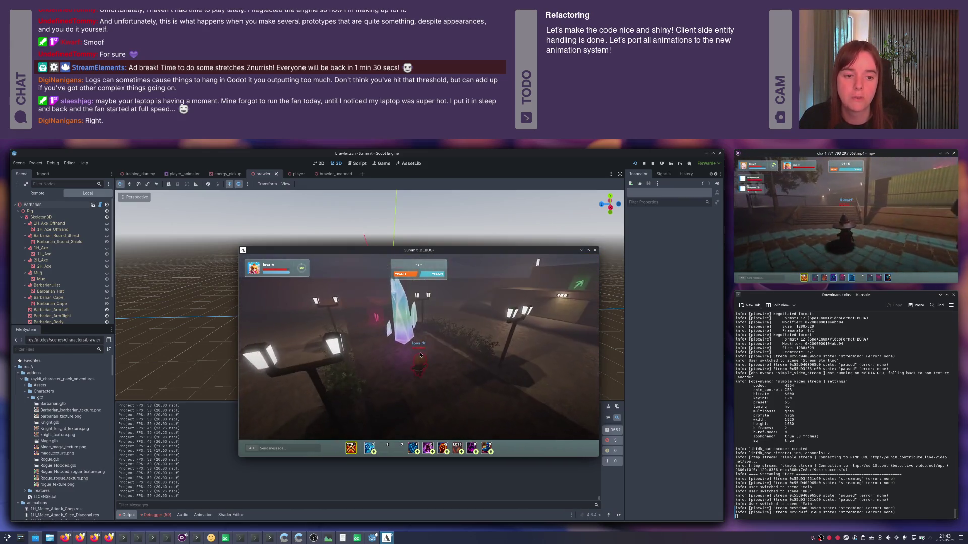
key(a)
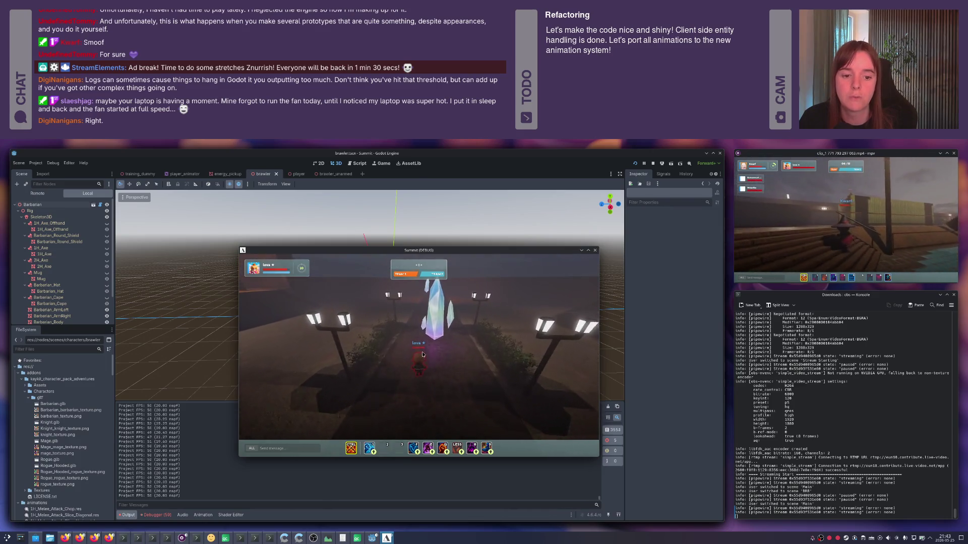
key(w)
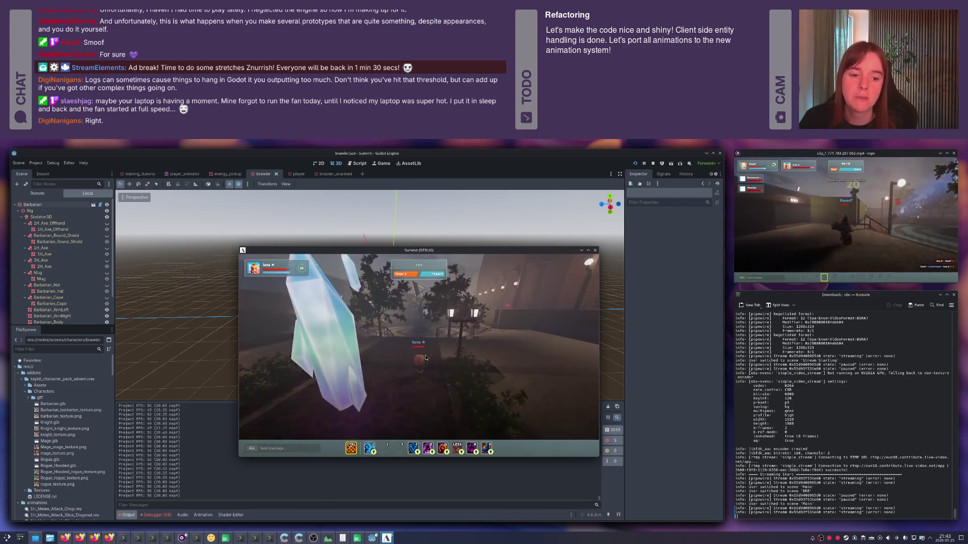
key(w)
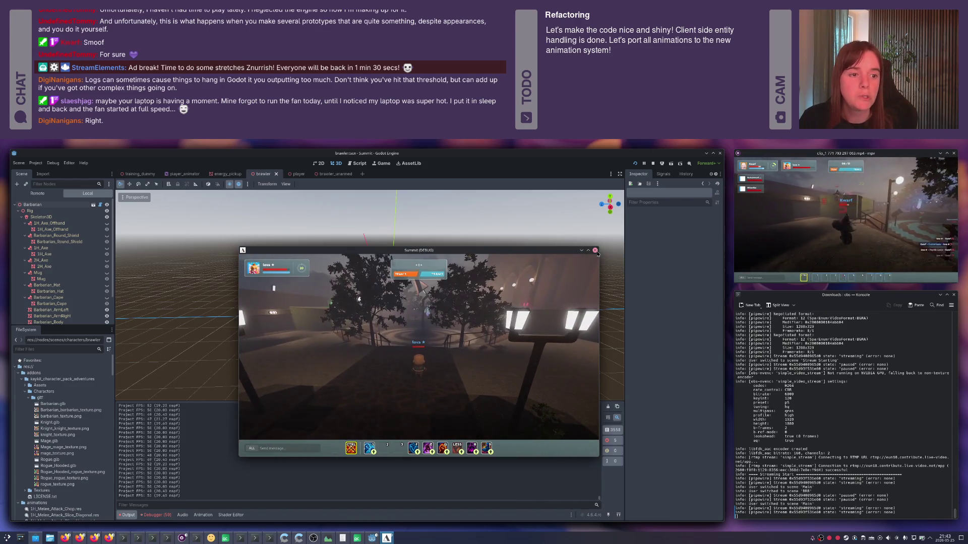
click(595, 250)
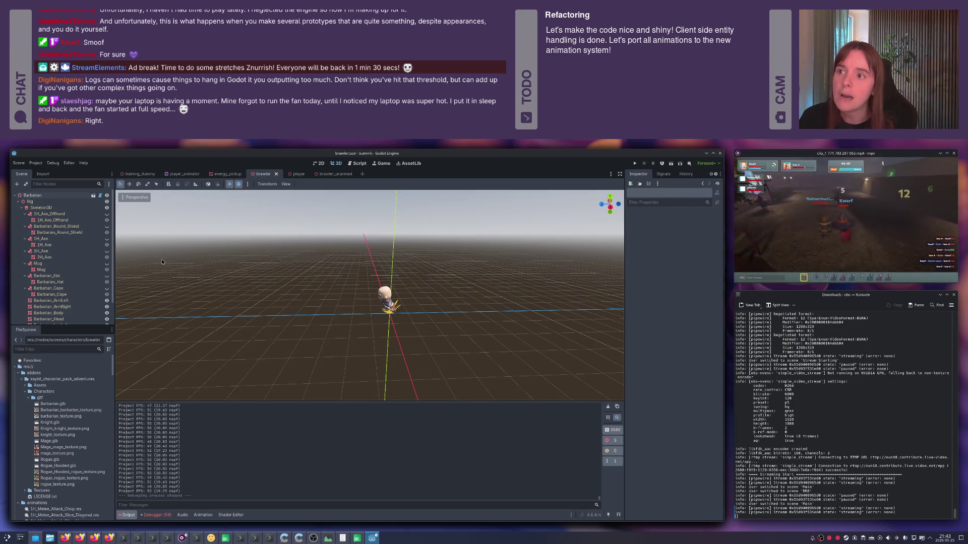
- Select the brawler's PlayerAnimator and navigate the AnimationTree into Alive > Actions
scroll(56, 255, down, 2)
click(50, 319)
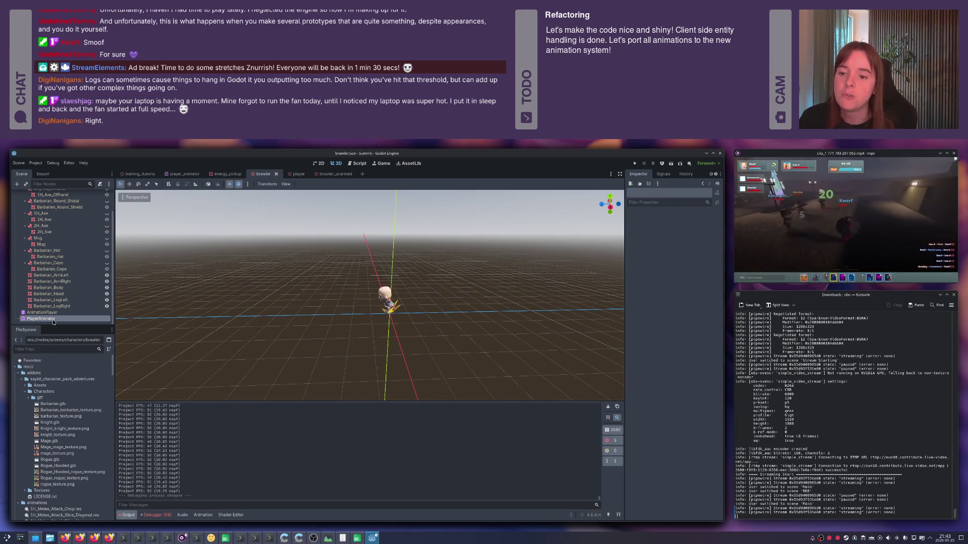
click(261, 515)
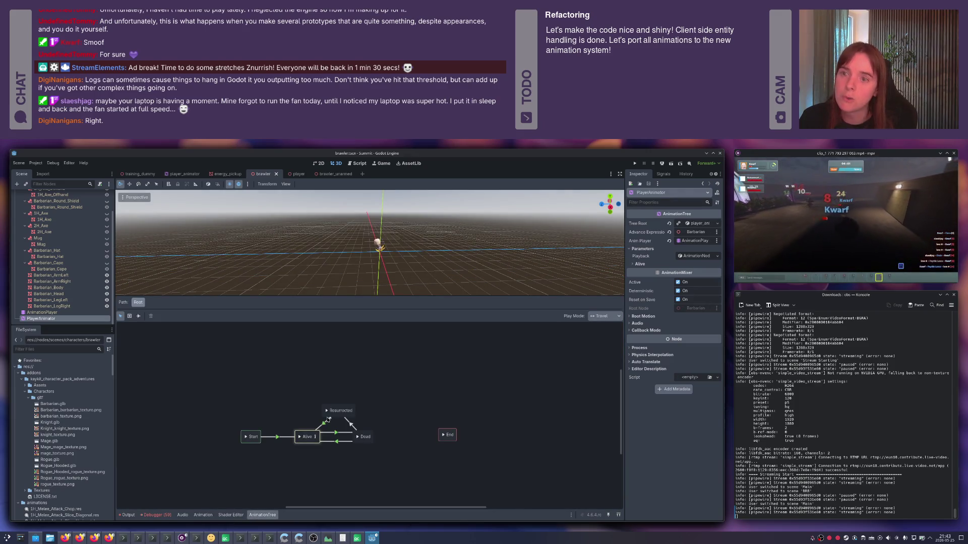
click(314, 438)
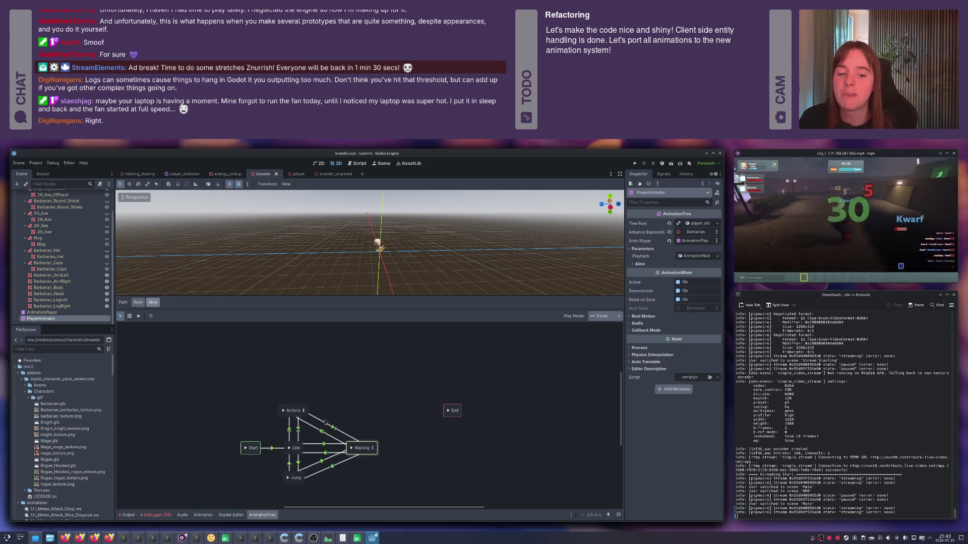
drag(342, 413, 350, 396)
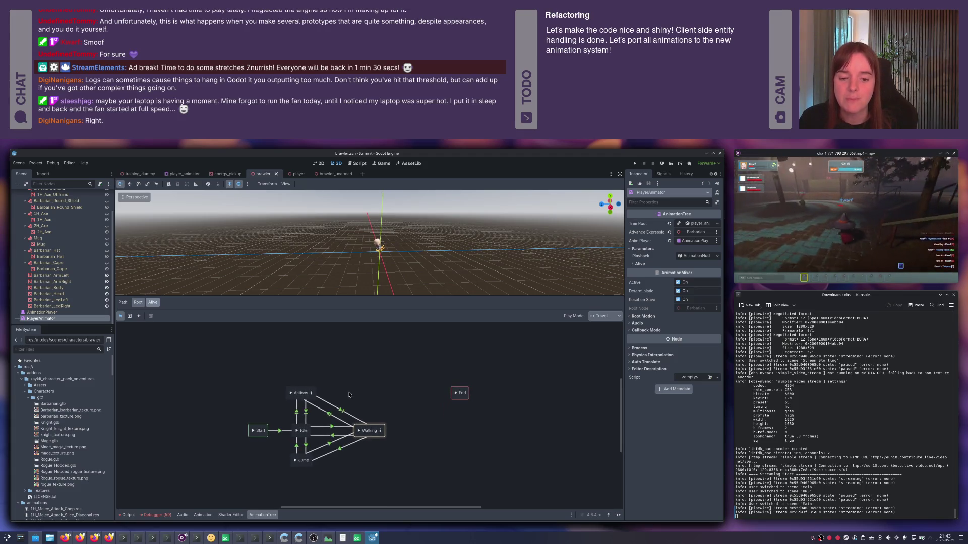
click(296, 391)
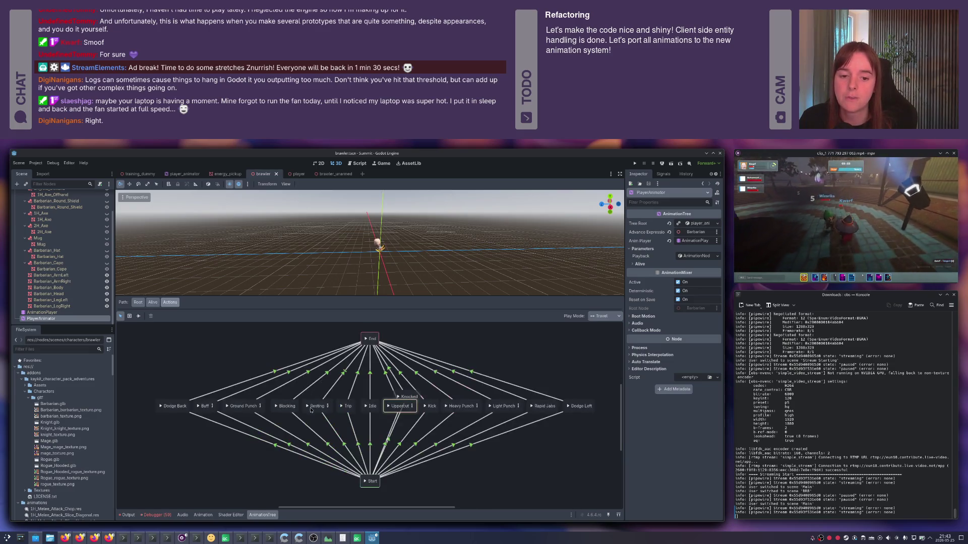
- Move the Knocked state lower in the Actions graph and save the scene
click(396, 385)
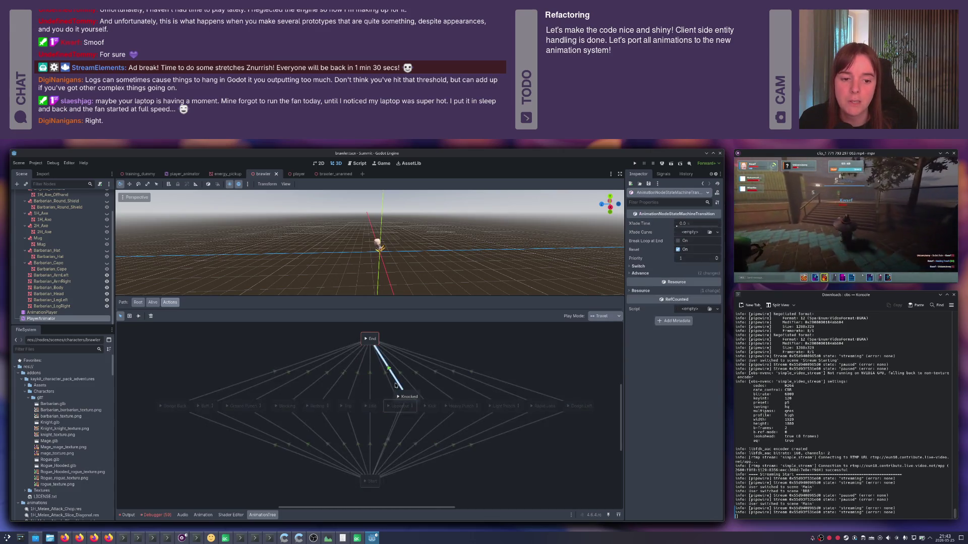
mouse_move(409, 394)
mouse_down()
mouse_move(374, 394)
mouse_move(389, 387)
mouse_up()
click(467, 342)
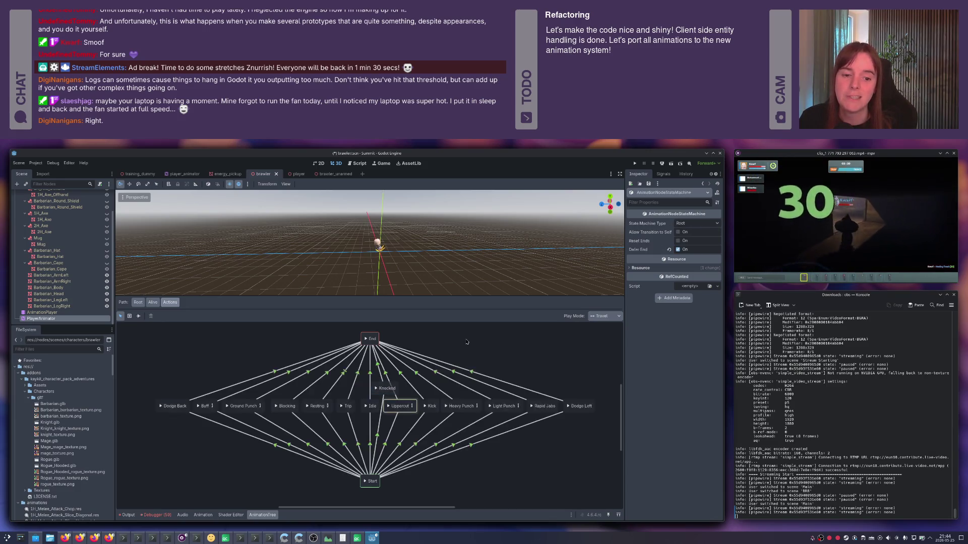
key(ctrl+s)
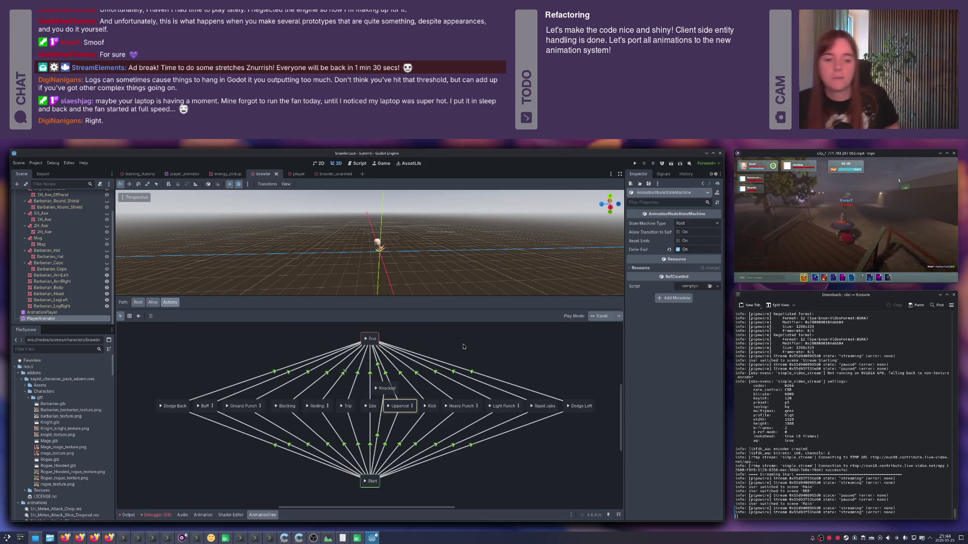
- Align Knocked with the row of action states, Kick through Dodge Left, and save
scroll(554, 383, right, 3)
mouse_move(581, 383)
mouse_down()
mouse_move(323, 418)
mouse_move(350, 414)
mouse_up()
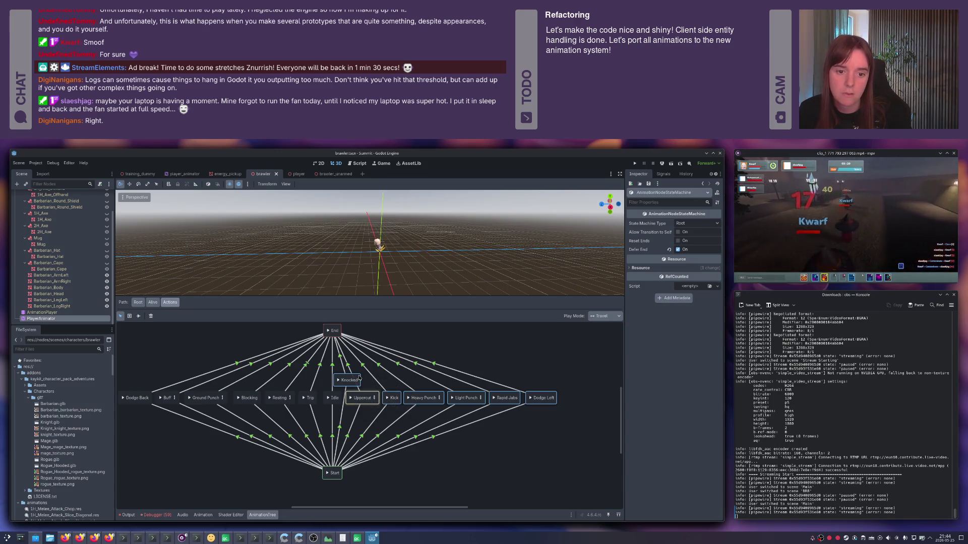
click(368, 396)
mouse_move(581, 399)
mouse_down()
mouse_move(369, 401)
mouse_move(405, 403)
mouse_up()
drag(352, 388, 366, 405)
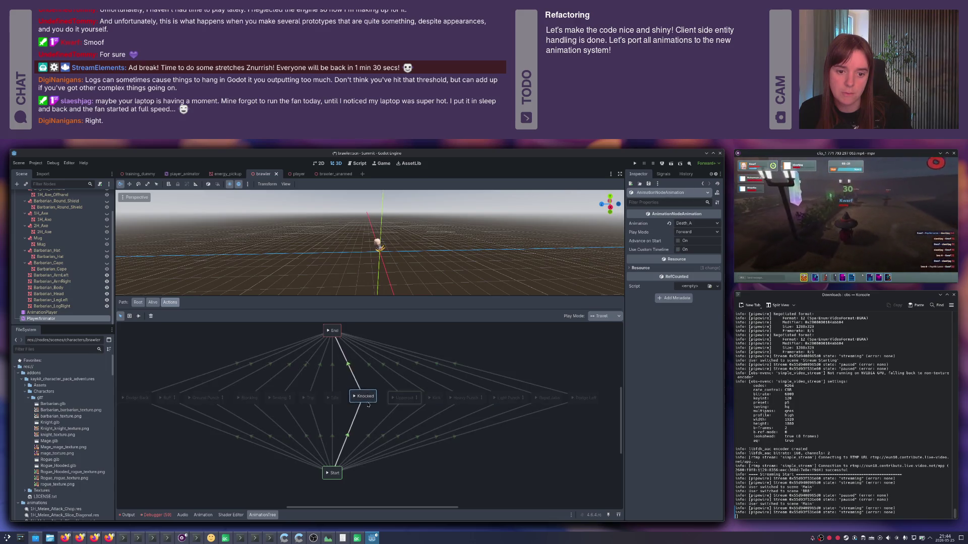
click(526, 403)
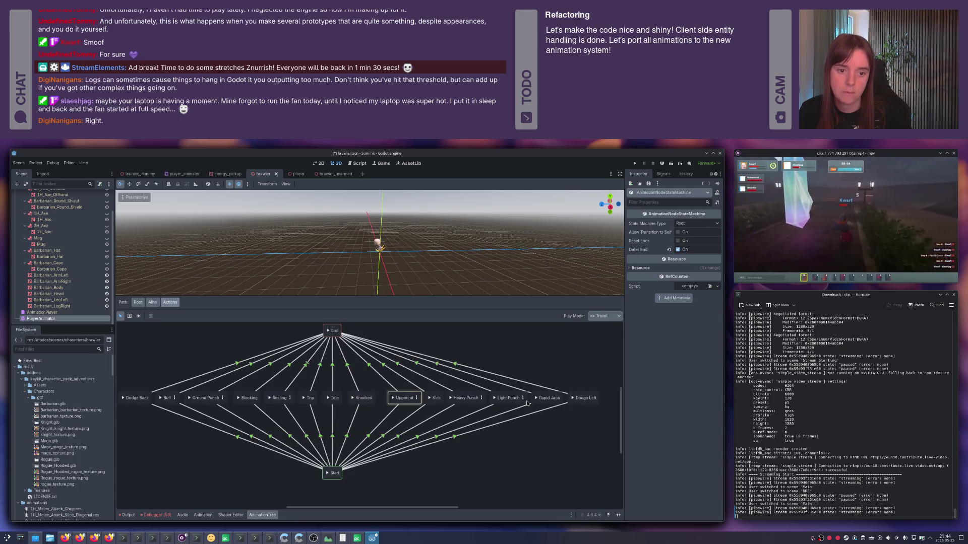
key(ctrl+s)
mouse_move(602, 411)
mouse_down()
mouse_move(348, 382)
mouse_move(391, 393)
mouse_up()
key(ctrl+s)
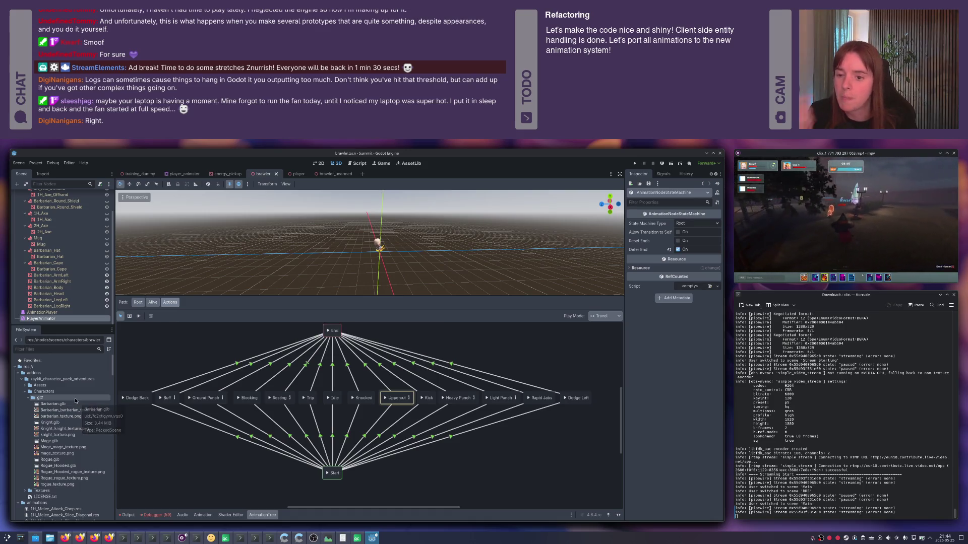
- Filter FileSystem for 'warrior', open warrior.tscn and select its PlayerAnimator
click(152, 303)
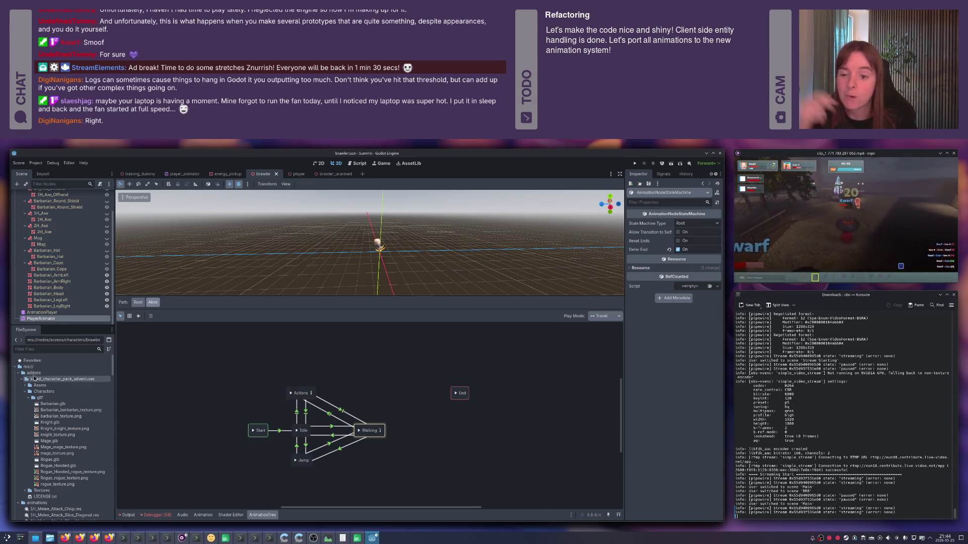
click(41, 349)
text(warrior)
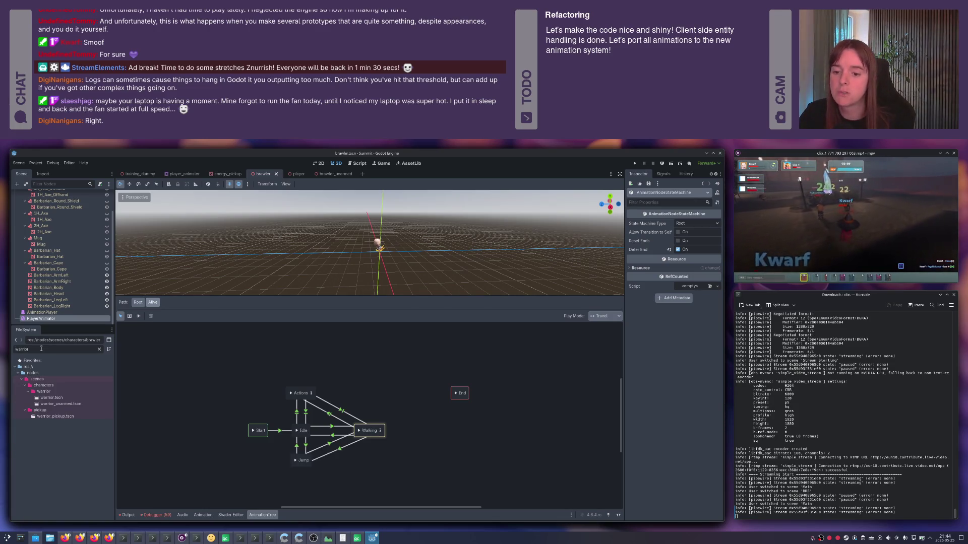
click(64, 399)
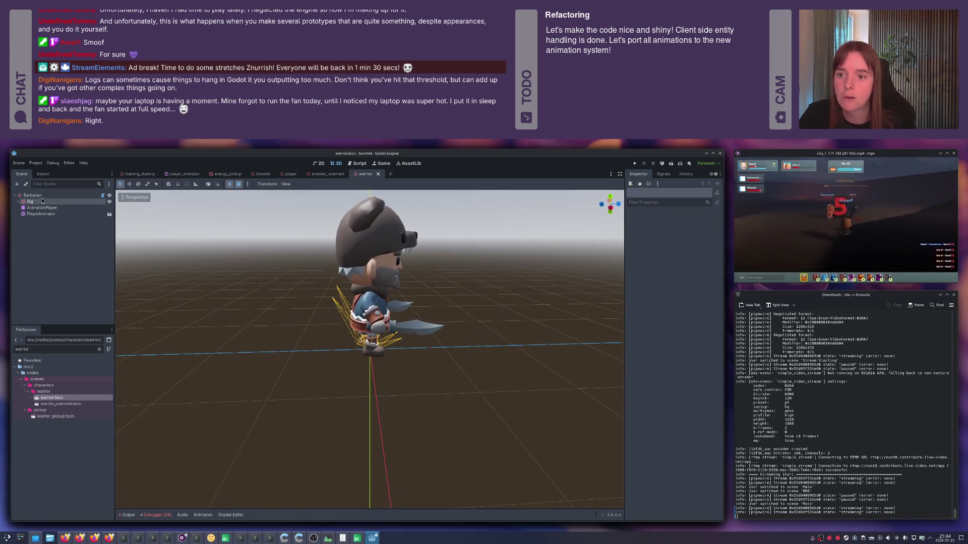
click(50, 213)
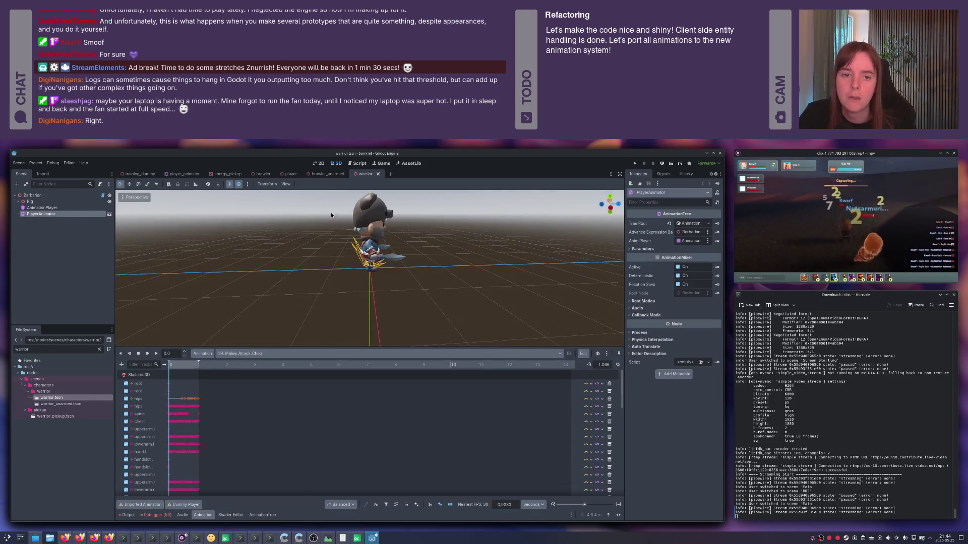
- Inspect brawler_unarmed's PlayerAnimator for comparison, then return to the warrior scene
click(328, 174)
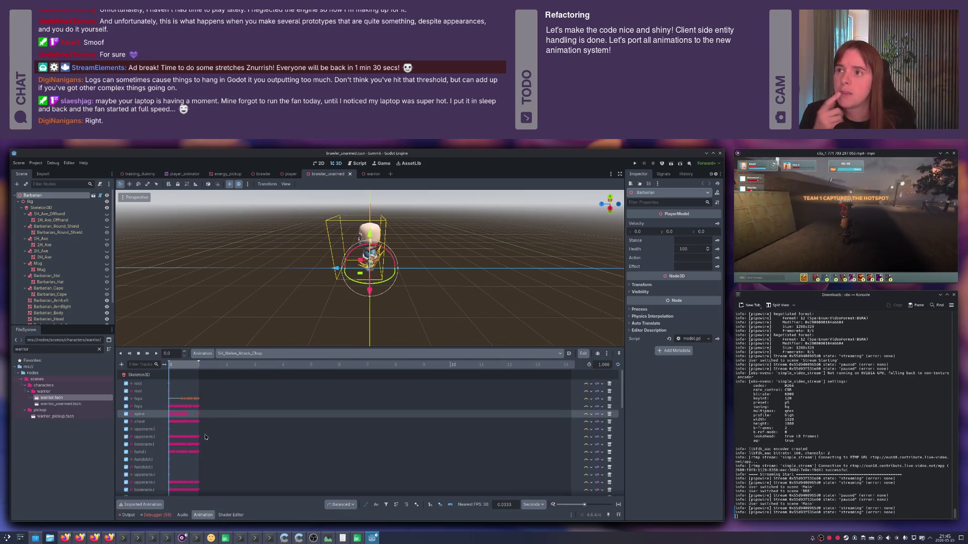
scroll(45, 293, down, 2)
click(41, 318)
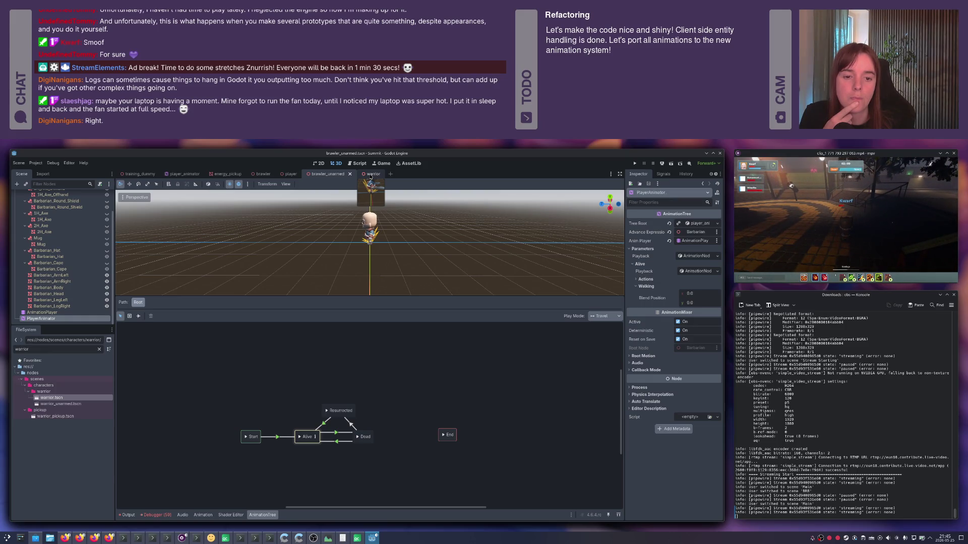
click(370, 174)
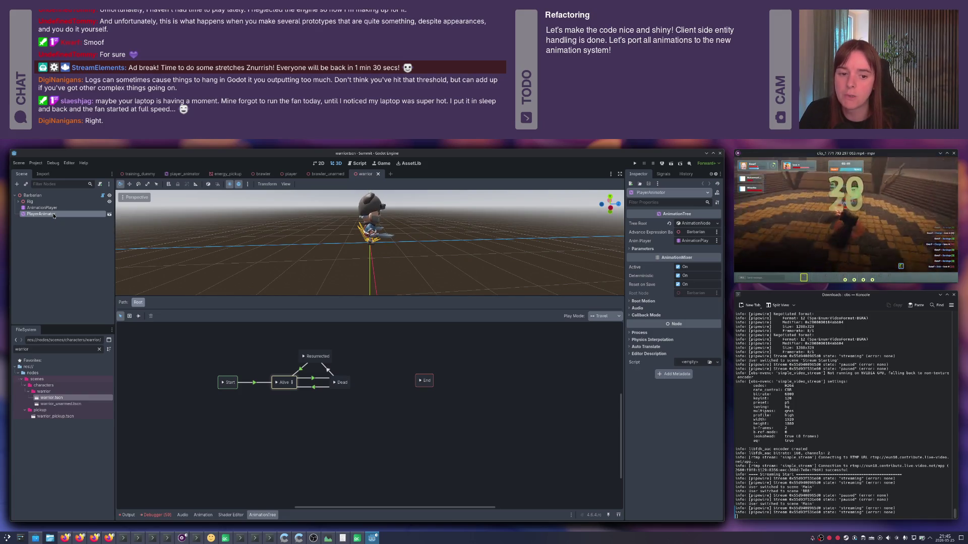
- Delete the warrior's existing PlayerAnimator node
key(Delete)
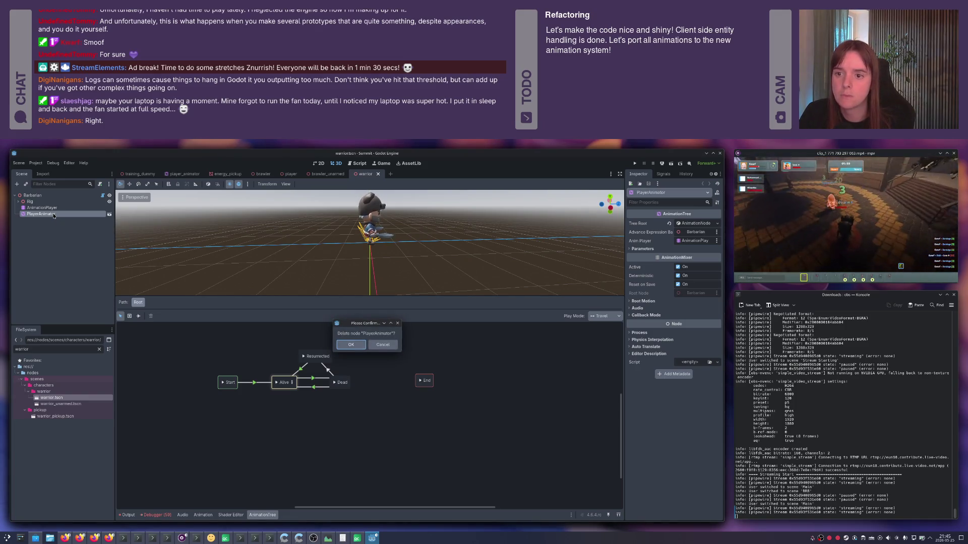
key(Return)
key(ctrl+a)
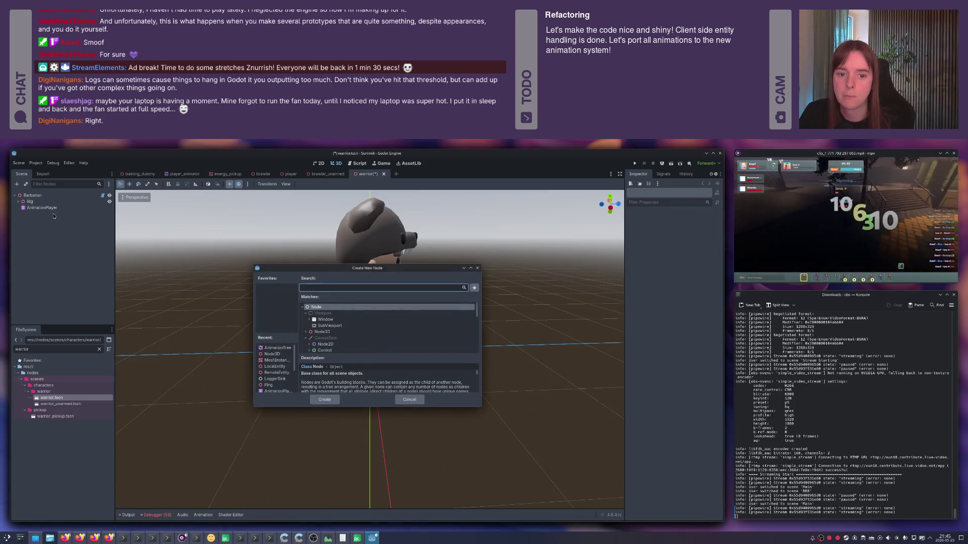
key(Escape)
key(ctrl+shift+a)
text(pl)
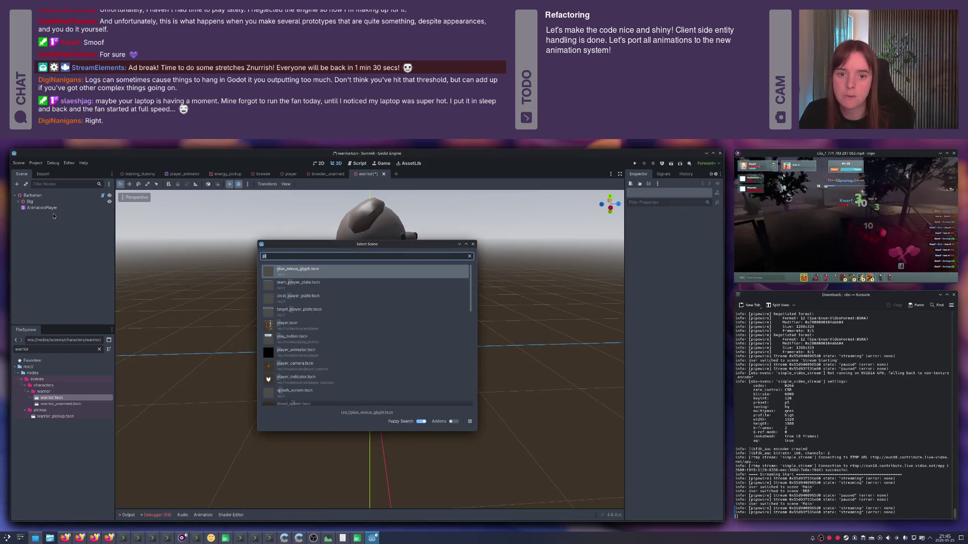
key(Escape)
- Add an AnimationTree named PlayerAnimator with player_animator.tres as its tree root
key(ctrl+a)
text(an)
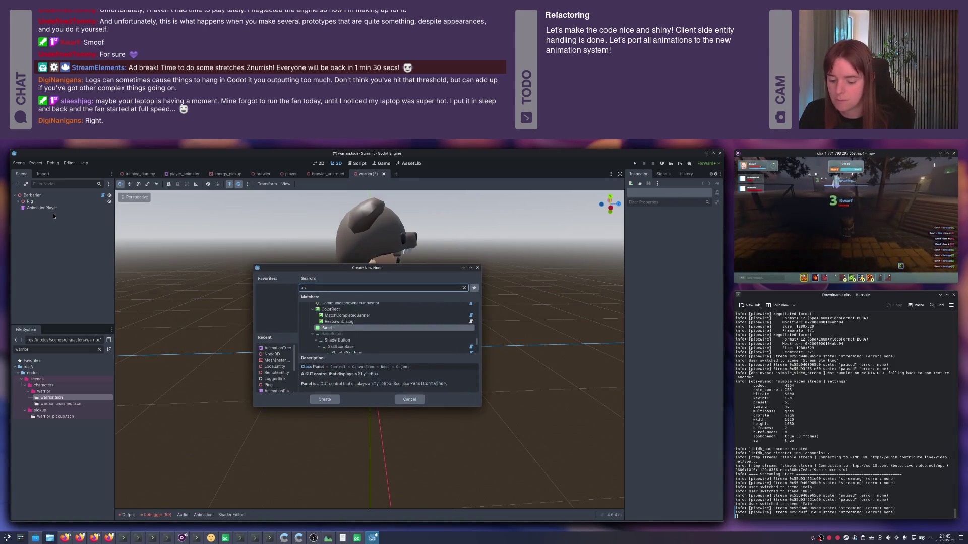
text(imationtree)
key(Return)
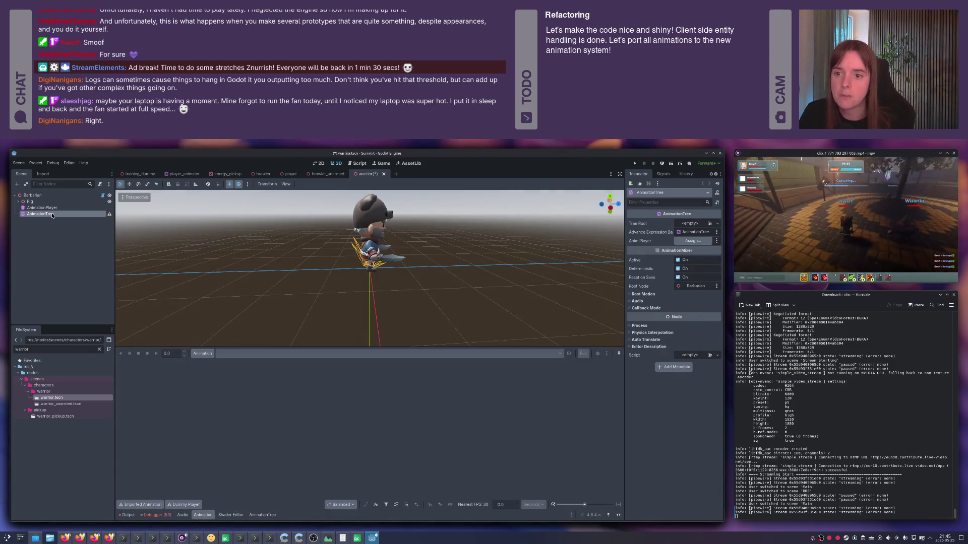
key(F2)
text(PlayerAn)
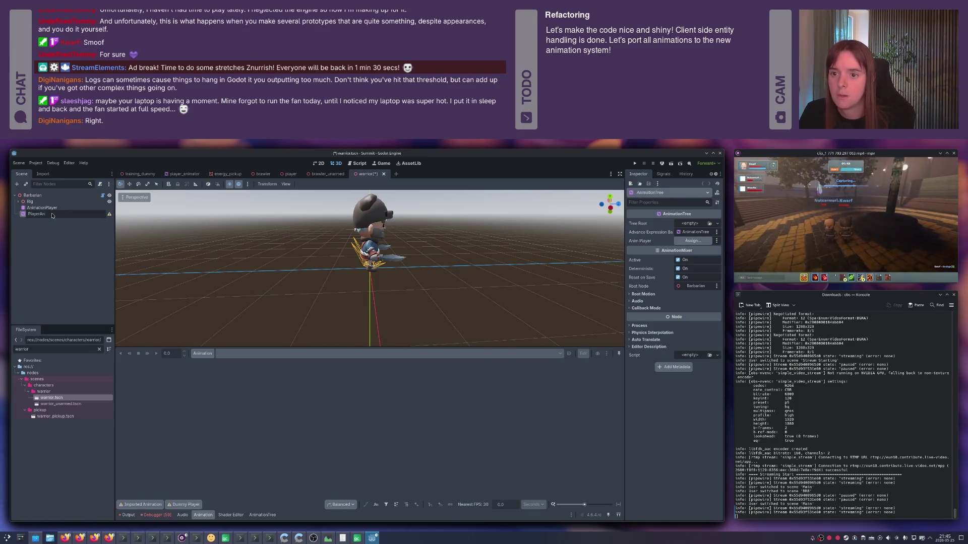
text(imator)
key(Return)
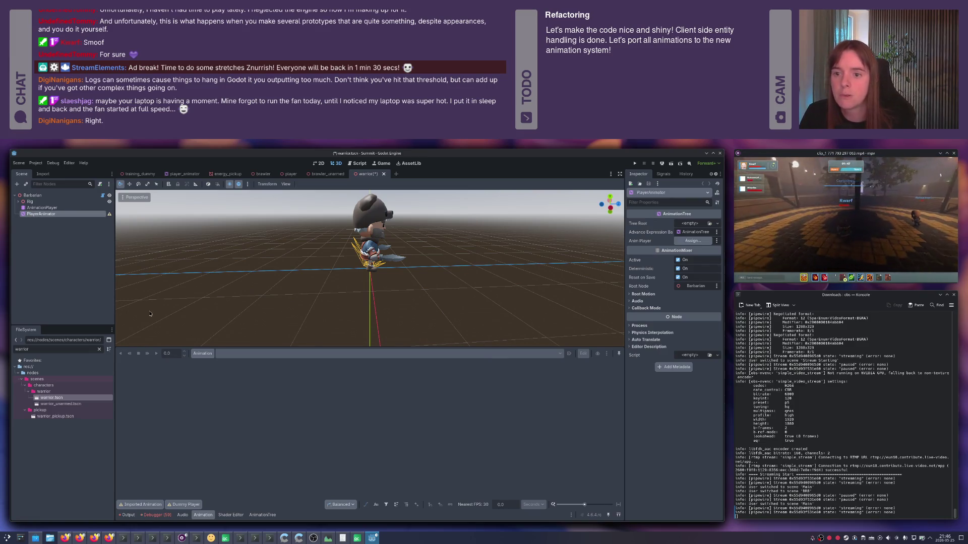
click(708, 222)
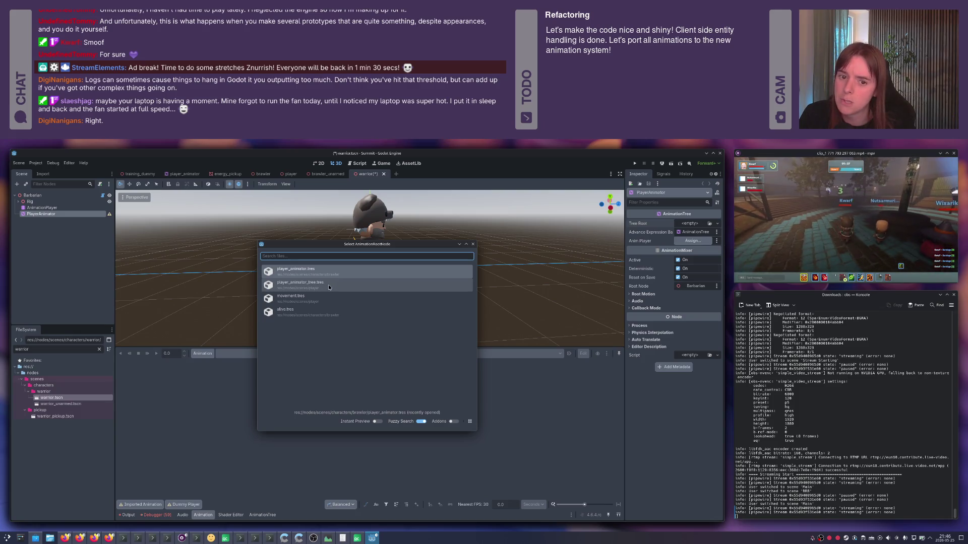
click(329, 284)
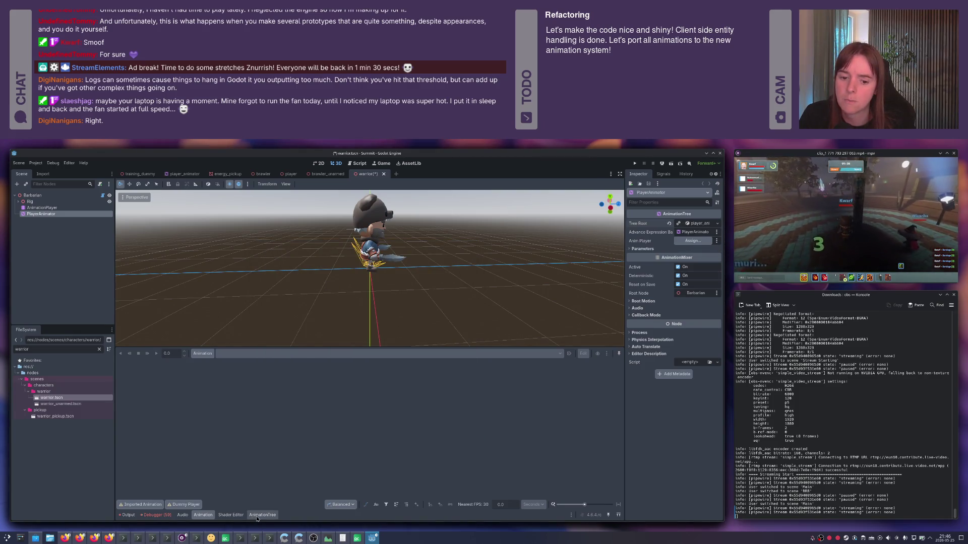
- Browse the reused tree's Alive and Actions state machines in the AnimationTree graph
click(256, 517)
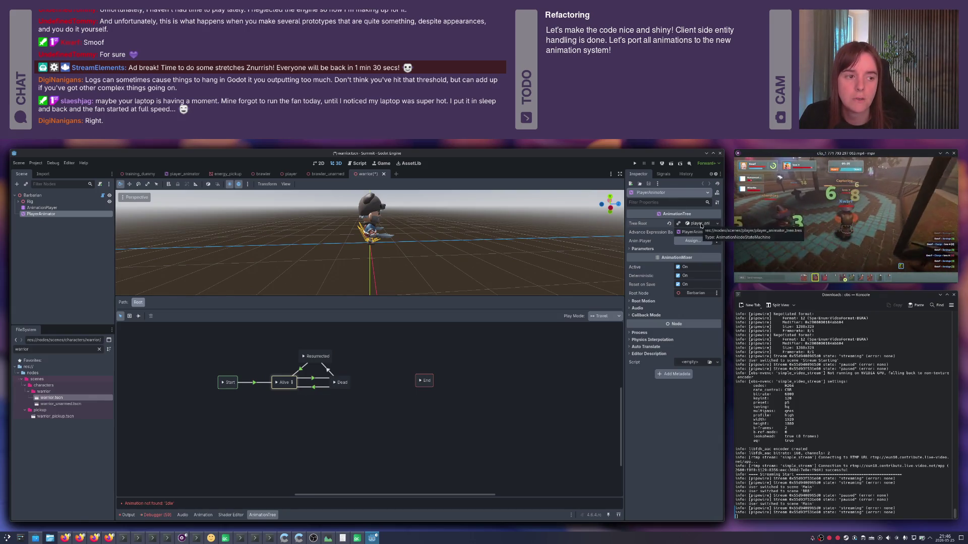
click(294, 383)
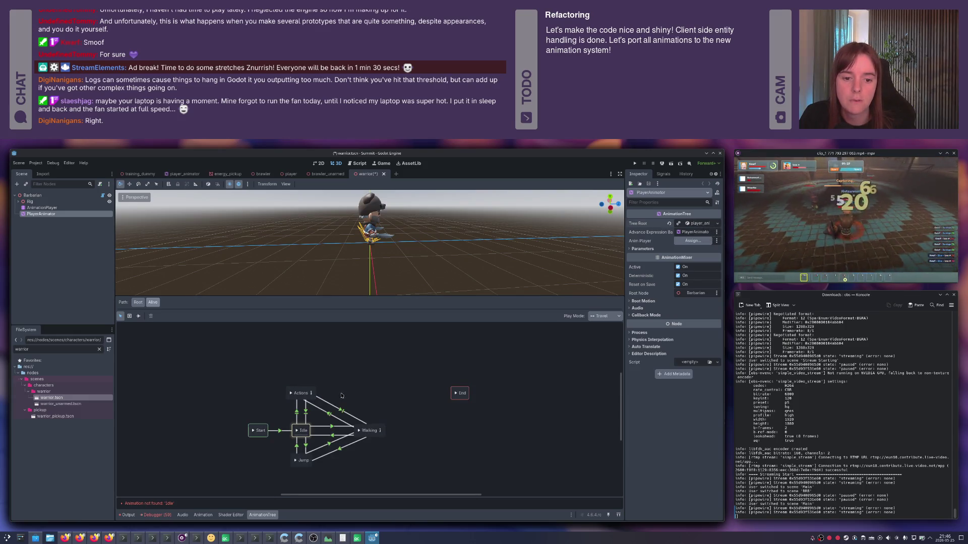
drag(342, 395, 331, 381)
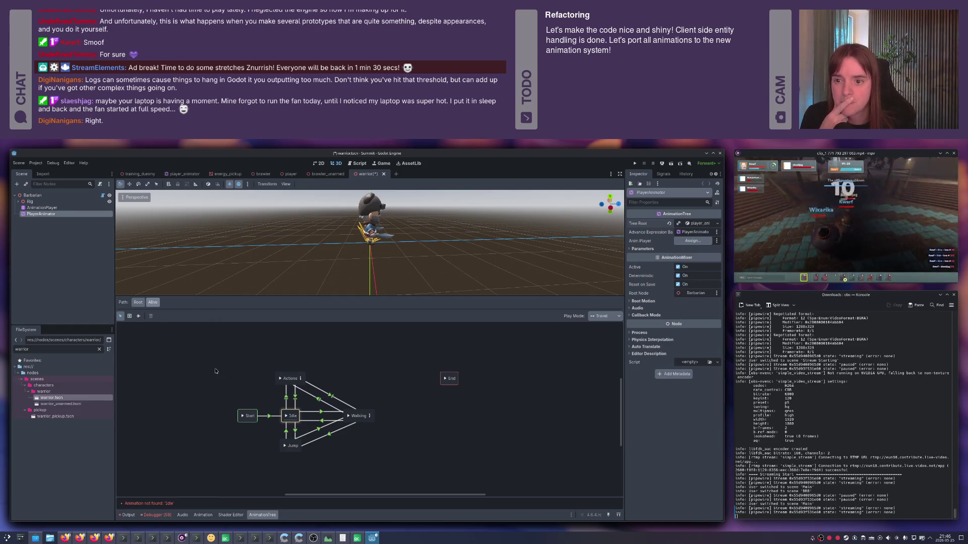
click(302, 379)
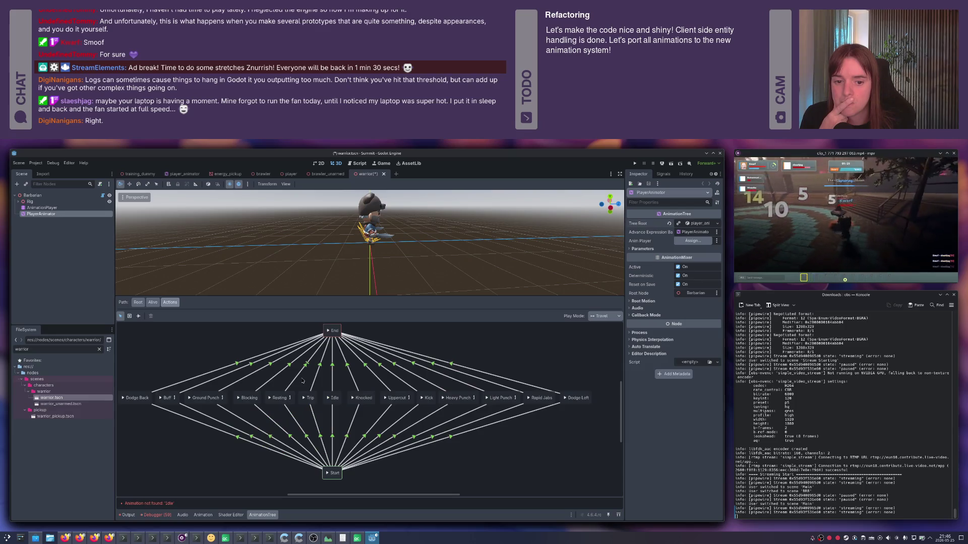
click(153, 302)
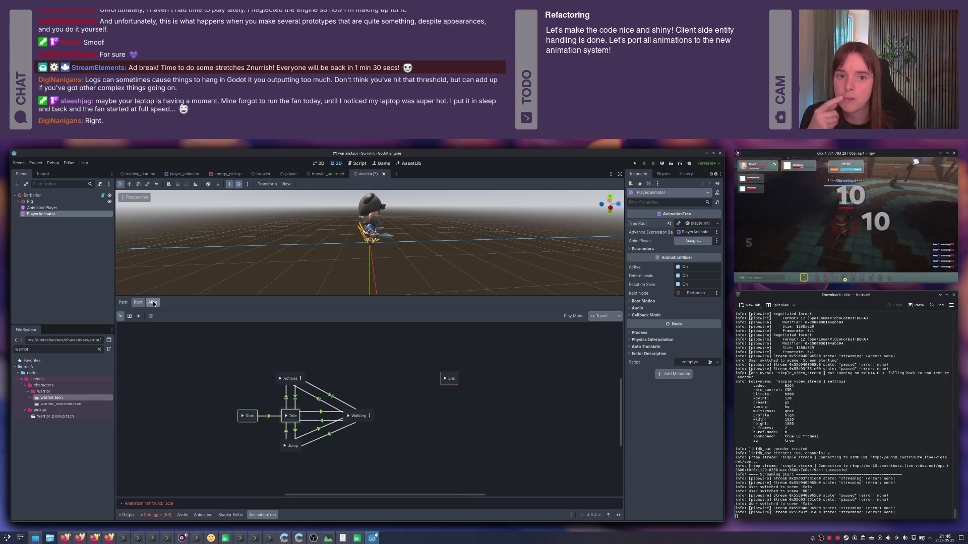
click(314, 350)
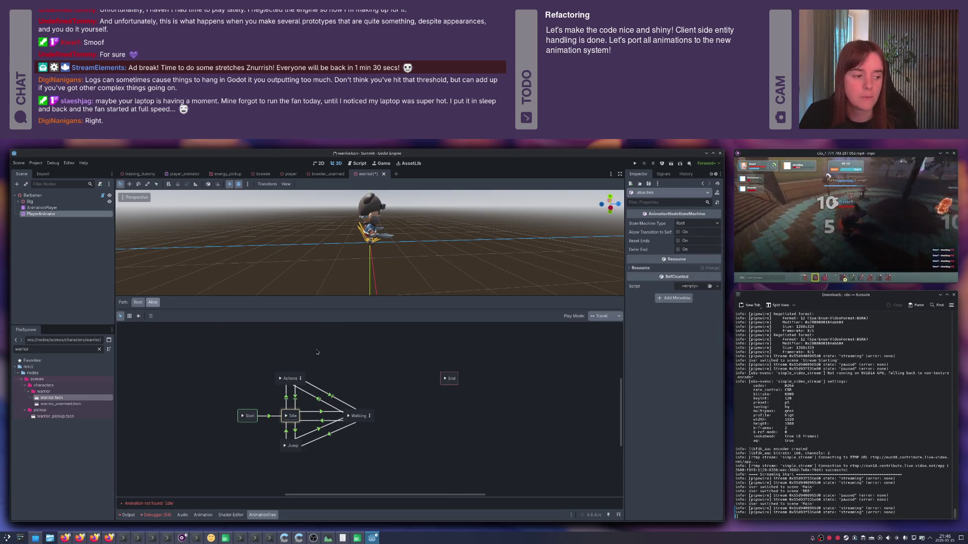
- Save the warrior scene, then reselect PlayerAnimator and inspect its Alive state
key(ctrl+s)
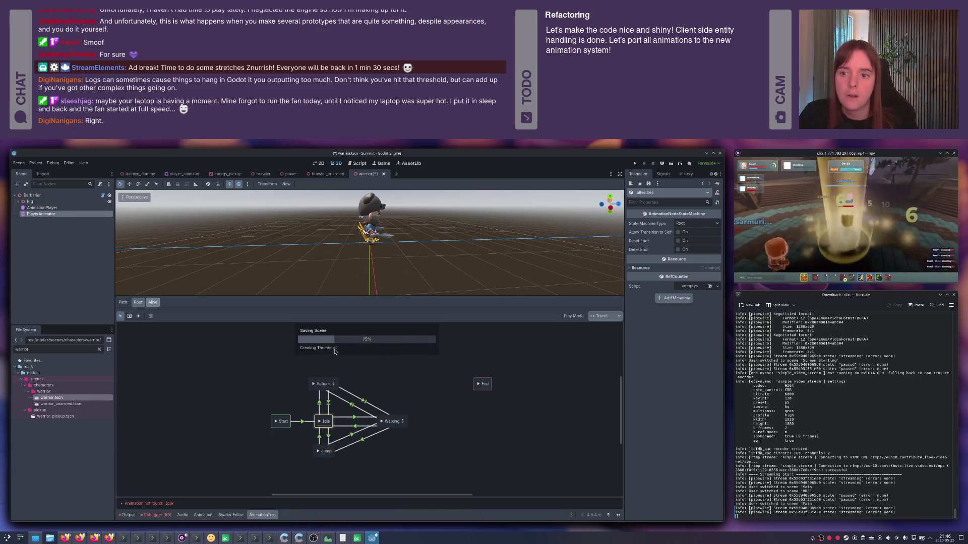
click(42, 208)
click(41, 214)
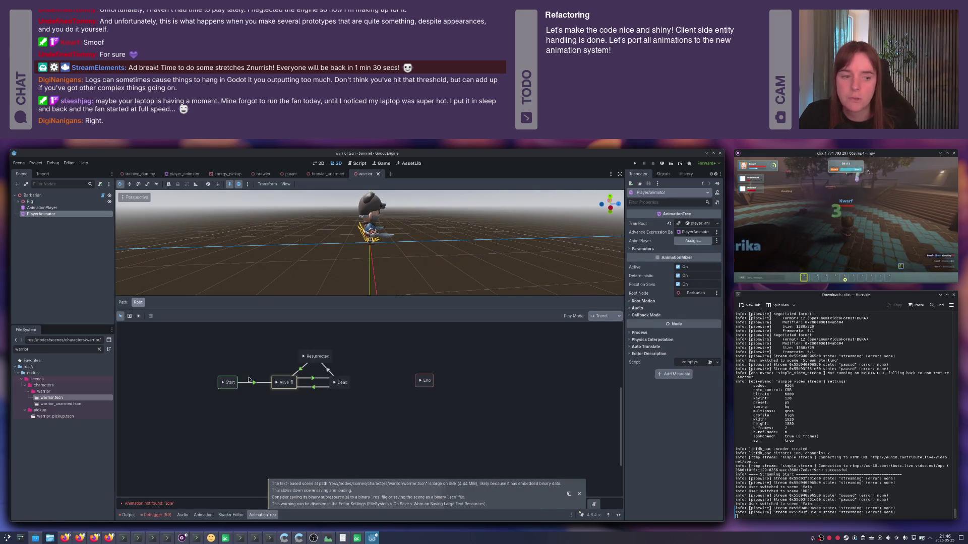
click(260, 385)
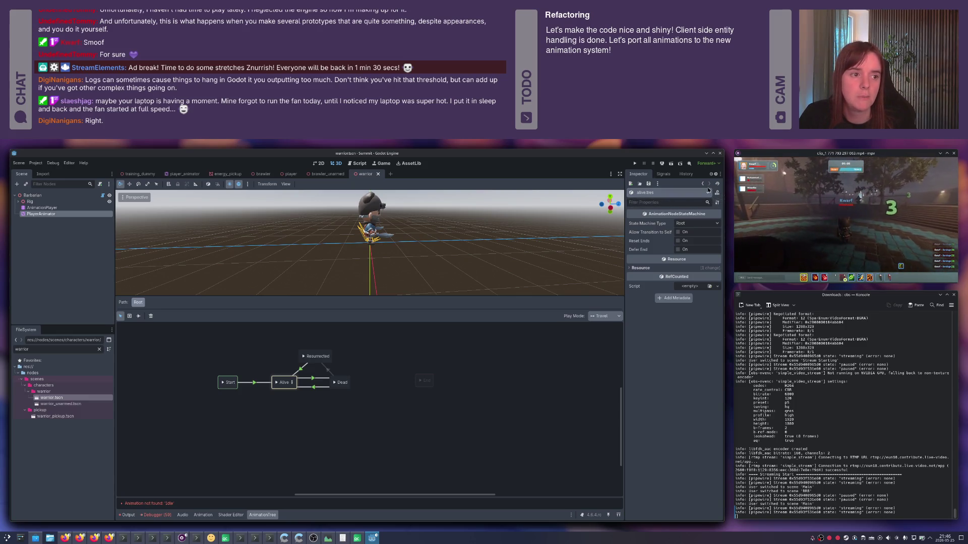
- Search the FileSystem dock for 'alive.' and then clear the filter
double_click(53, 349)
text(alive.)
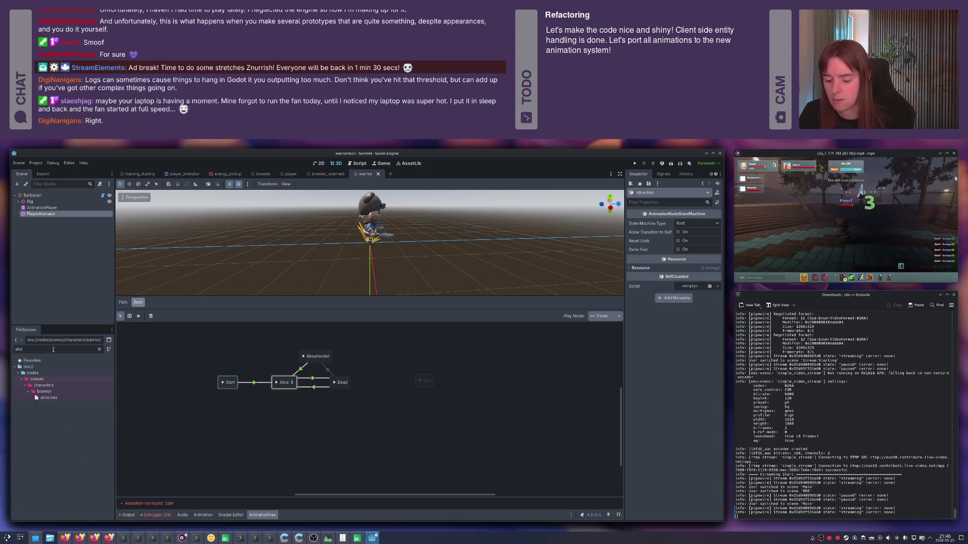
key(ctrl+a)
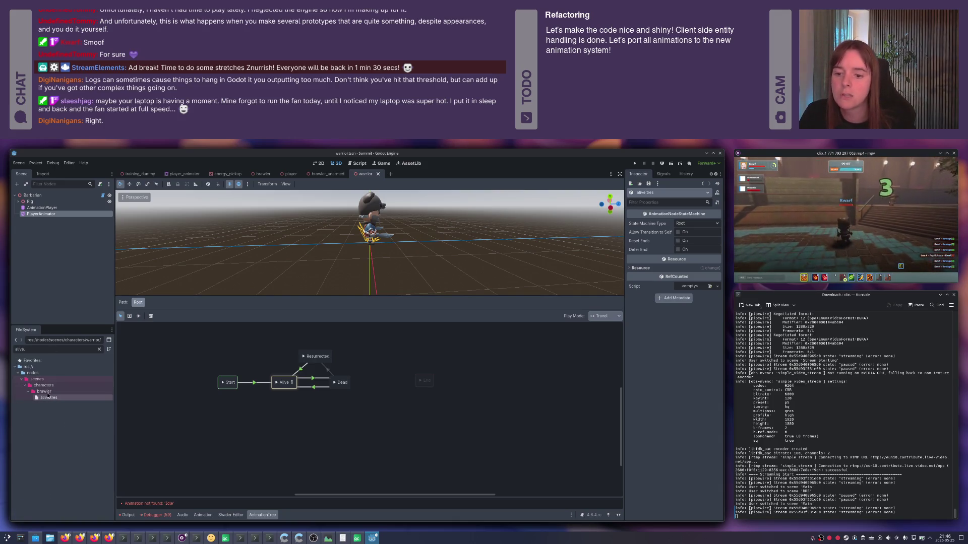
key(BackSpace)
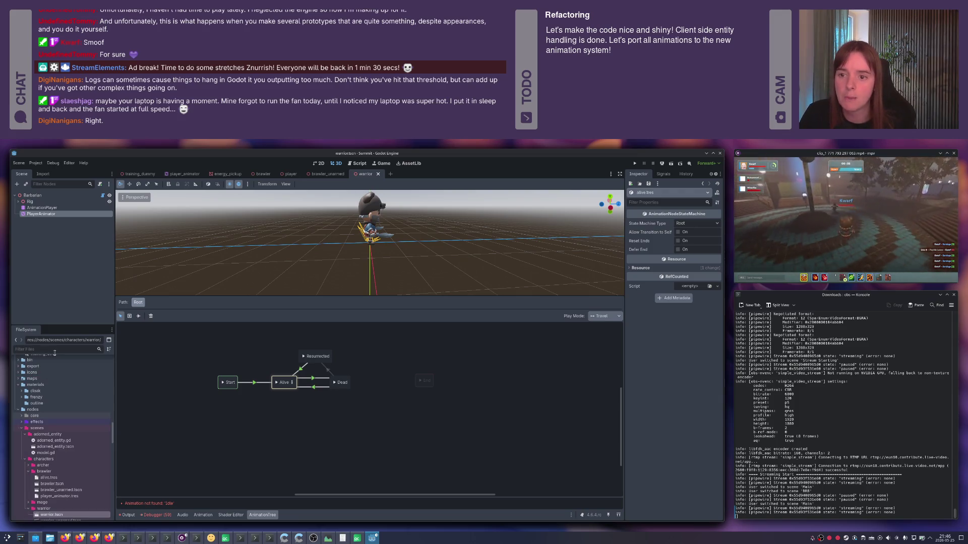
- Enter PlayerAnimator's Alive state machine and open its resource options menu
click(43, 216)
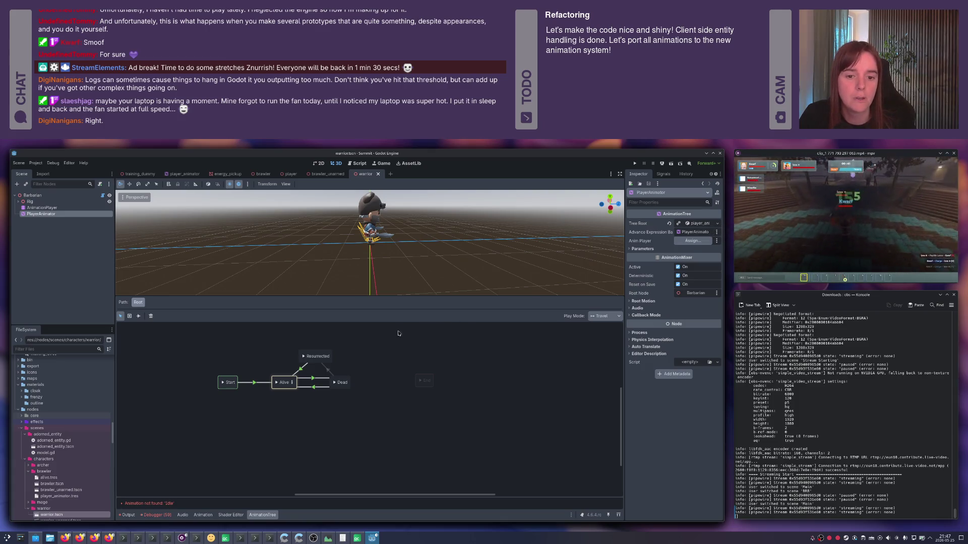
click(259, 353)
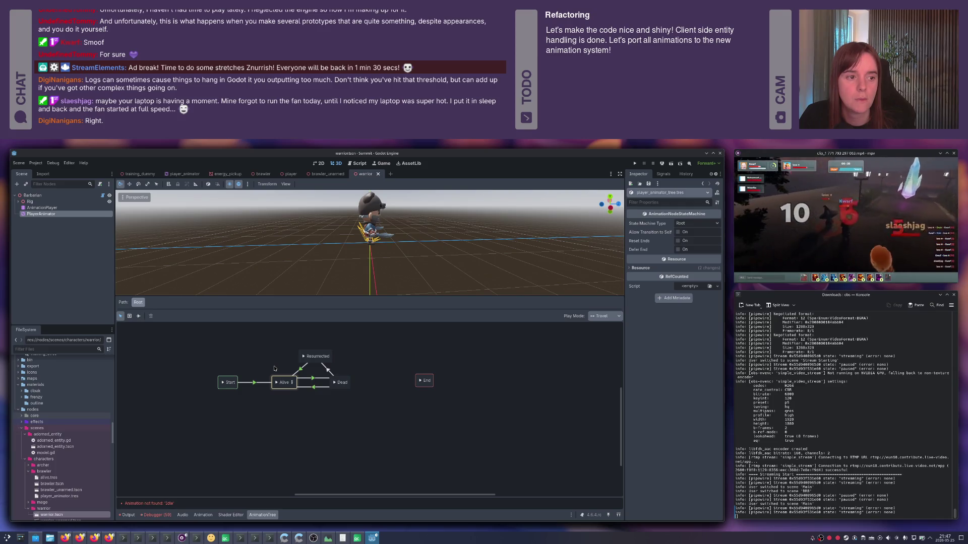
click(285, 382)
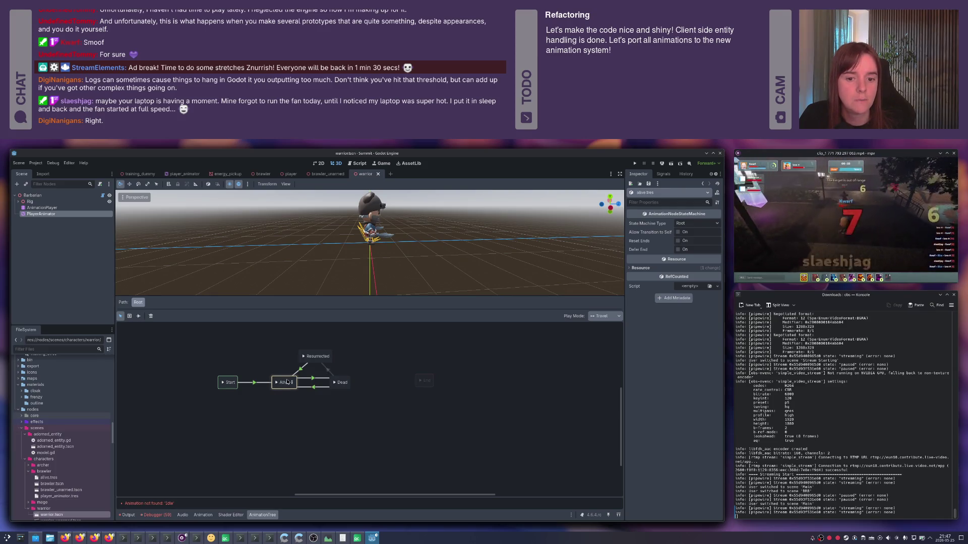
click(293, 385)
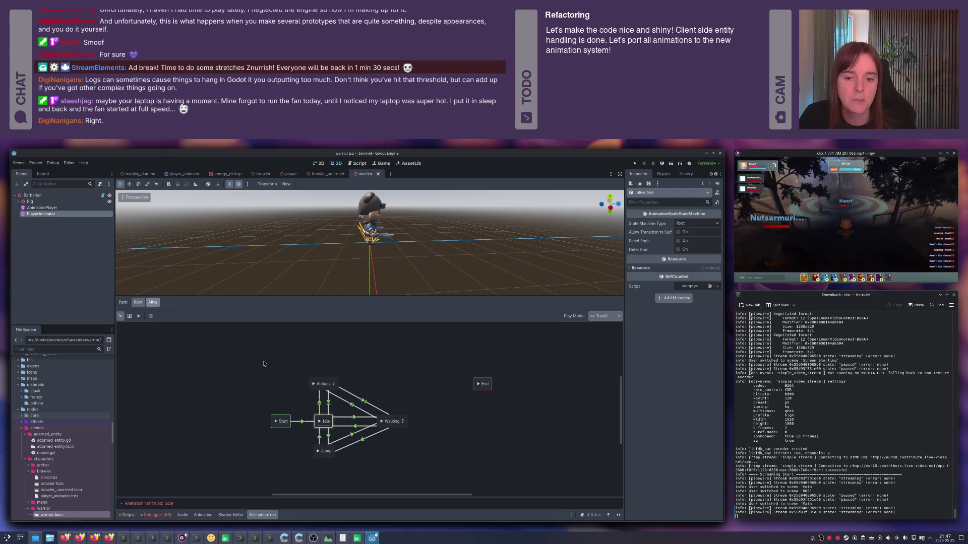
click(658, 184)
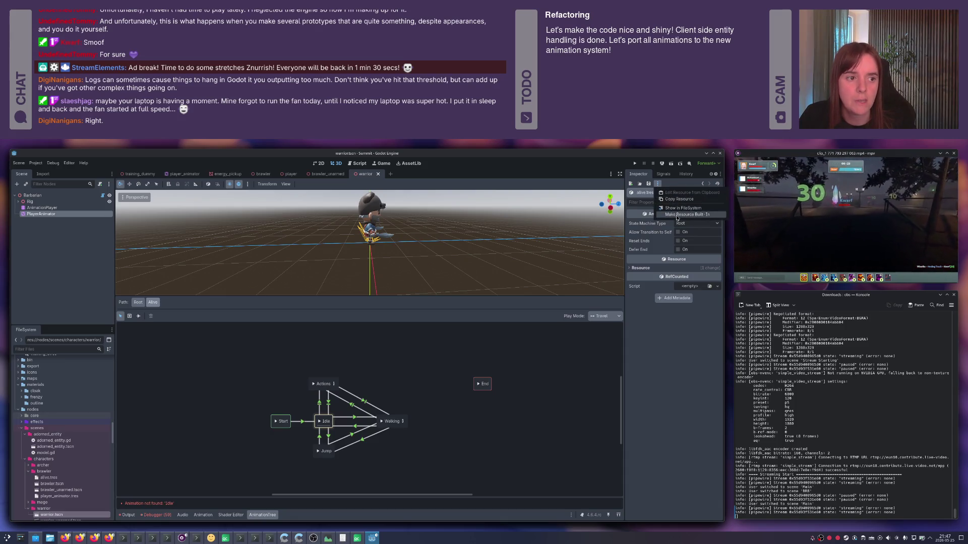
- Make the Alive state machine from alive.tres built-in to the warrior scene
click(677, 215)
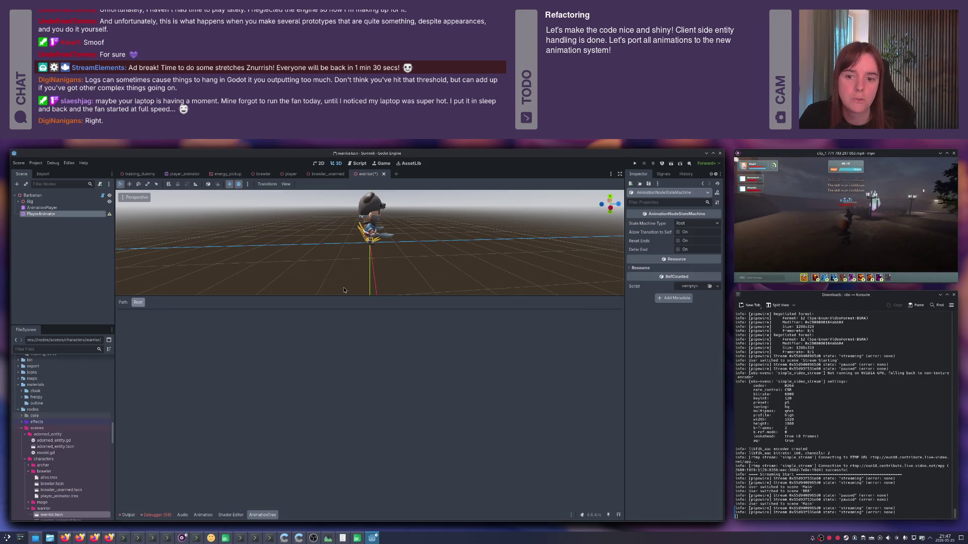
click(41, 214)
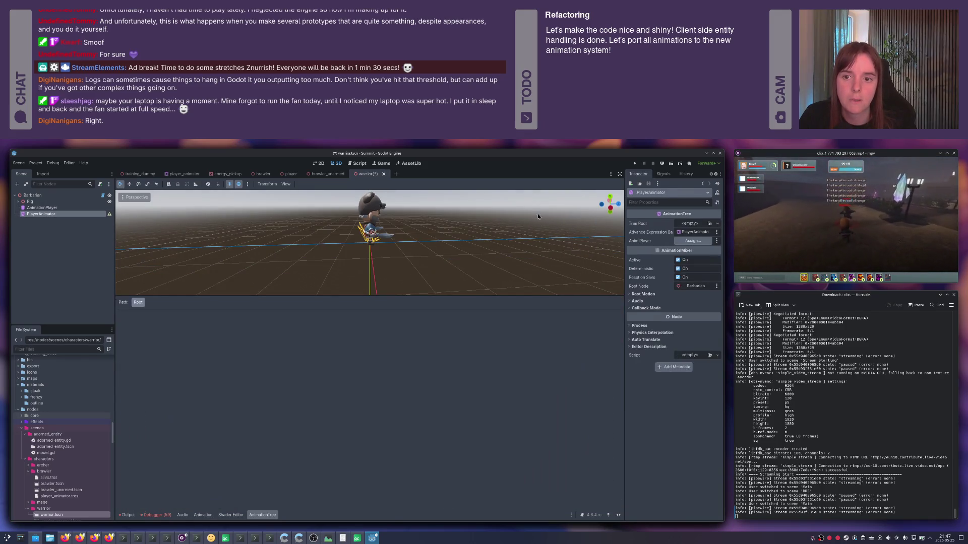
click(709, 224)
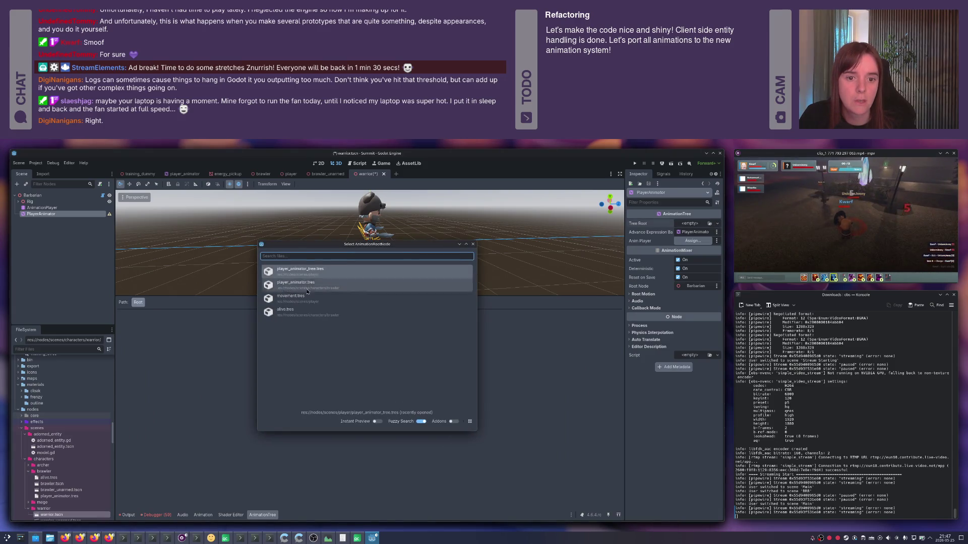
click(146, 236)
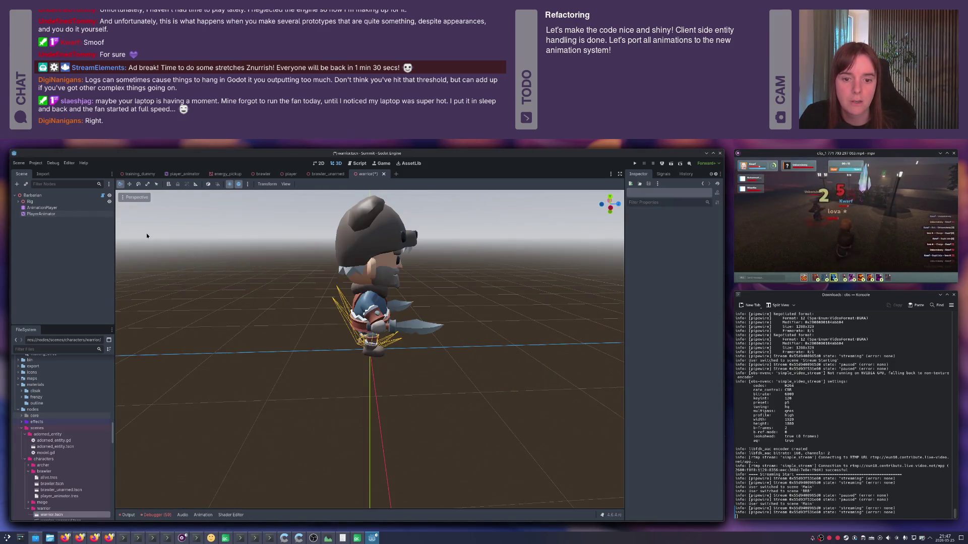
- Make the root player_animator_tree.tres state machine built-in and save the scene
click(48, 214)
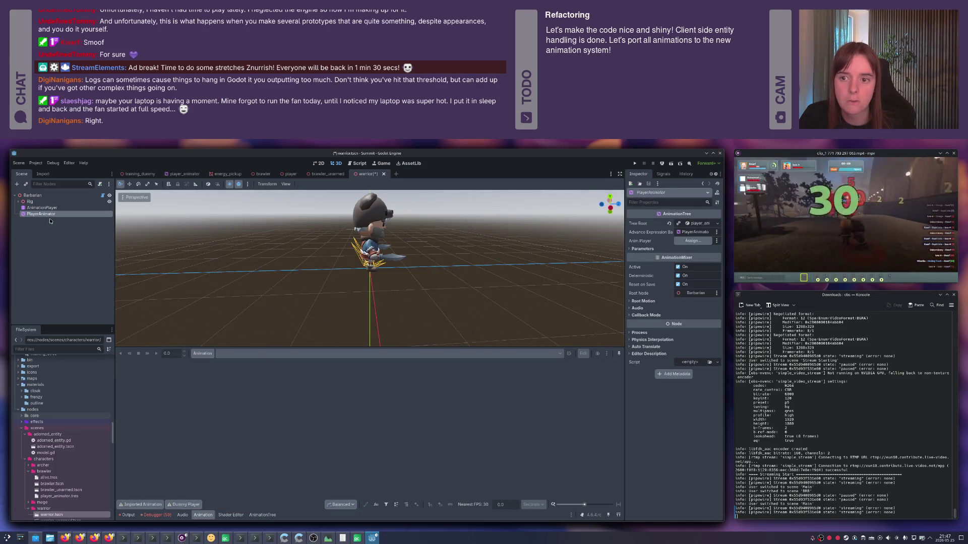
click(262, 515)
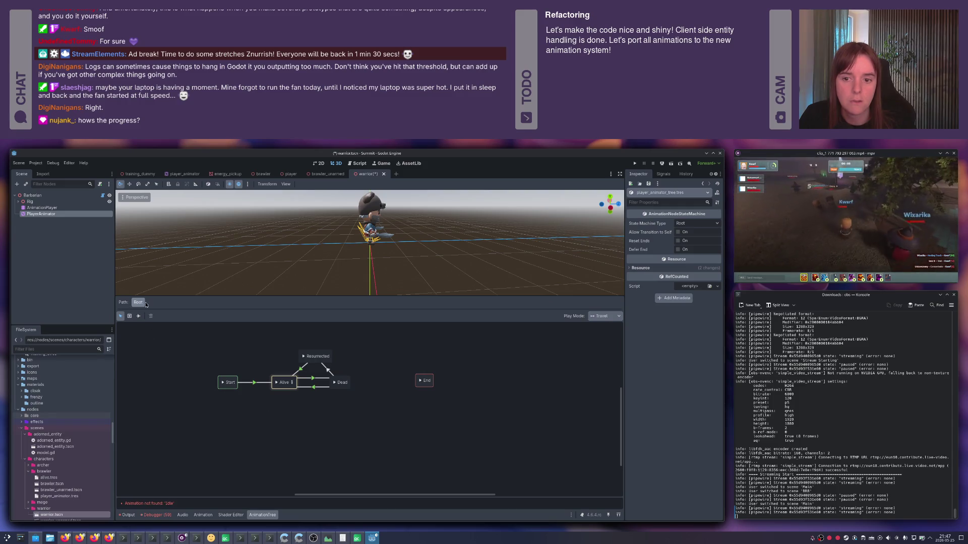
click(658, 184)
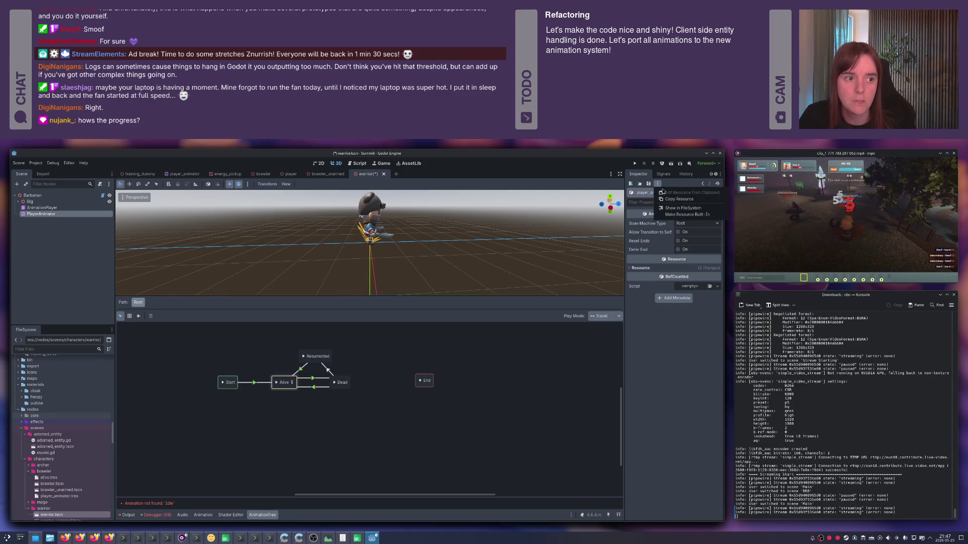
click(683, 215)
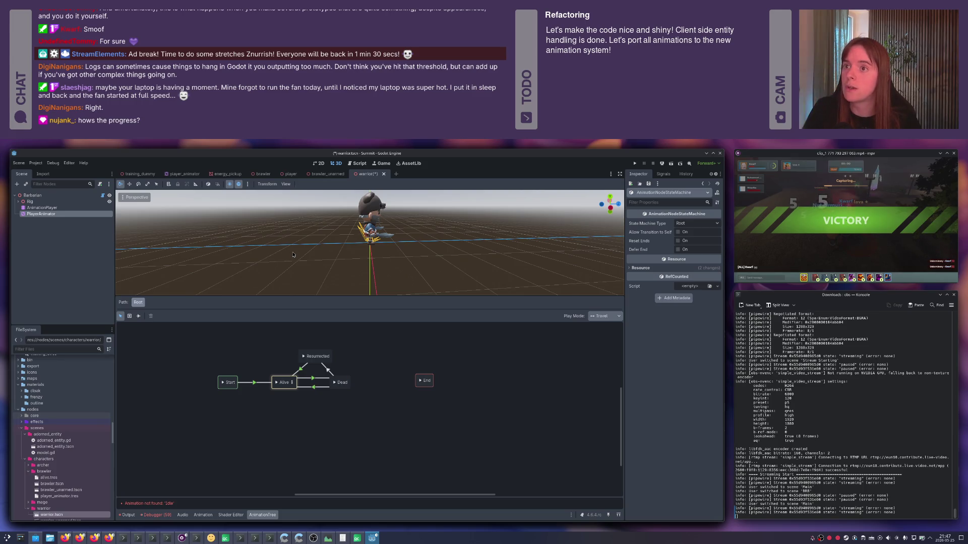
key(ctrl+s)
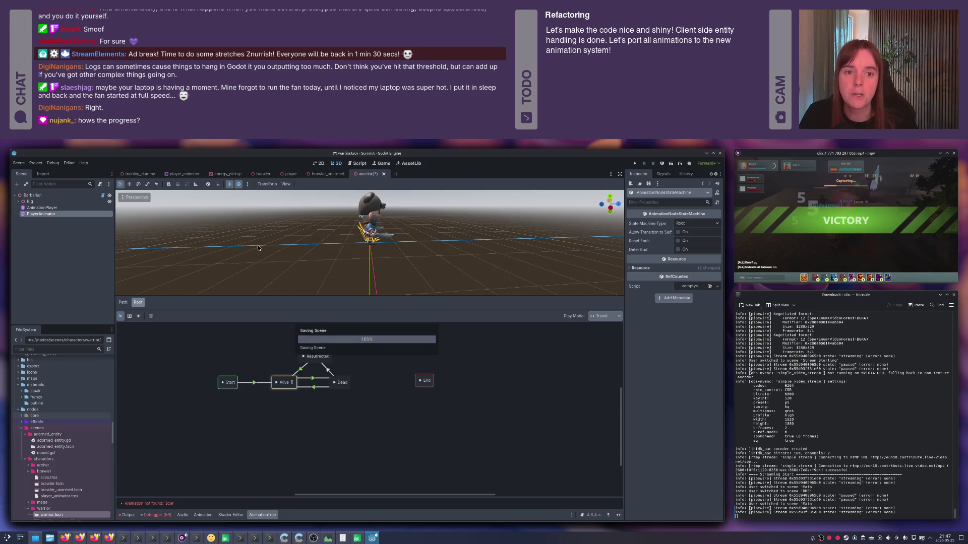
- Switch to the GitHub pull request in the browser
key(alt+Tab)
key(Tab)
key(shift+Tab)
key(Escape)
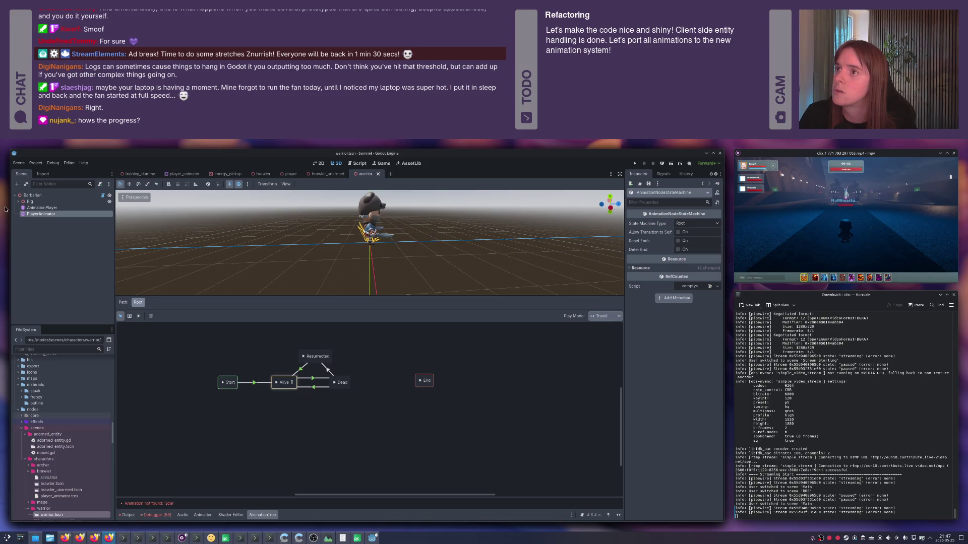
key(alt+Tab)
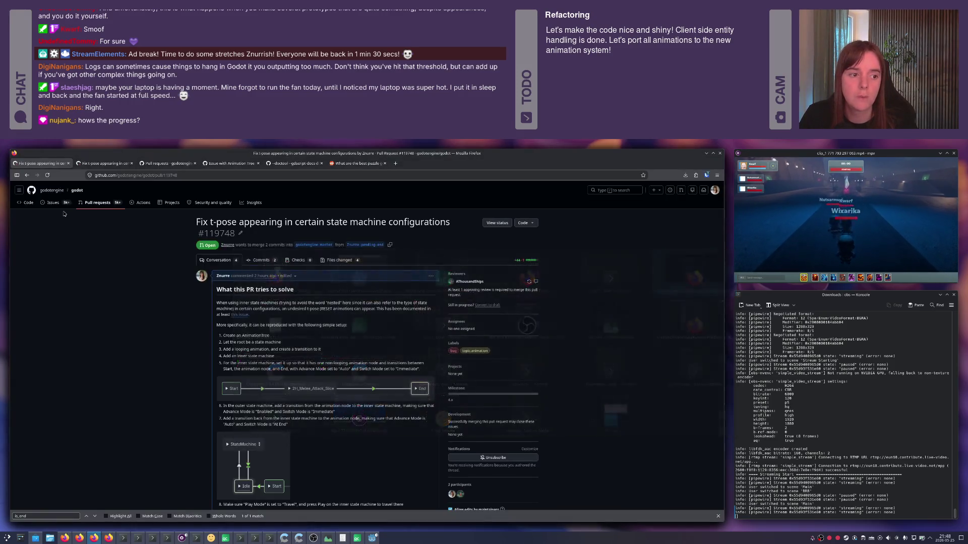
- Reload PR #119748 and open the failing Linux Editor w/ Mono check's log
scroll(225, 322, down, 10)
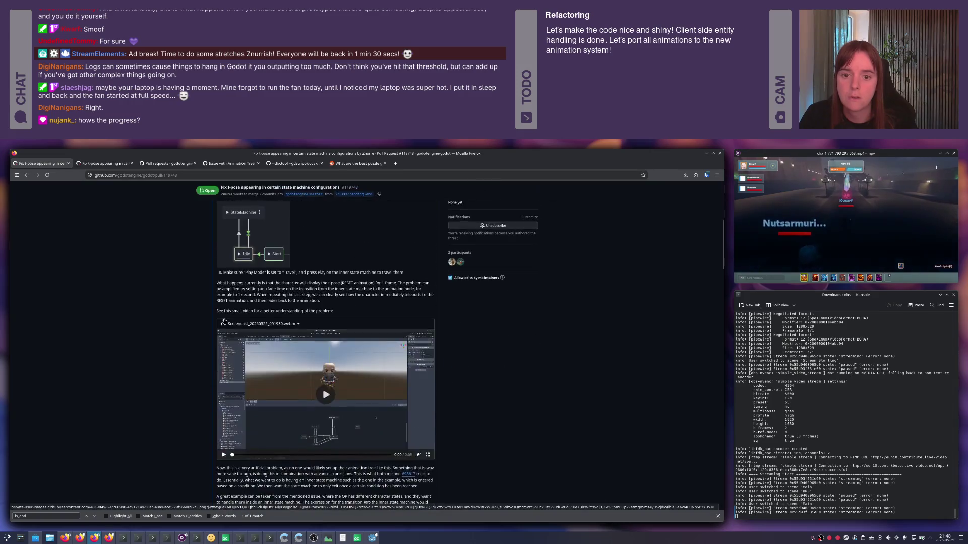
scroll(180, 313, down, 5)
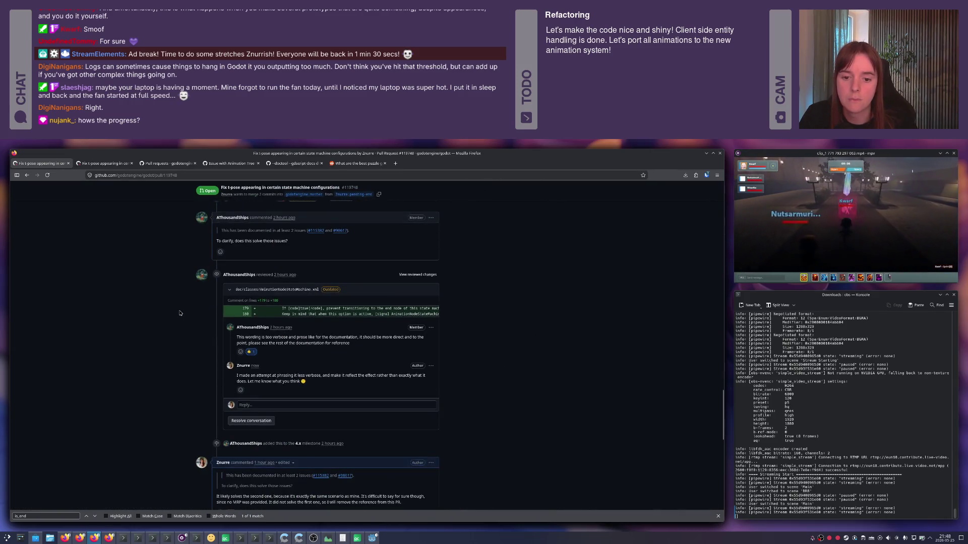
scroll(179, 313, down, 8)
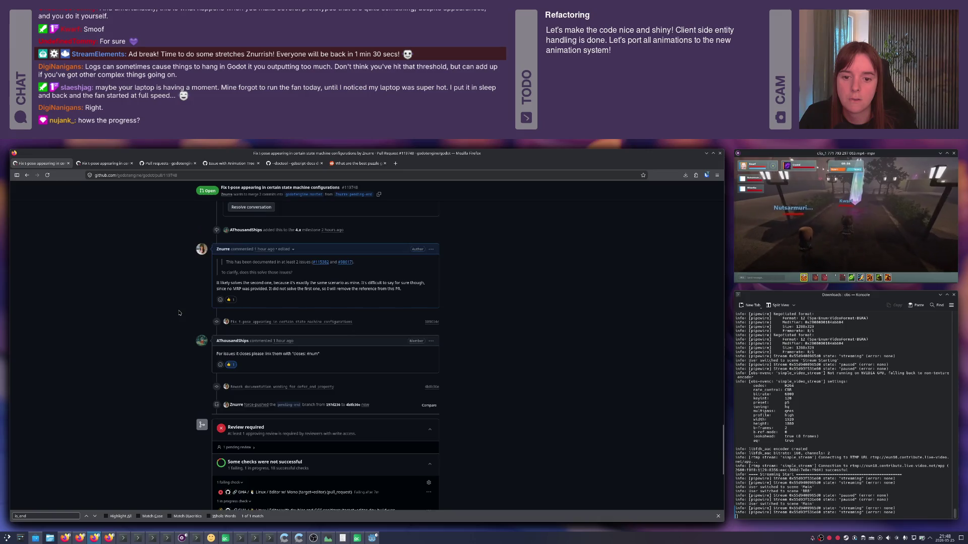
scroll(177, 313, up, 3)
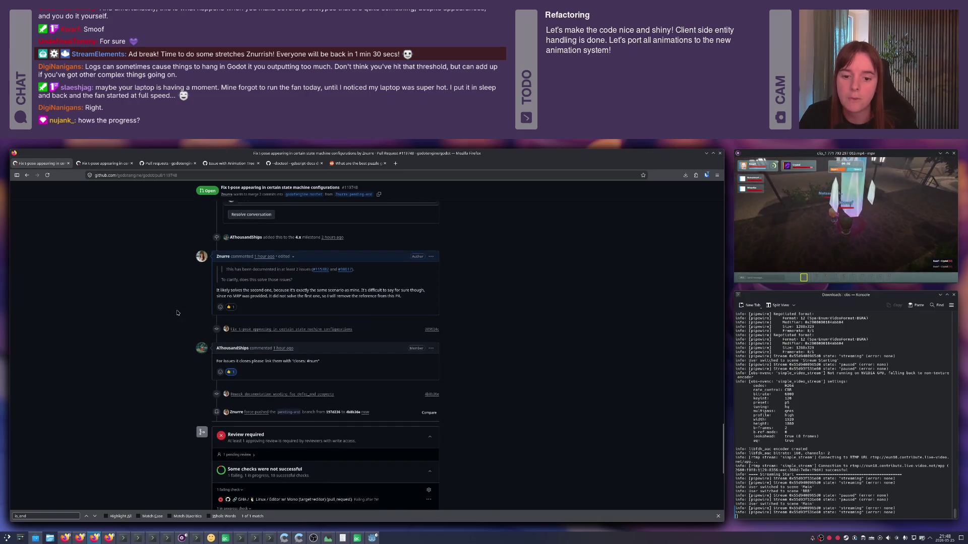
key(F5)
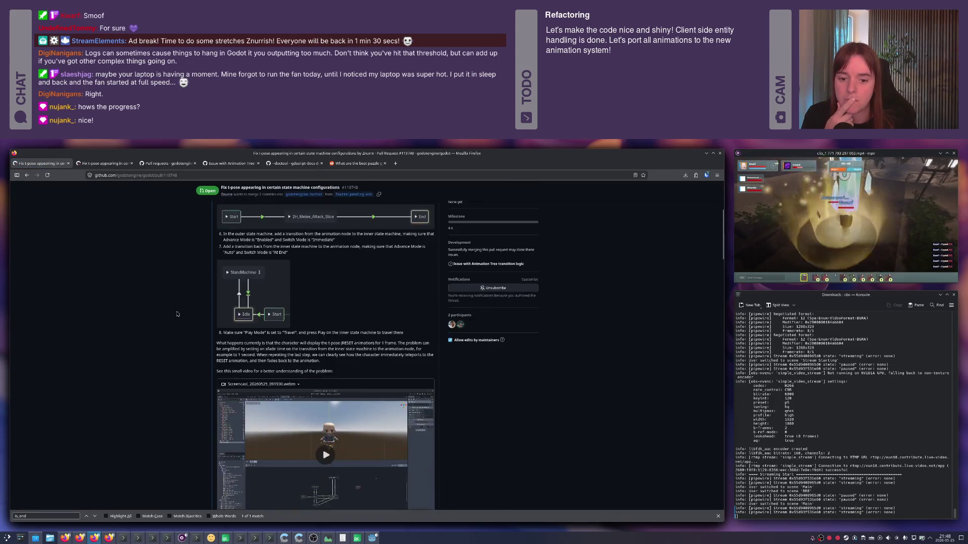
scroll(176, 314, down, 15)
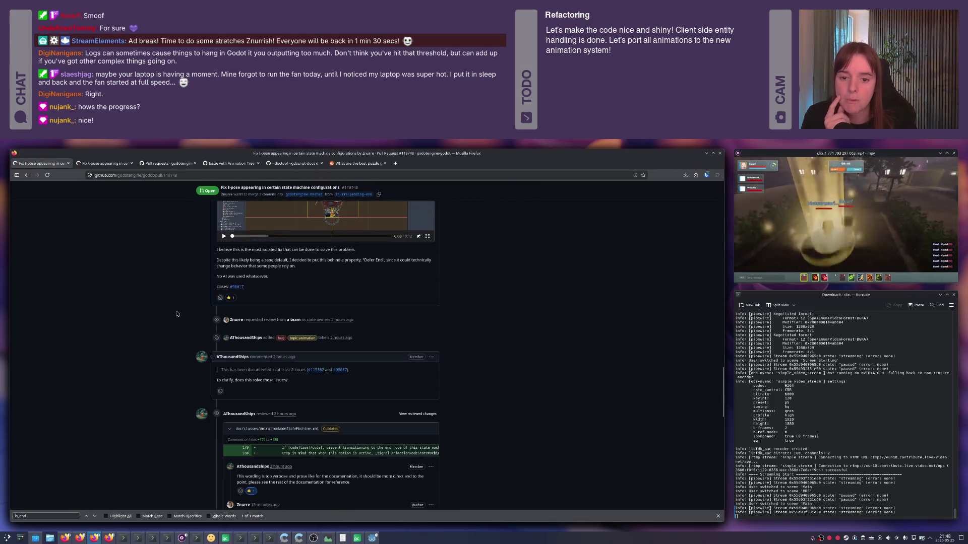
scroll(177, 314, down, 10)
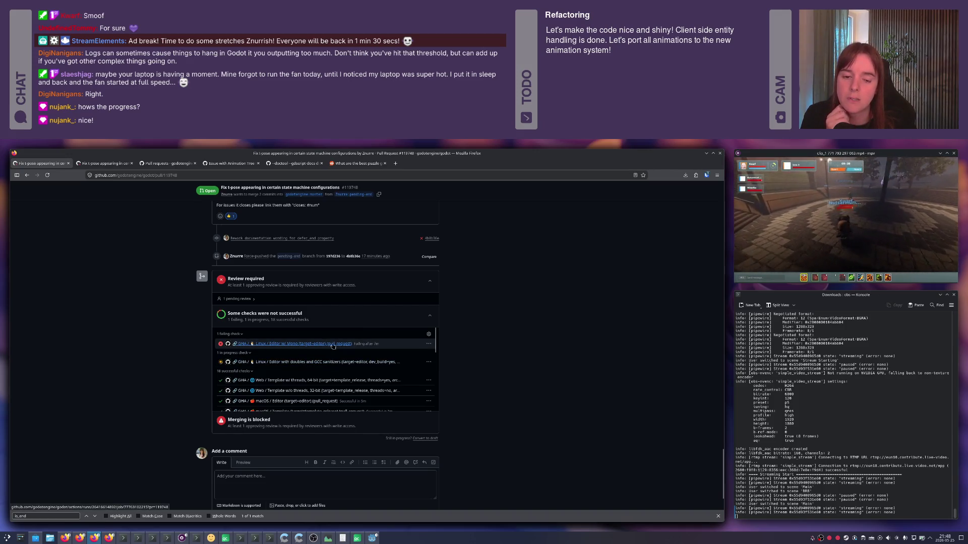
scroll(309, 354, down, 2)
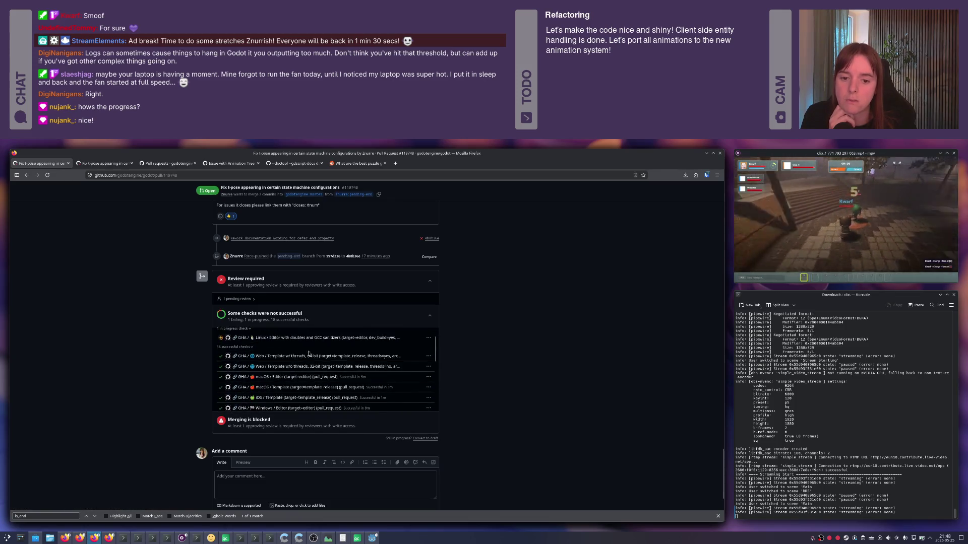
scroll(302, 349, up, 2)
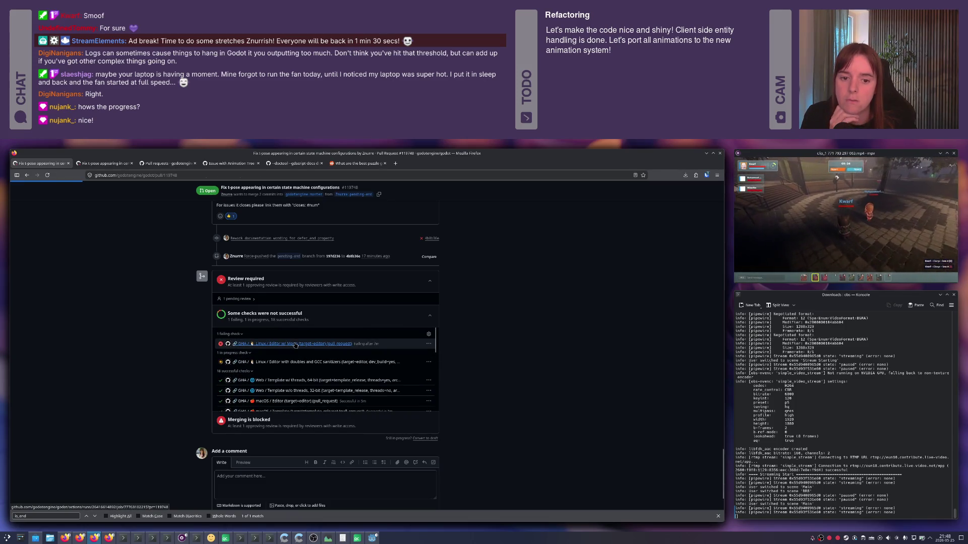
click(295, 344)
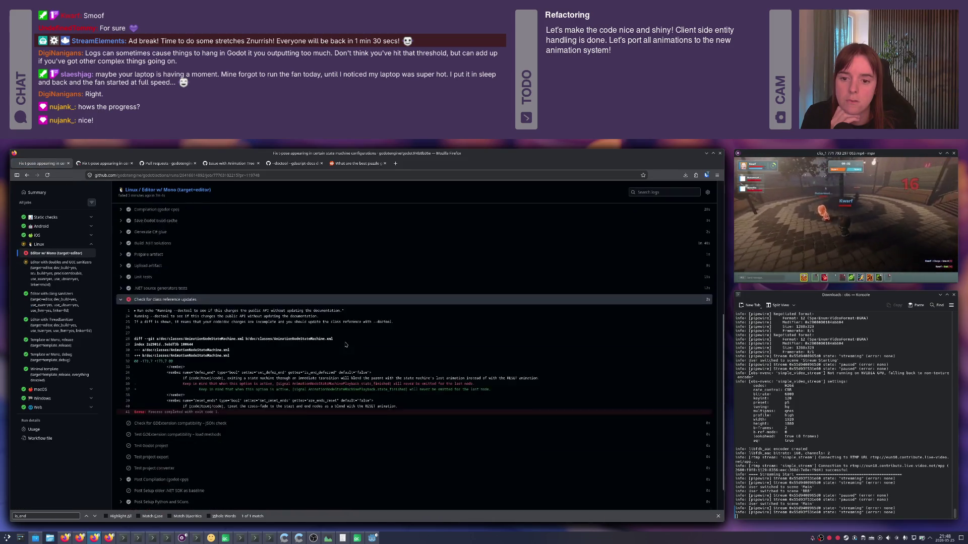
scroll(346, 345, down, 1)
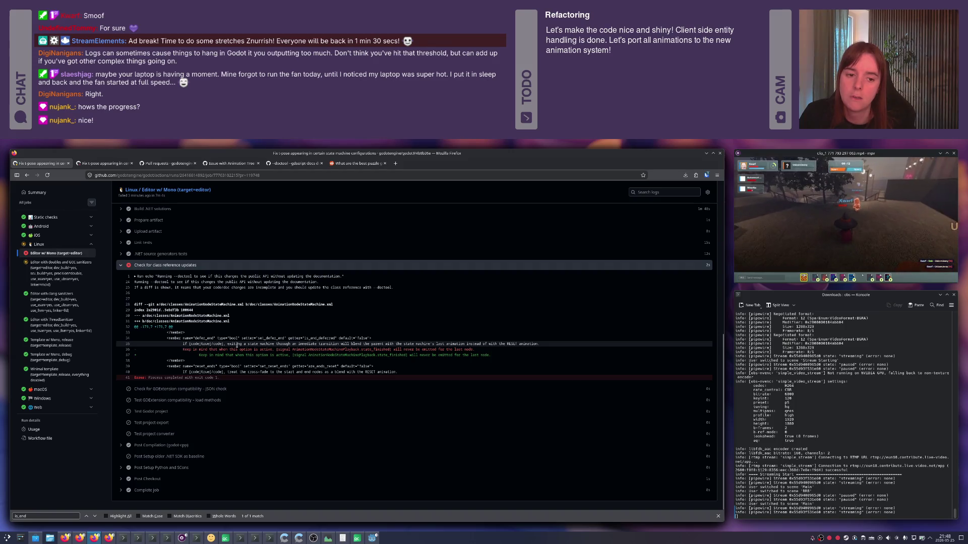
key(alt+Tab)
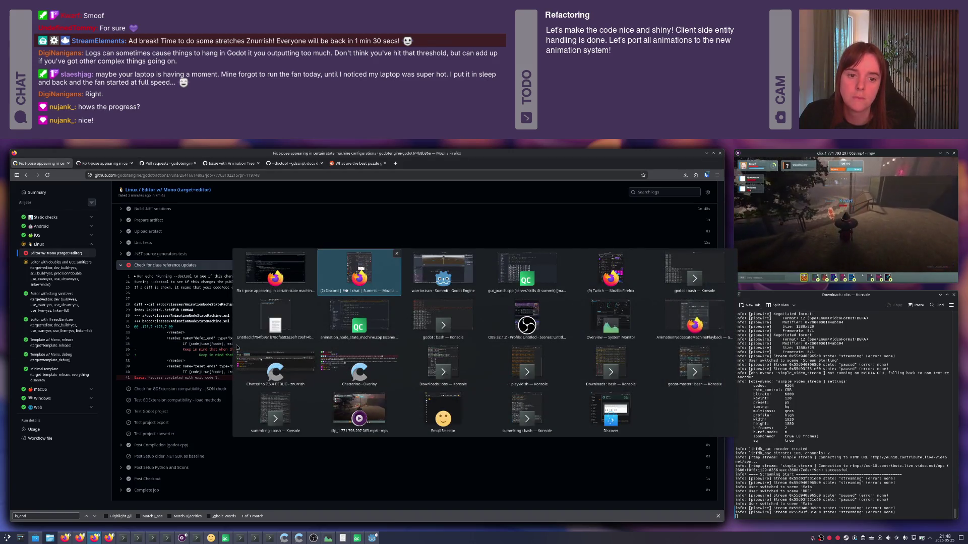
key(alt+shift+Tab)
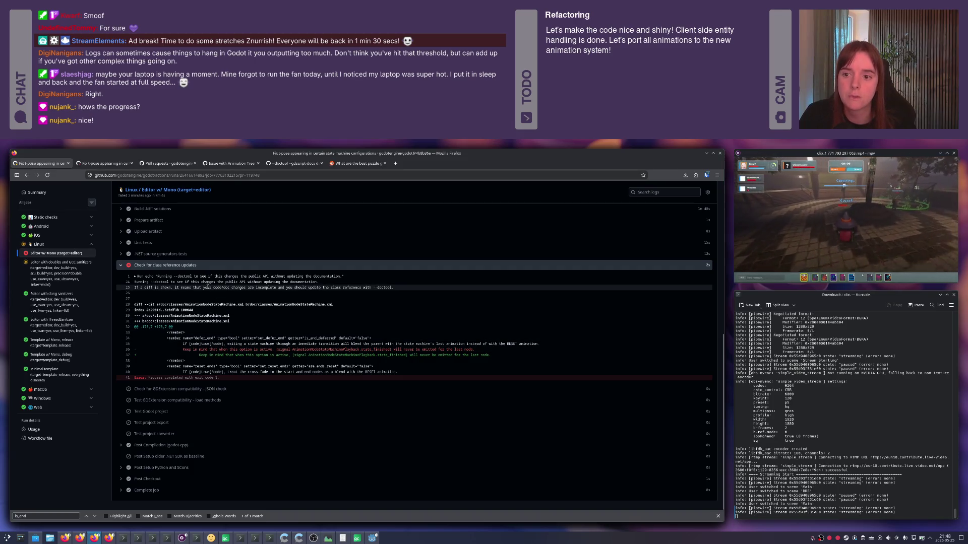
drag(199, 355, 182, 355)
click(193, 352)
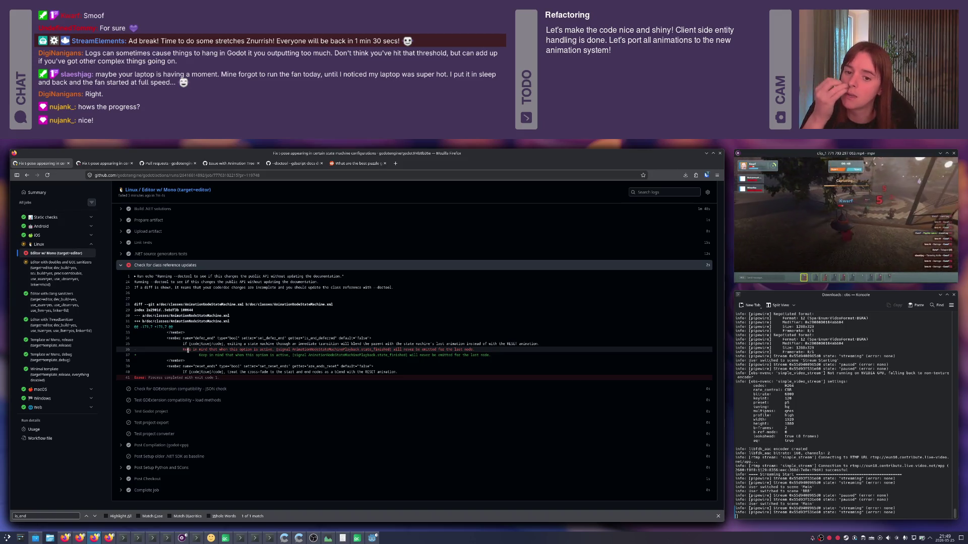
key(alt+Tab)
key(alt+Tab)
key(alt+Tab)
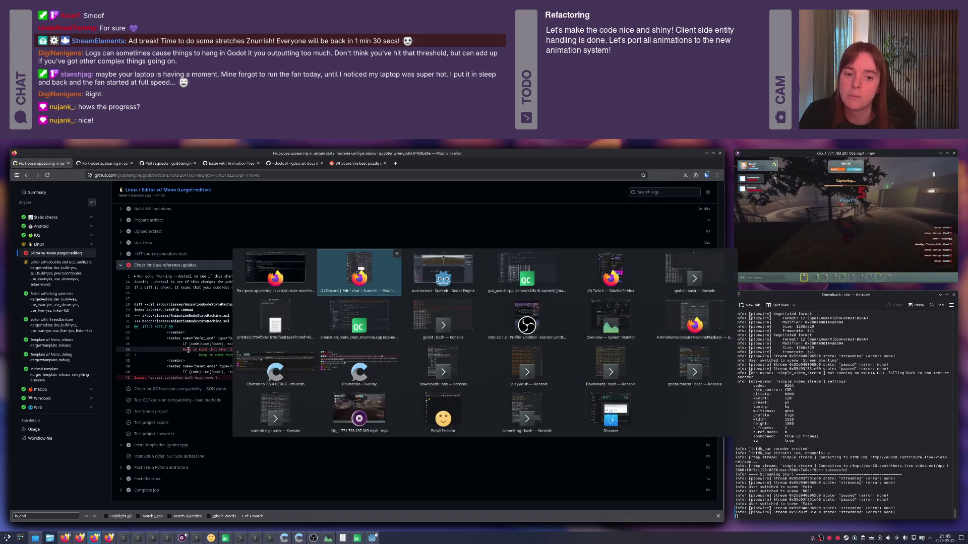
key(alt+Tab)
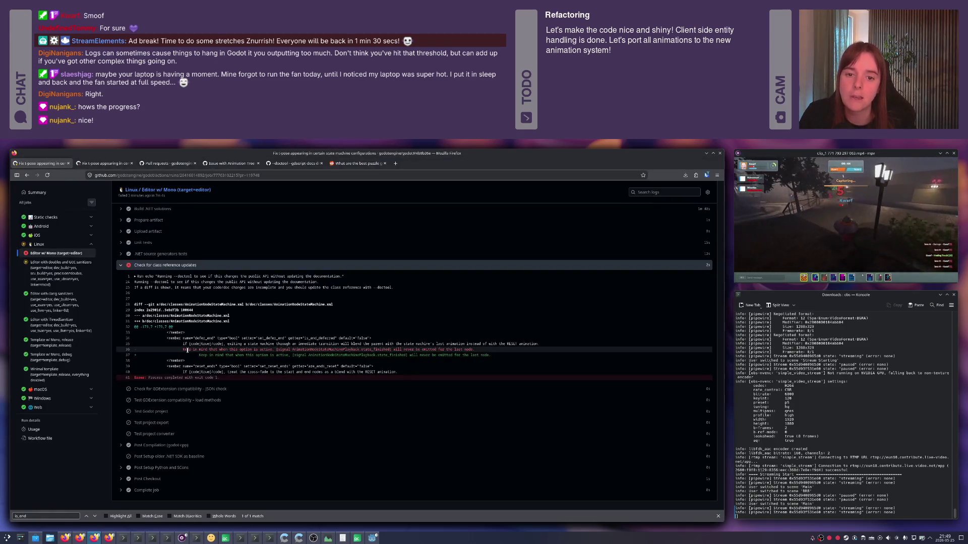
key(alt+Tab)
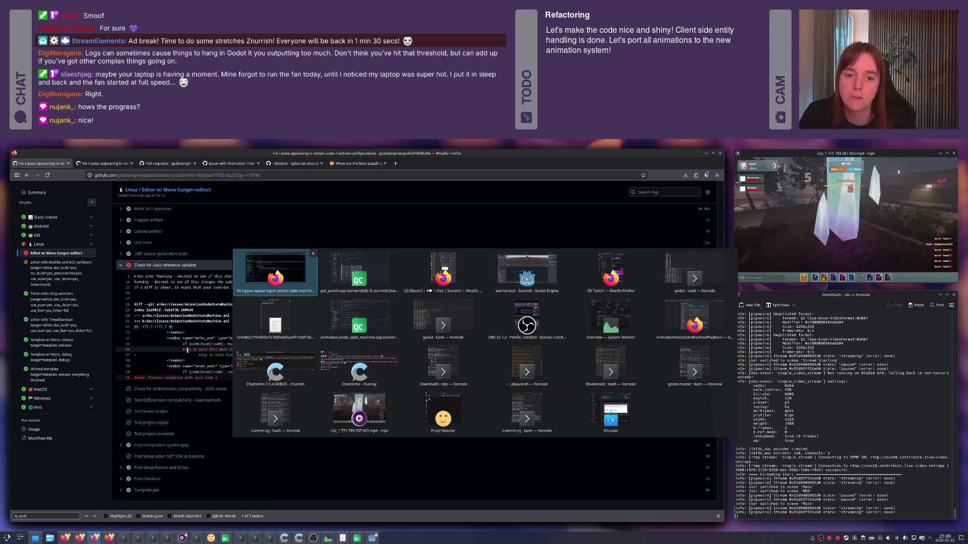
key(Down)
click(260, 322)
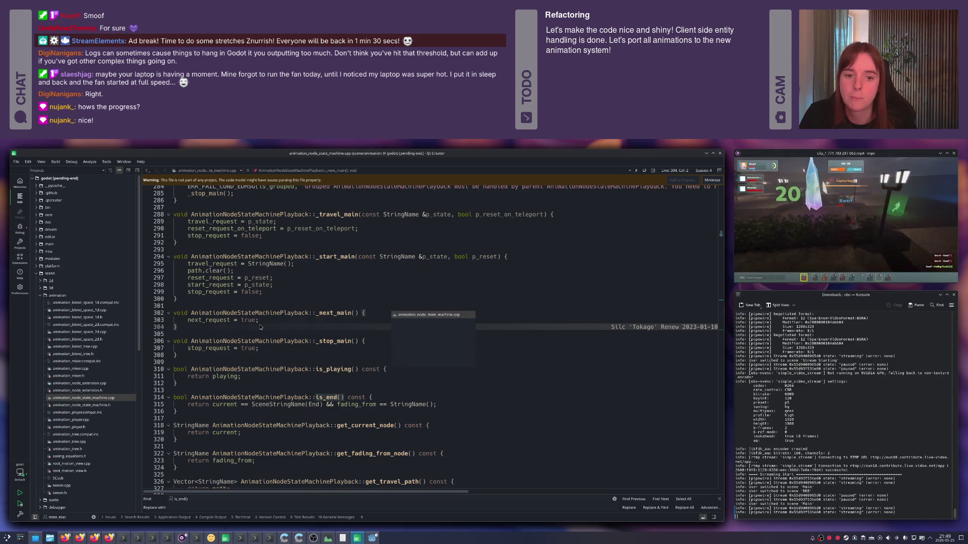
key(alt+Tab)
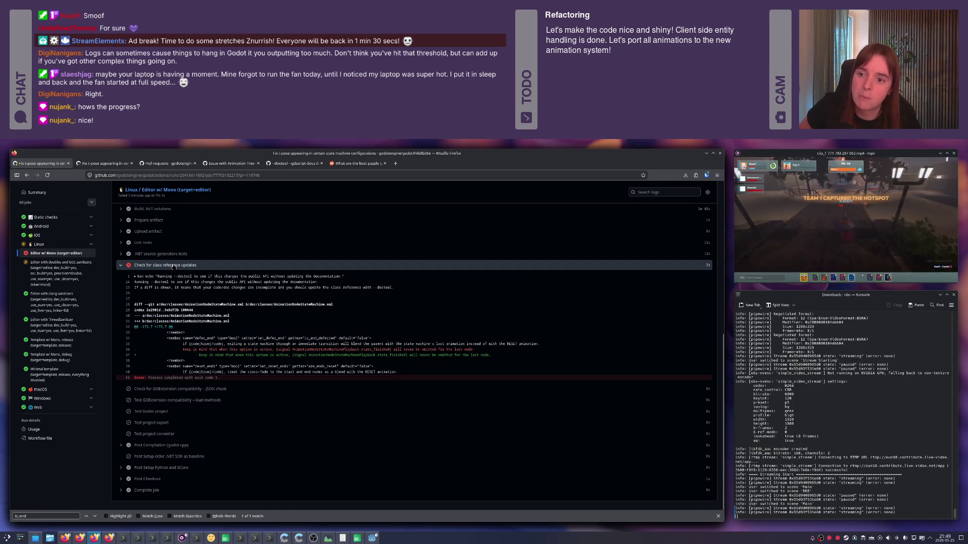
key(F5)
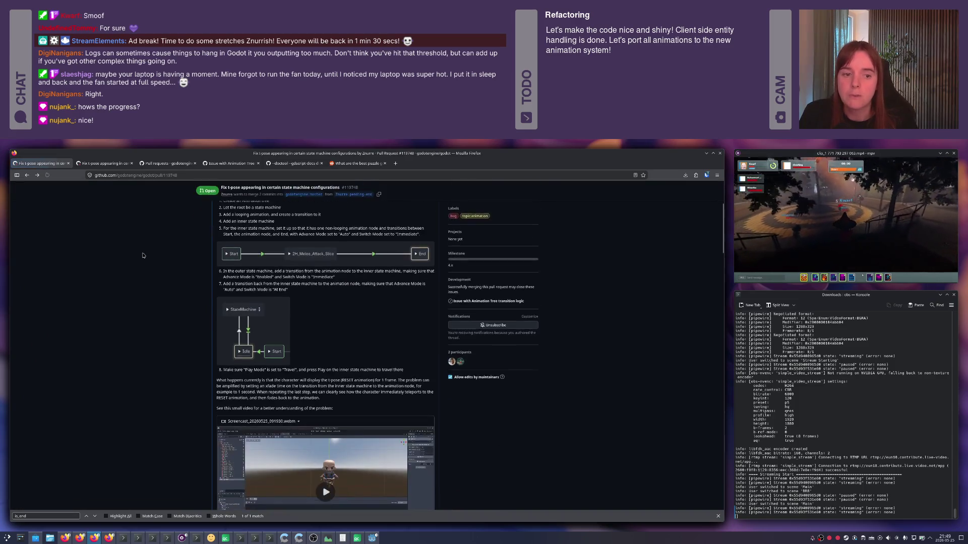
- Scroll PR #119748 down through its merge box and checks list, then select its link
scroll(143, 256, up, 1)
key(alt+Tab)
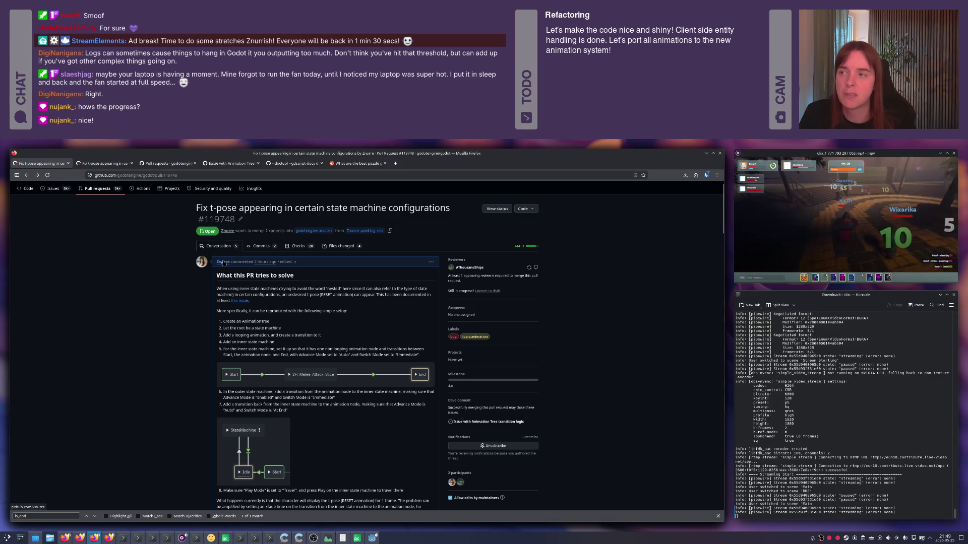
scroll(224, 263, down, 10)
scroll(224, 260, down, 10)
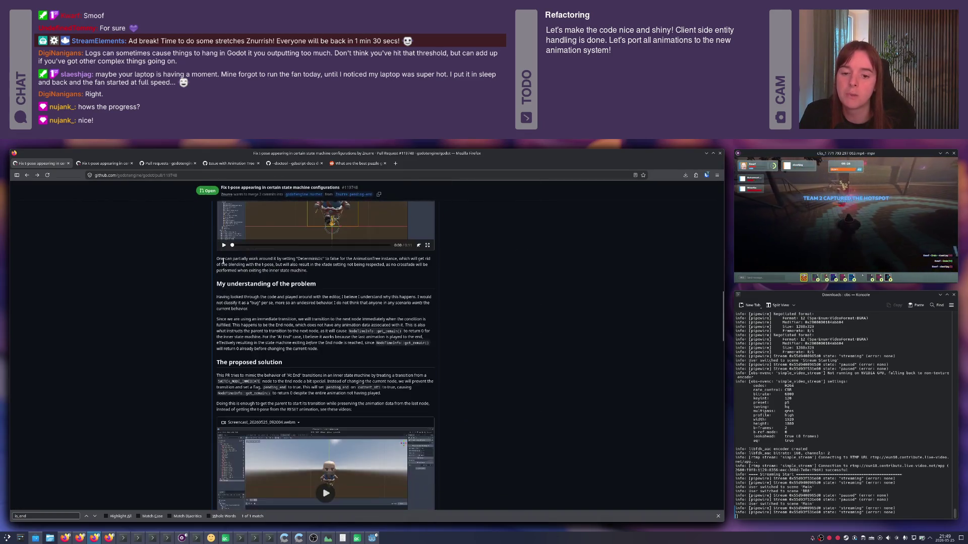
scroll(222, 263, down, 3)
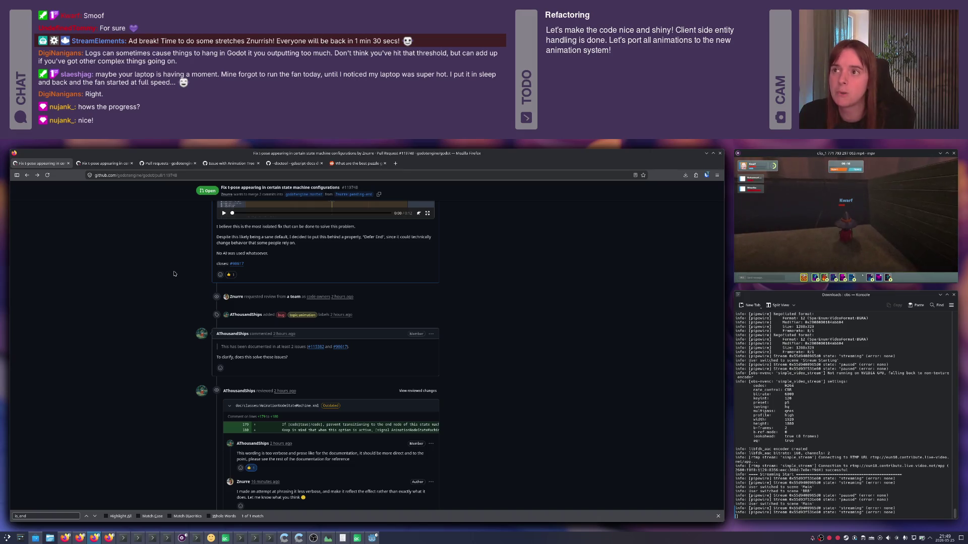
scroll(176, 275, down, 7)
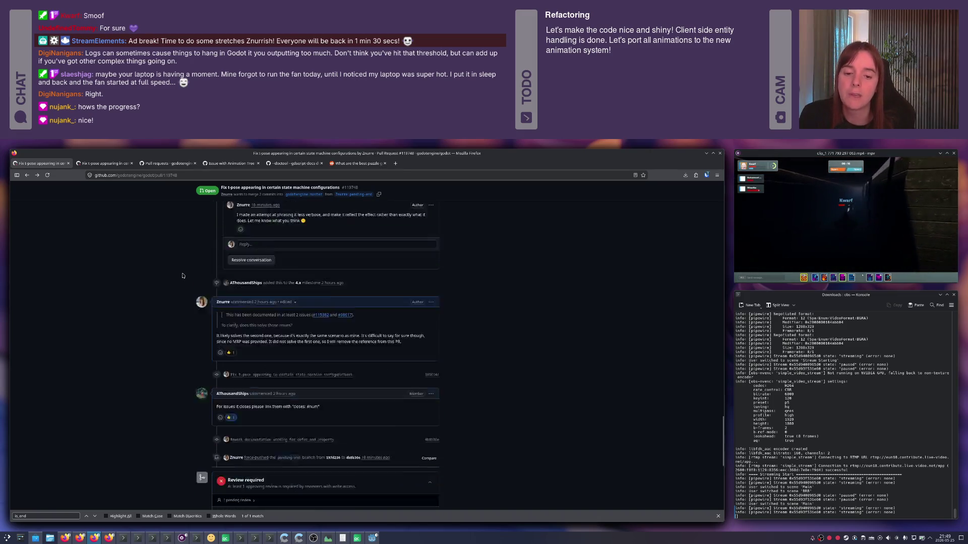
scroll(182, 276, down, 2)
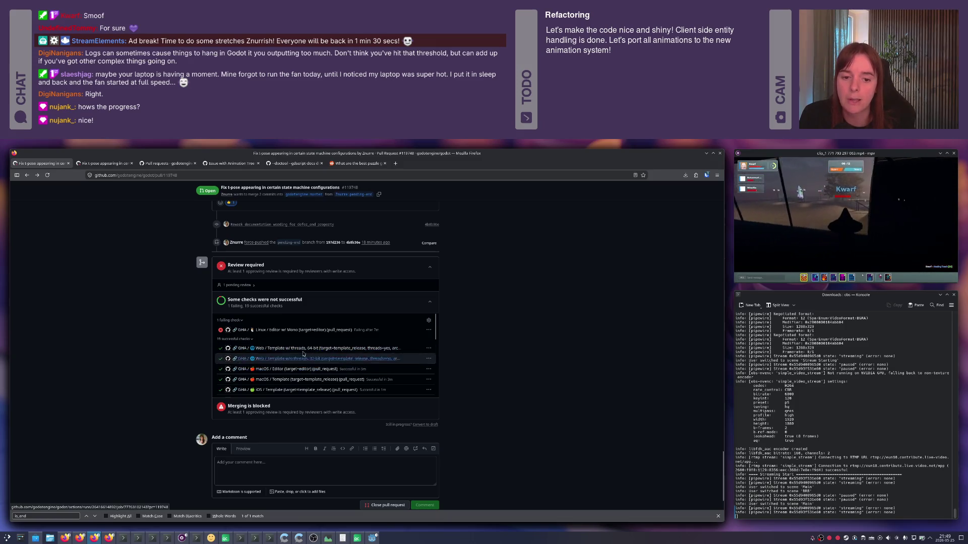
scroll(314, 364, down, 2)
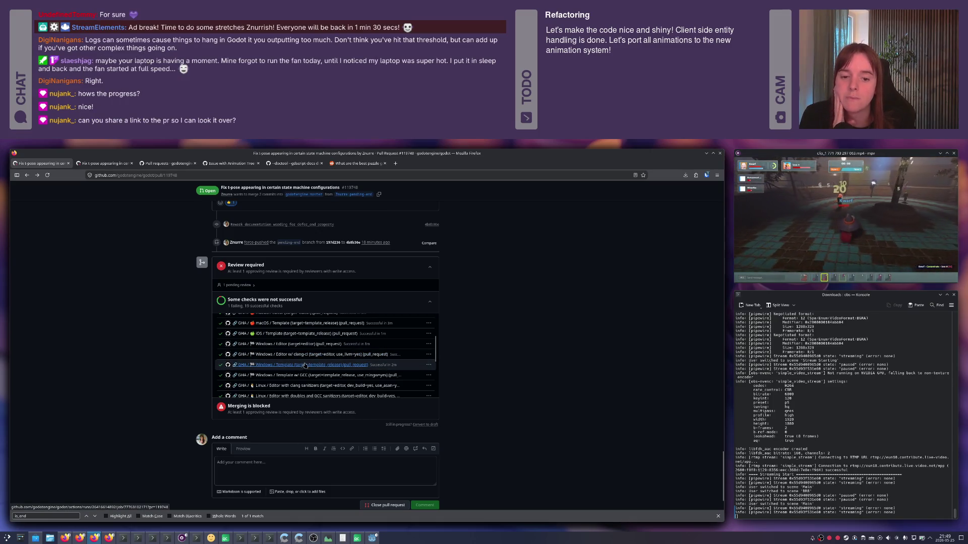
scroll(303, 364, down, 1)
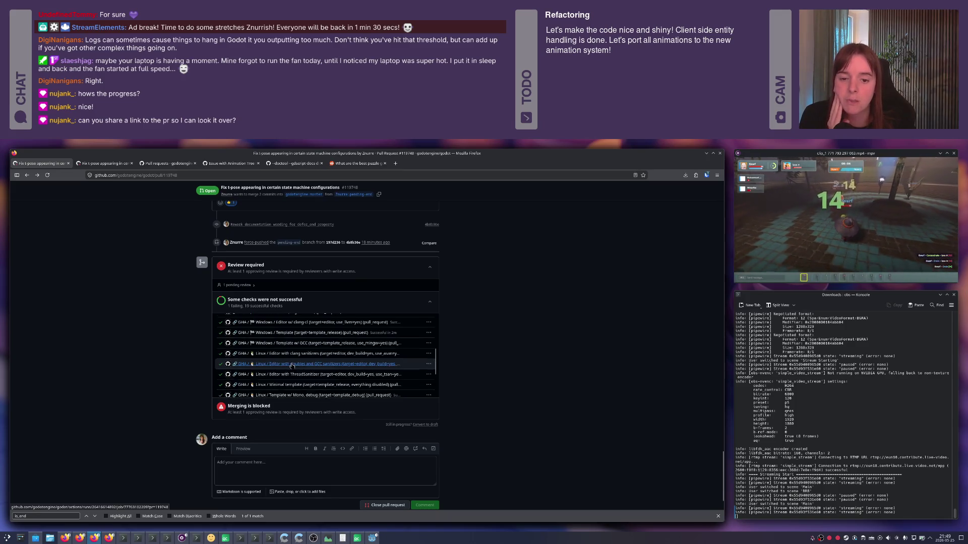
scroll(303, 376, down, 2)
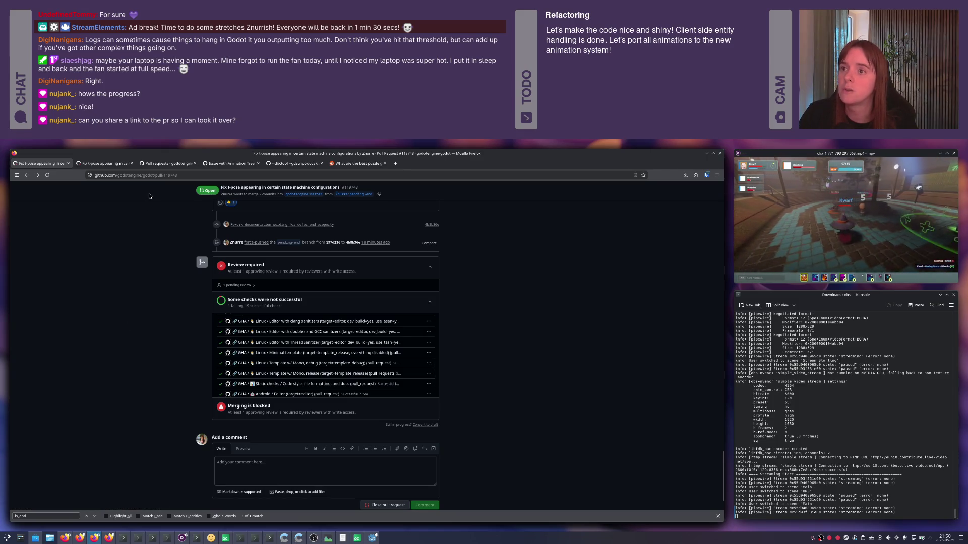
click(140, 176)
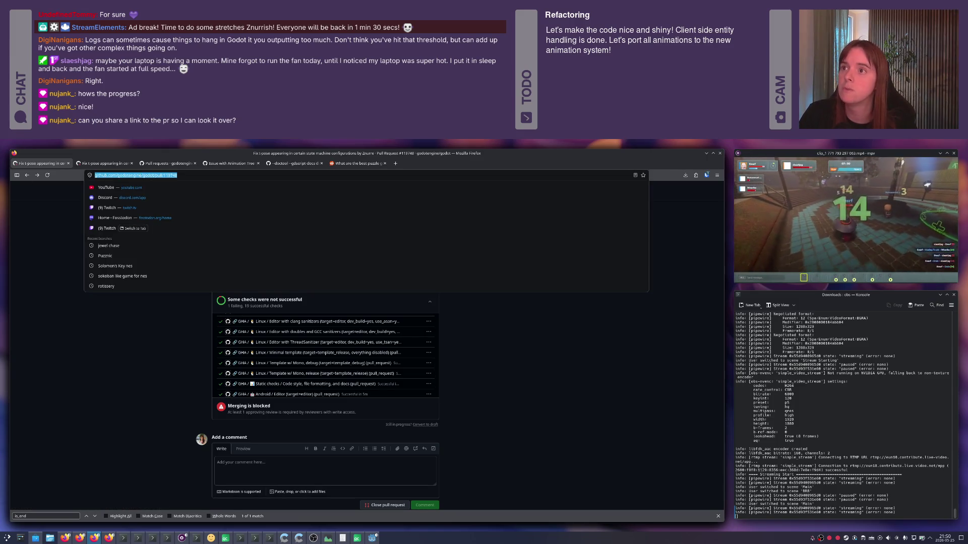
- Reload PR #119748 and scroll through its description, reviews and checks
key(alt+Tab)
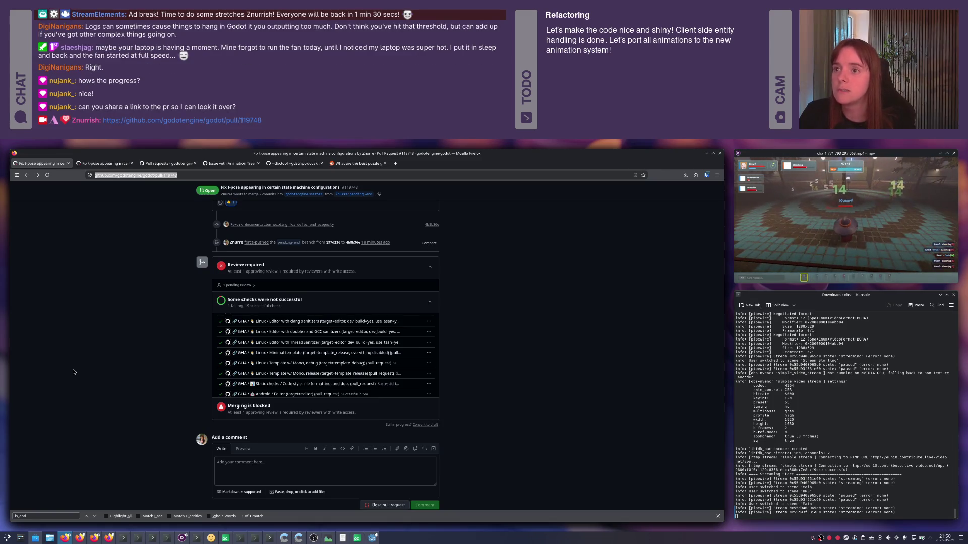
click(570, 353)
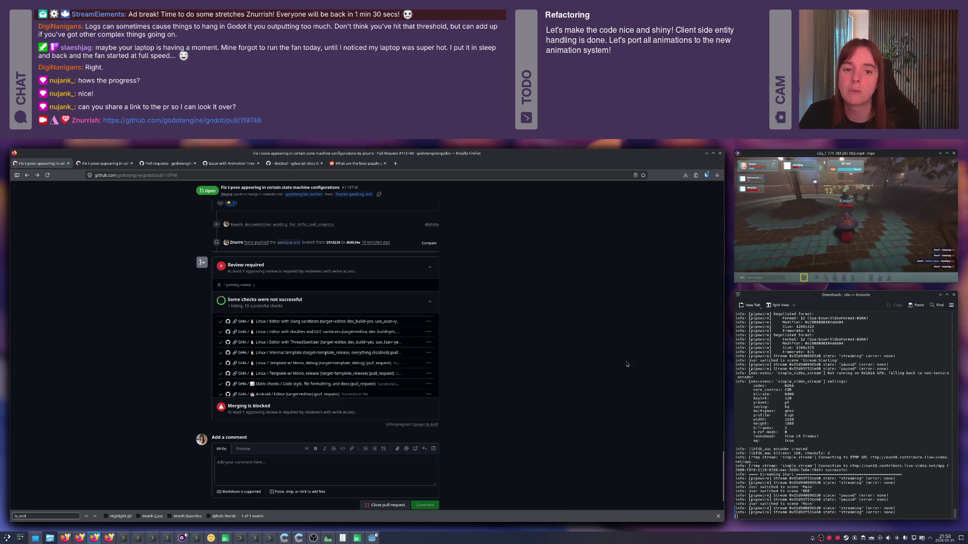
mouse_move(723, 457)
mouse_down()
mouse_move(721, 262)
mouse_move(703, 159)
mouse_up()
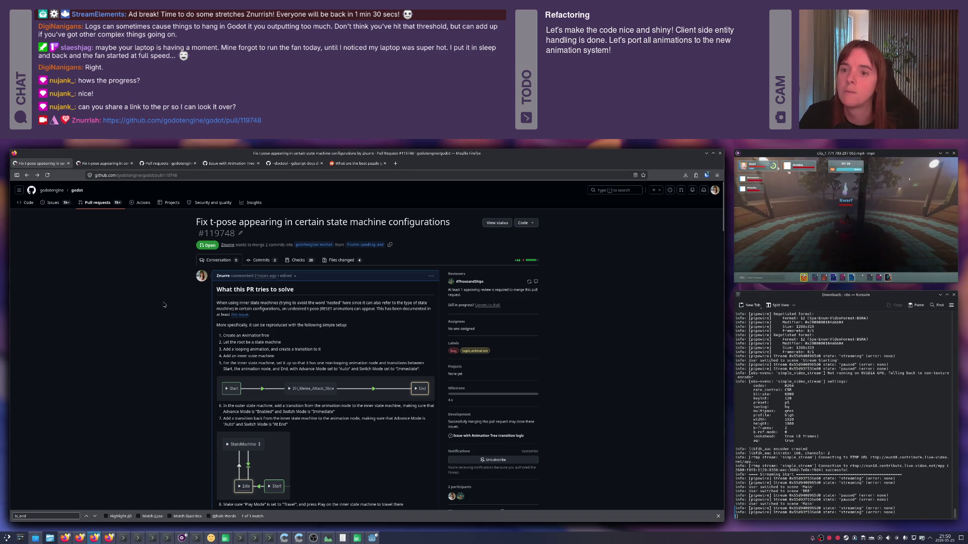
key(F5)
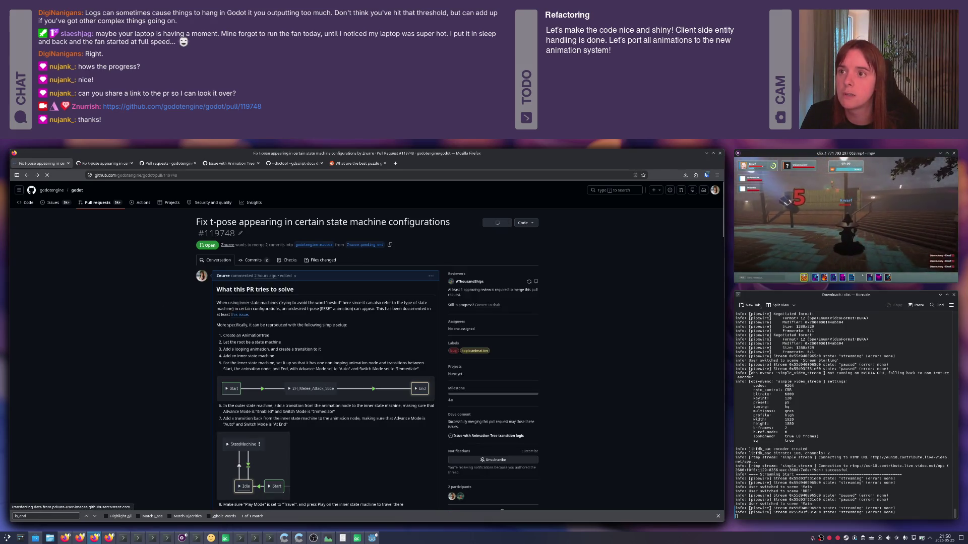
scroll(157, 325, down, 10)
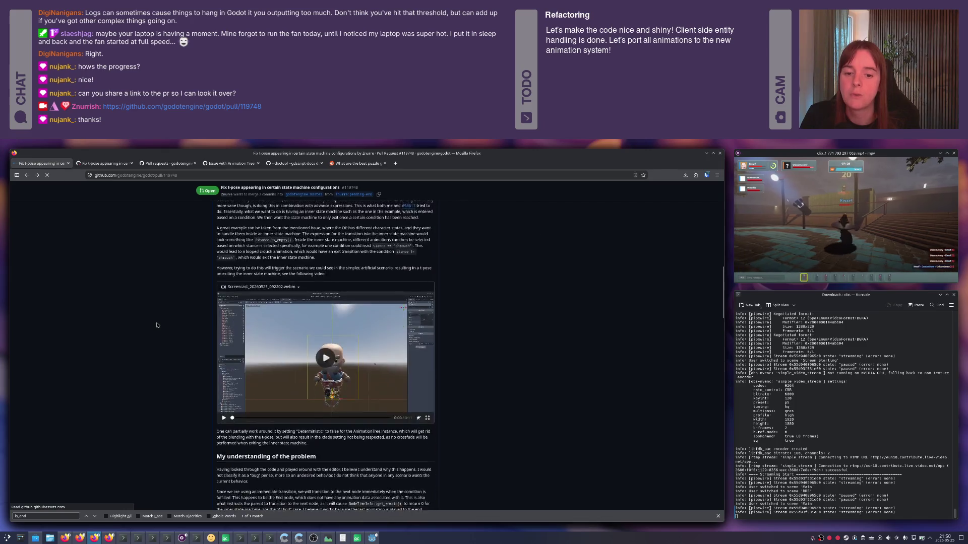
scroll(157, 325, down, 15)
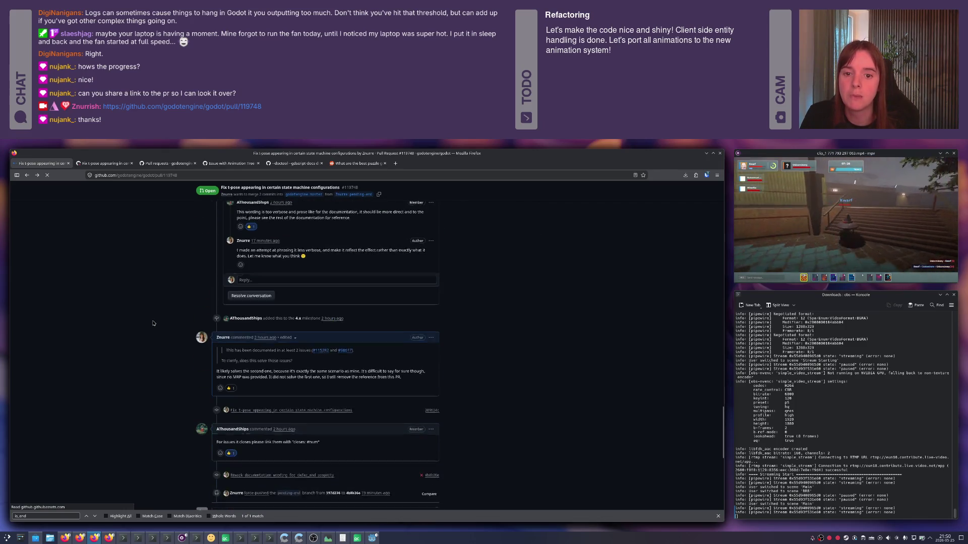
scroll(154, 323, down, 10)
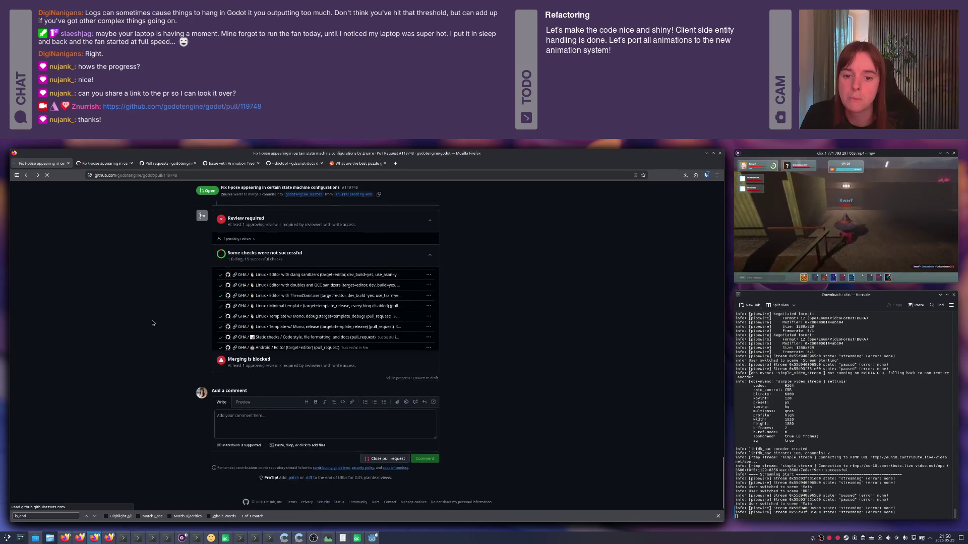
scroll(151, 322, up, 20)
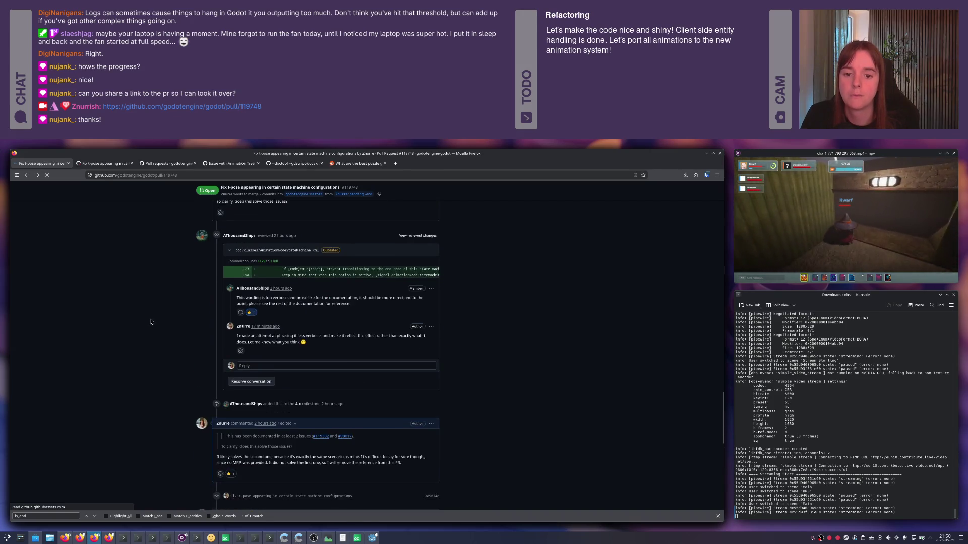
scroll(152, 322, up, 5)
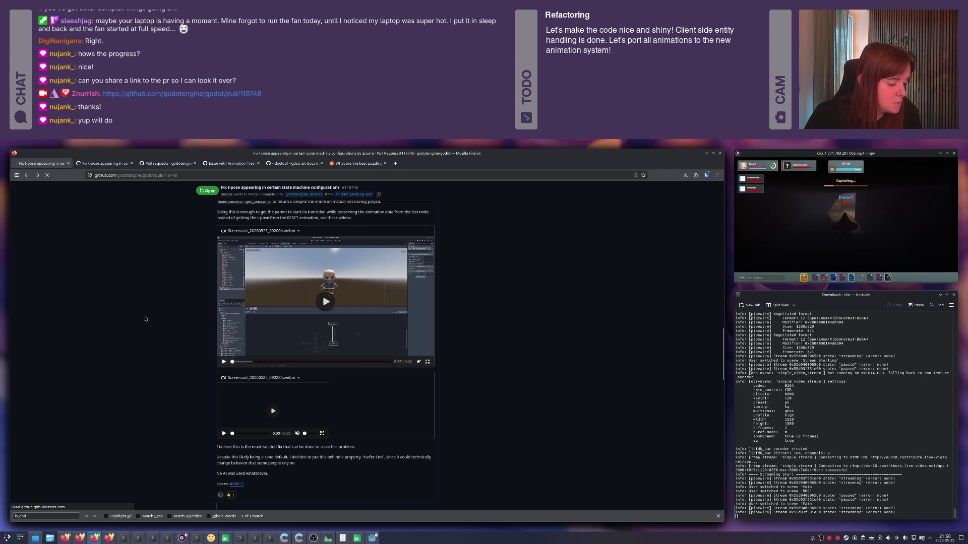
scroll(133, 315, up, 1)
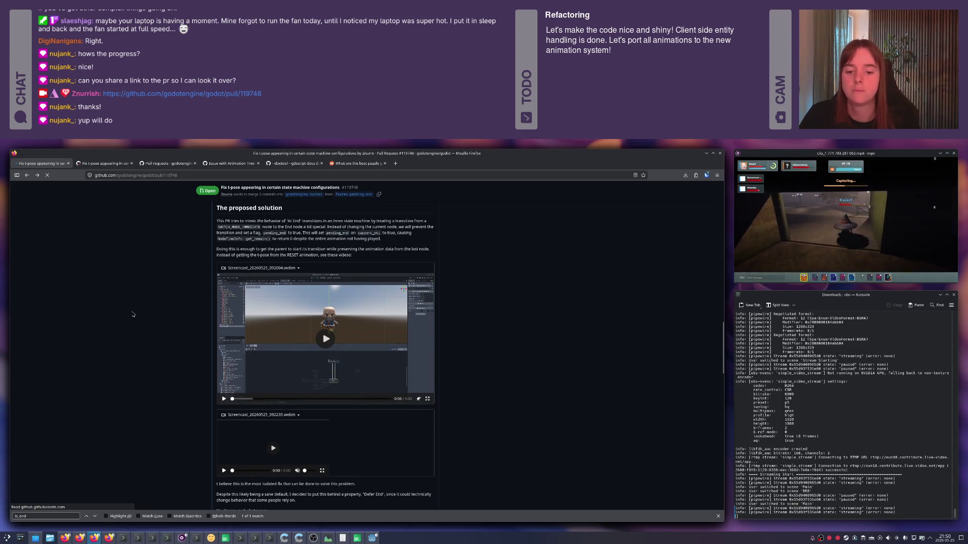
key(alt+Tab)
key(alt+Tab)
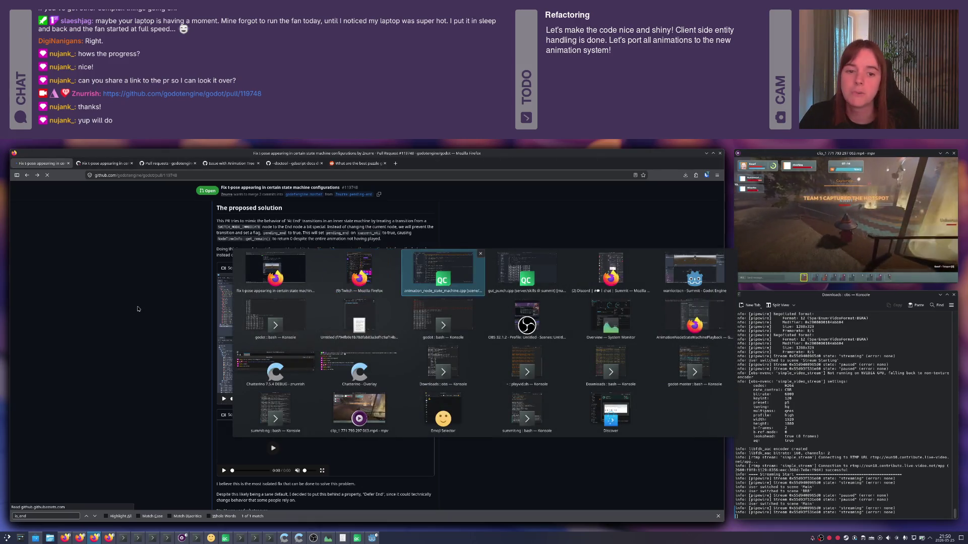
- In Godot, select PlayerAnimator and open its Alive, then Actions sub-state machines
key(alt+Tab)
key(alt+Tab)
key(alt+Tab)
key(alt+shift+Tab)
key(alt+shift+Tab)
key(alt+Tab)
key(alt+Tab)
key(alt+Tab)
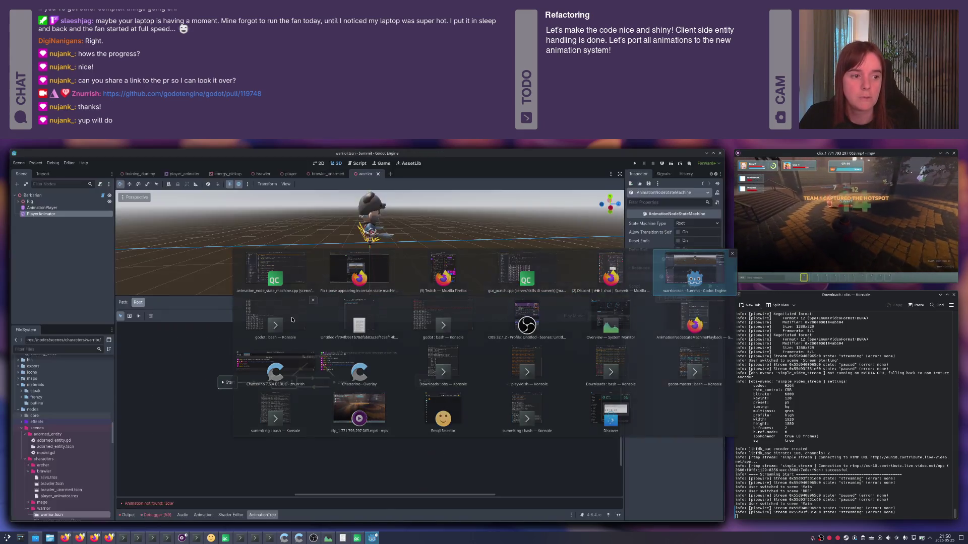
click(40, 208)
click(41, 214)
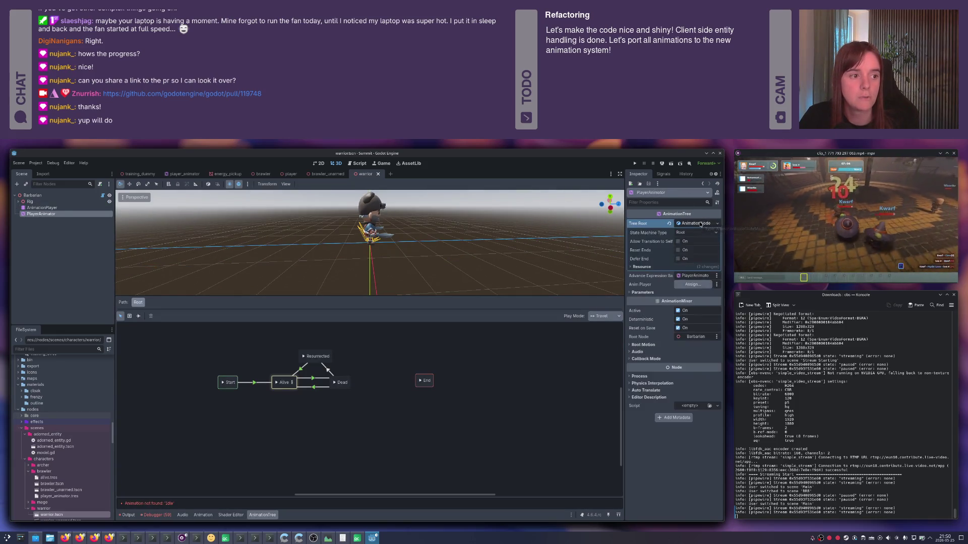
click(273, 418)
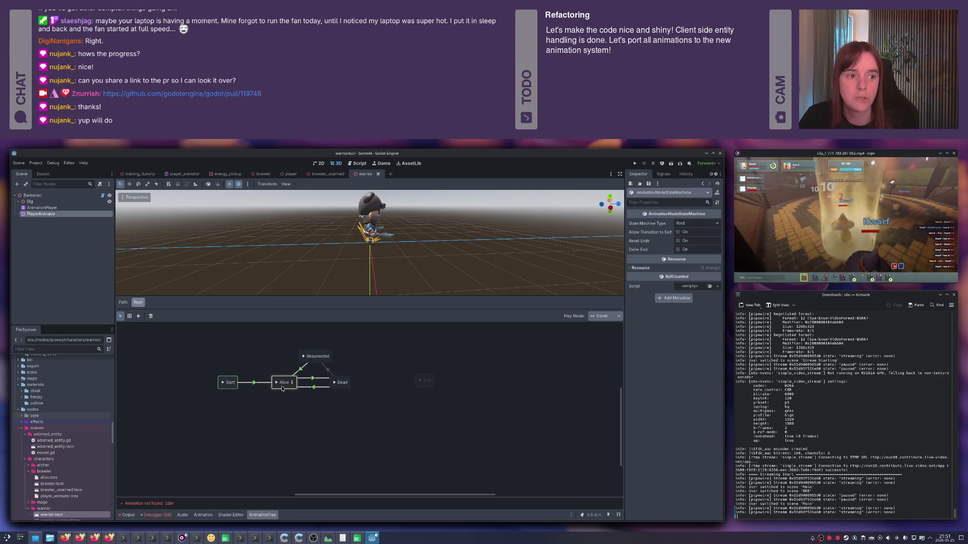
click(293, 384)
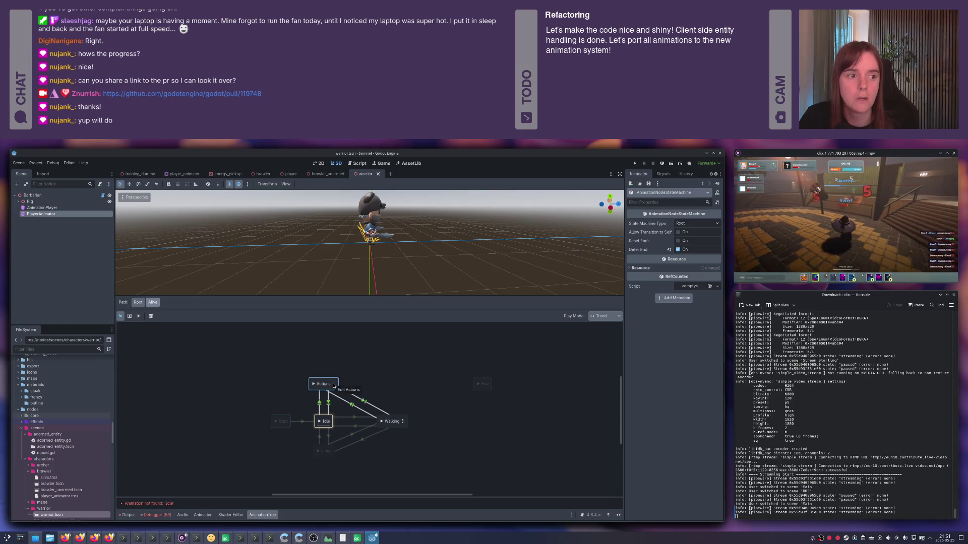
click(333, 384)
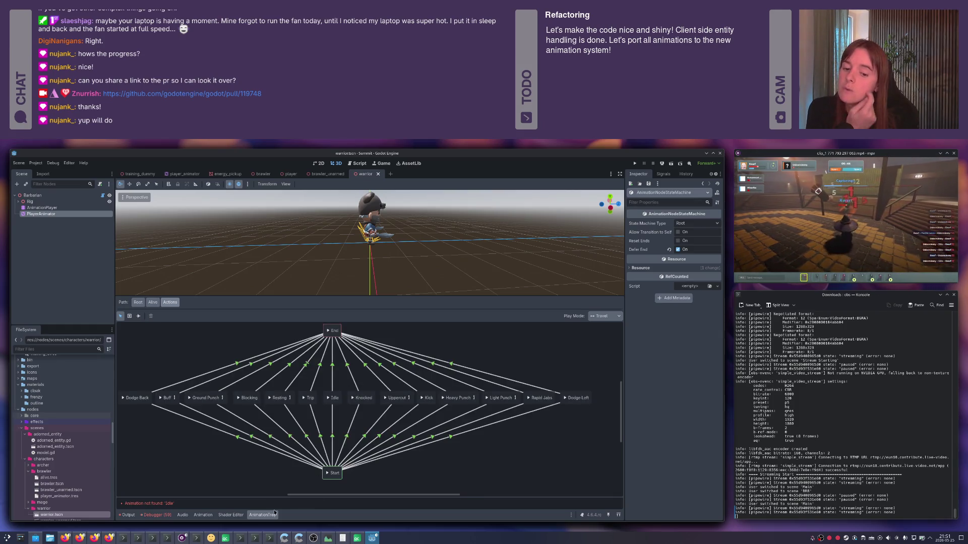
- Switch over to Qt Creator
click(357, 538)
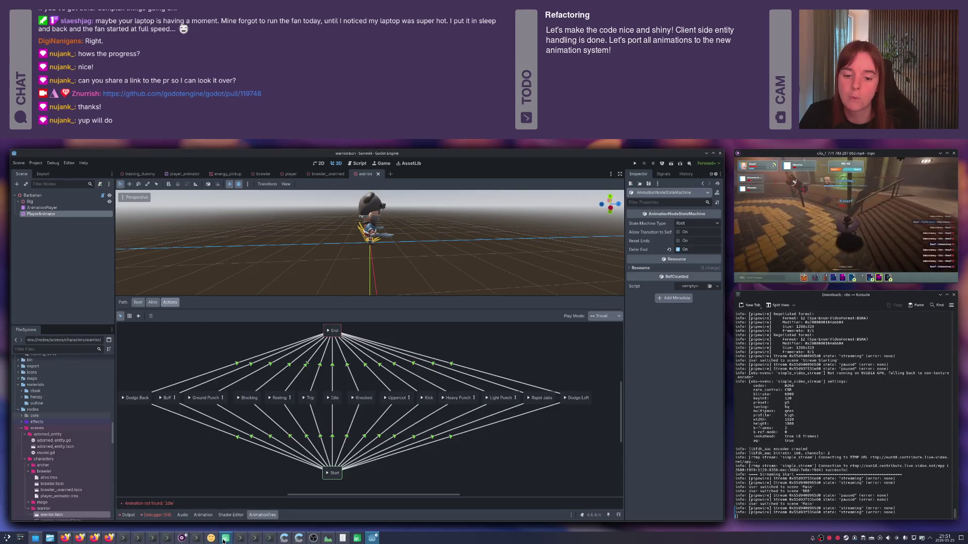
click(226, 538)
click(344, 187)
key(Escape)
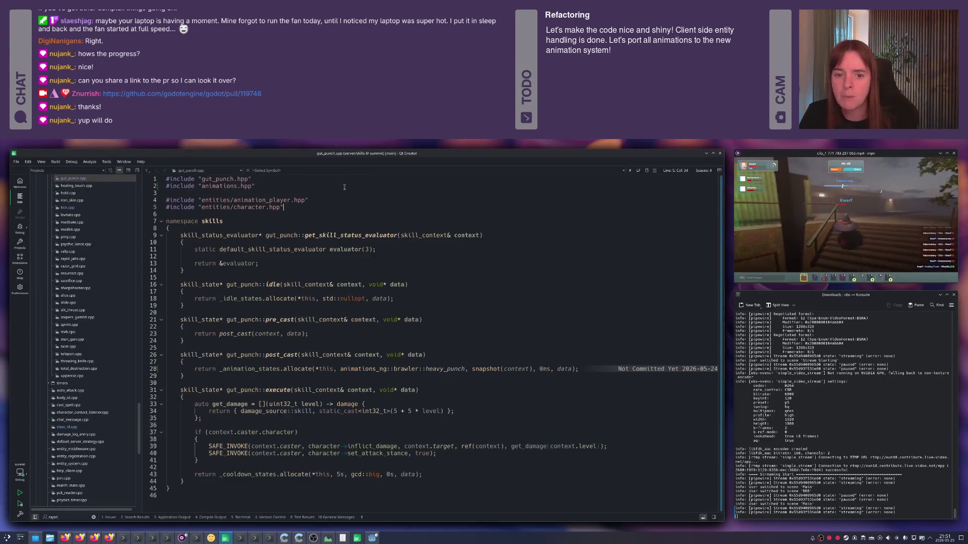
- Open animations.hpp via Ctrl+K and place the cursor after the warrior's blocking entry
key(ctrl+k)
text(animatio)
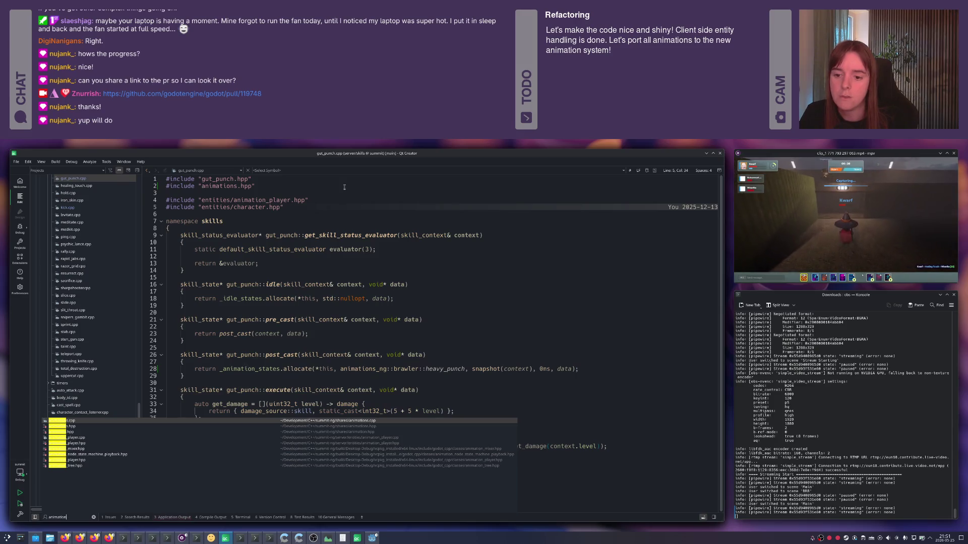
text(n)
key(Return)
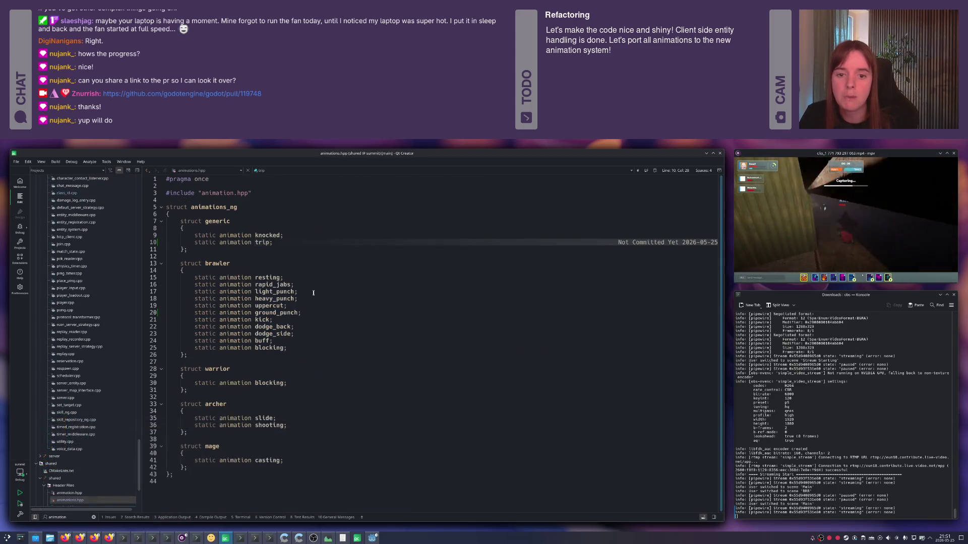
click(311, 382)
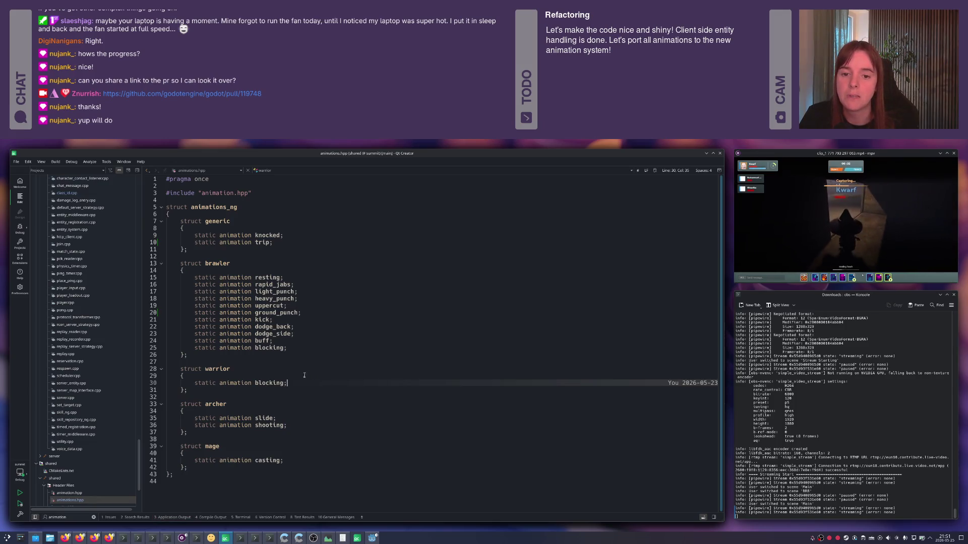
click(373, 538)
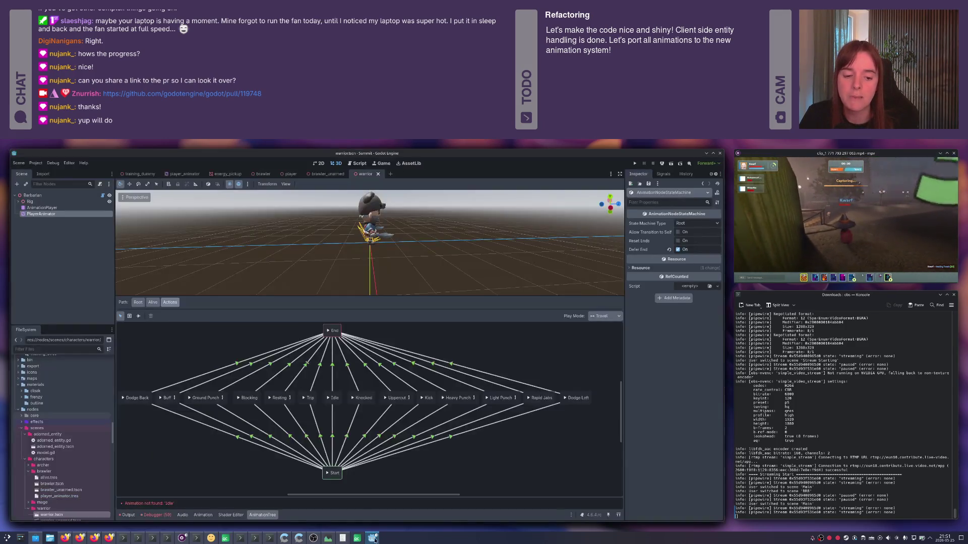
- Run the game with F5 and view the Warrior tab of the Loadout screen
click(306, 275)
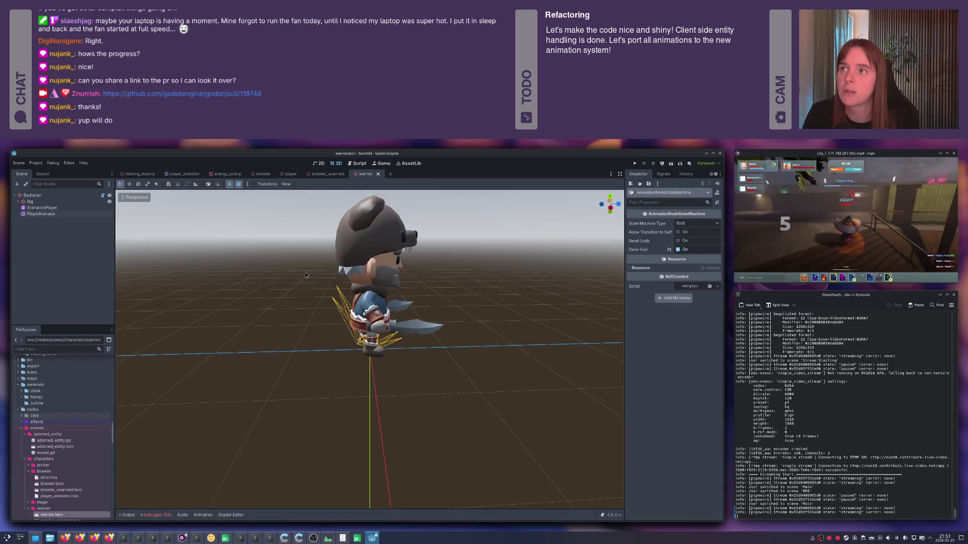
key(F5)
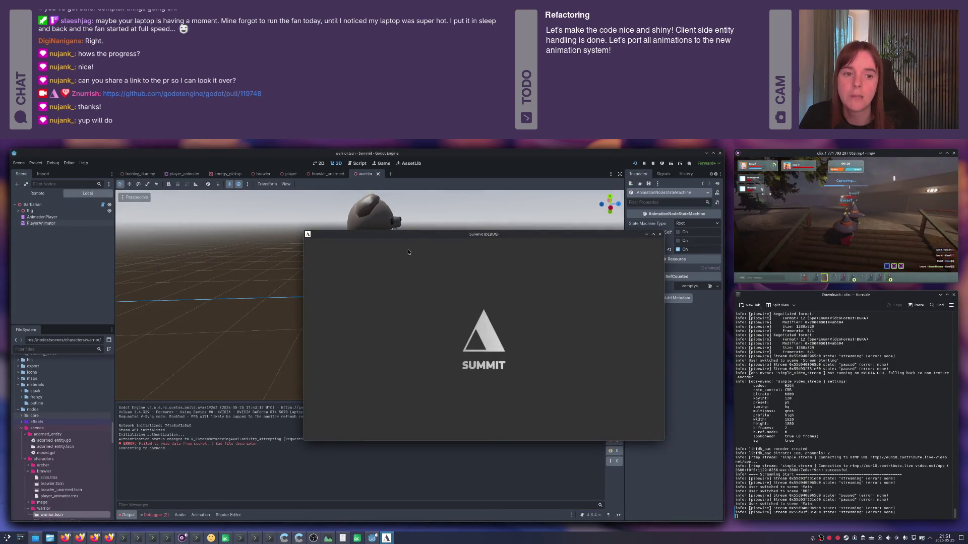
drag(409, 234, 308, 246)
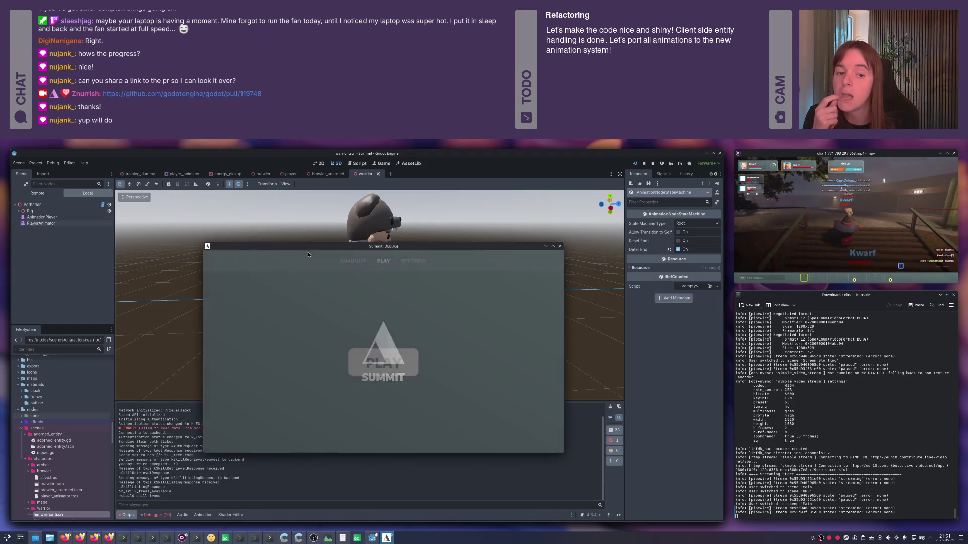
click(349, 262)
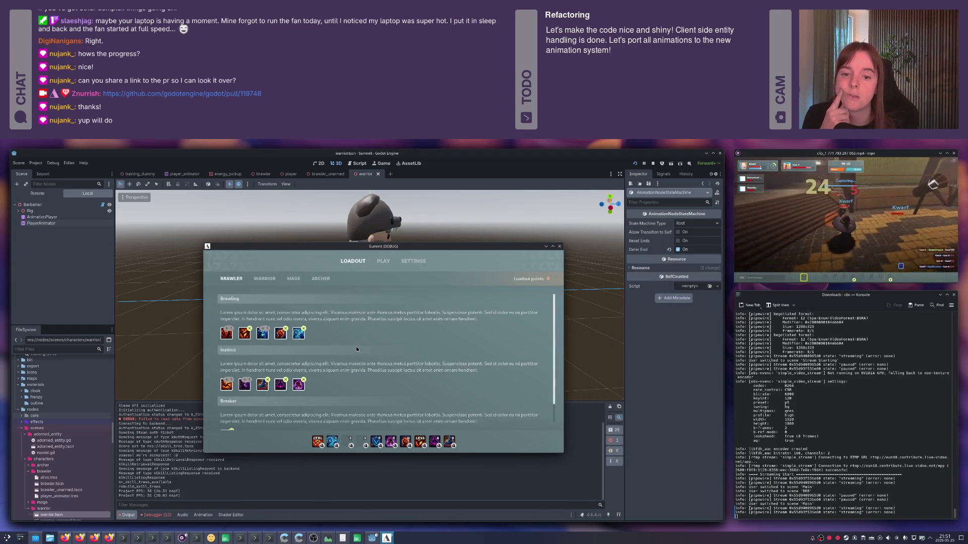
click(265, 279)
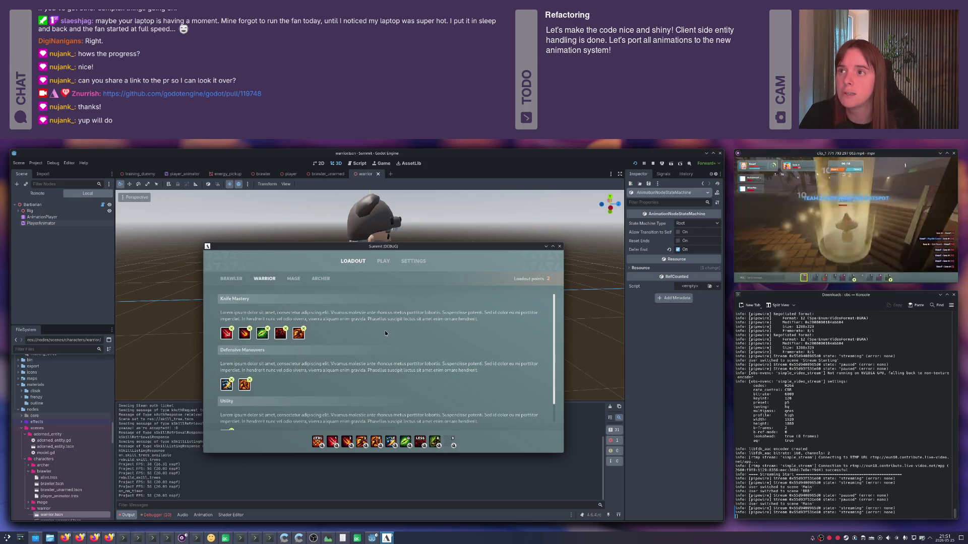
key(alt+Tab)
key(alt+Tab)
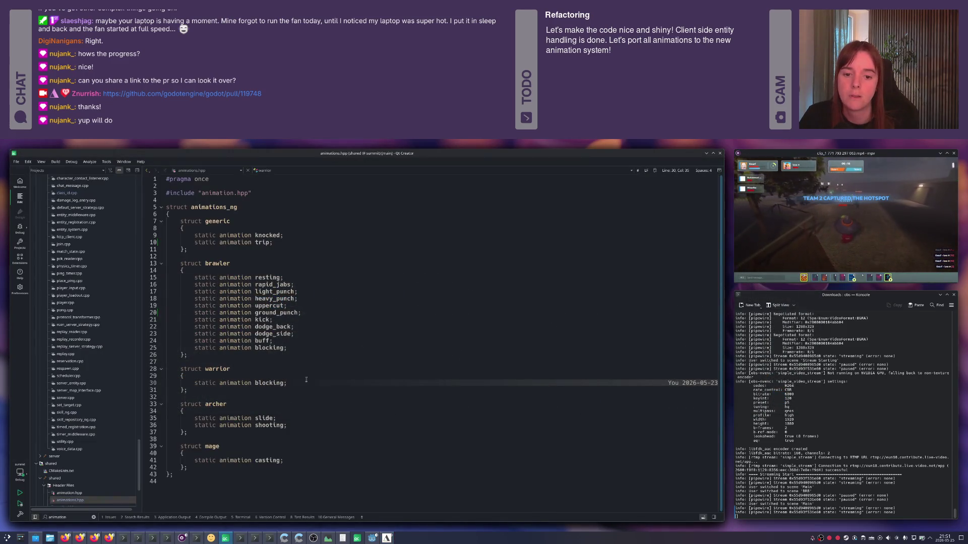
- Add slice and stab members under blocking in the warrior struct of animations.hpp
key(ctrl+alt+Down)
key(ctrl+BackSpace)
key(ctrl+BackSpace)
text(slice;)
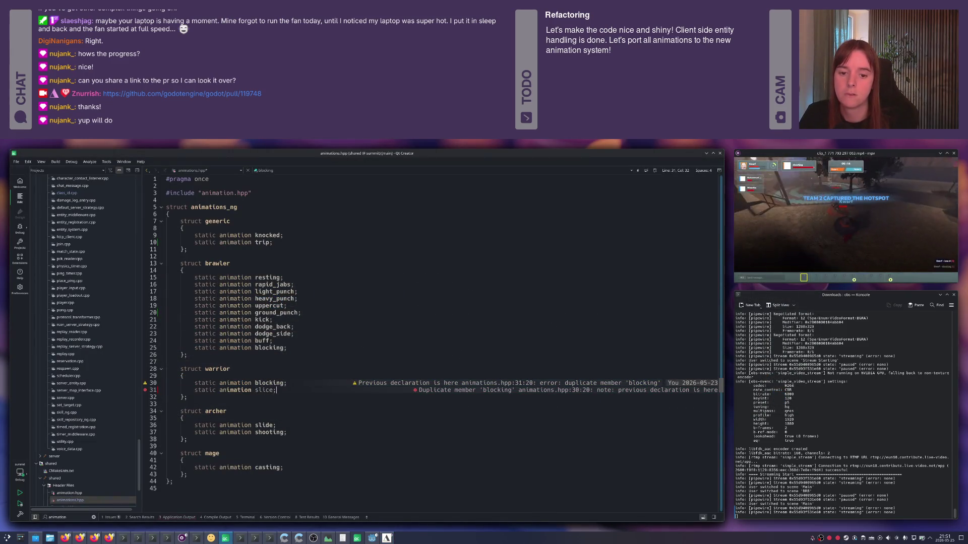
key(ctrl+alt+Down)
key(alt+Tab)
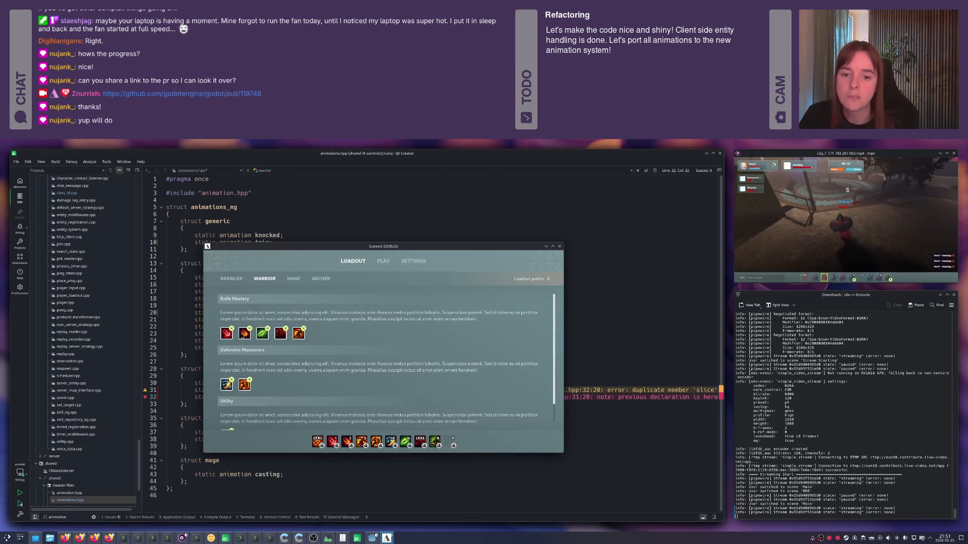
key(alt+Tab)
key(ctrl+BackSpace)
key(ctrl+BackSpace)
text(stab;)
- Add a throwing member below stab and duplicate that line for another member
key(ctrl+alt+Down)
key(ctrl+BackSpace)
key(ctrl+BackSpace)
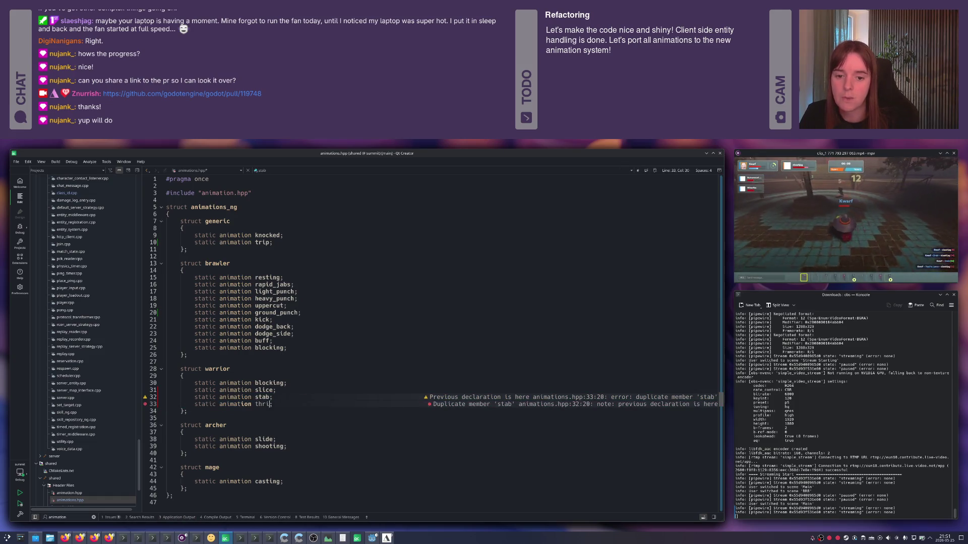
text(wing_k)
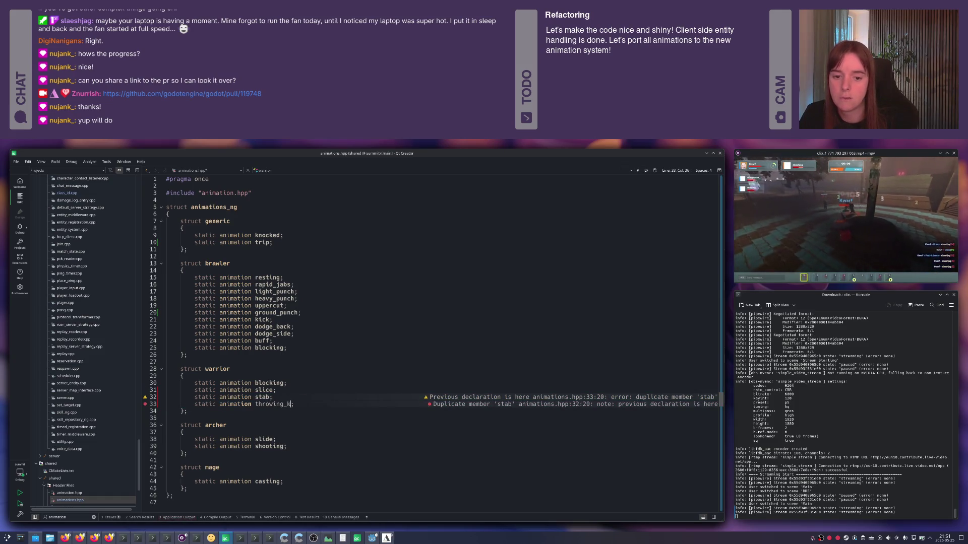
text(nif)
key(BackSpace)
key(BackSpace)
key(BackSpace)
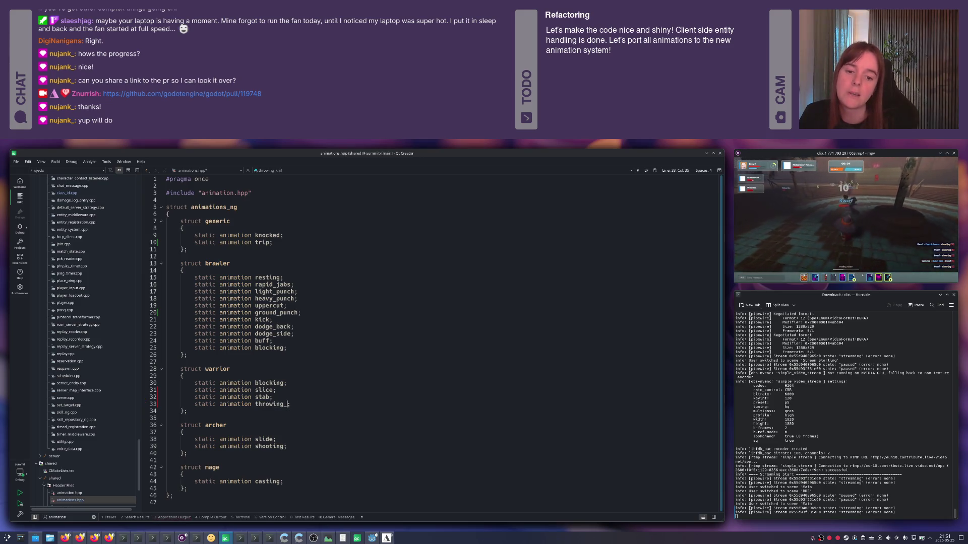
key(BackSpace)
key(ctrl+alt+Down)
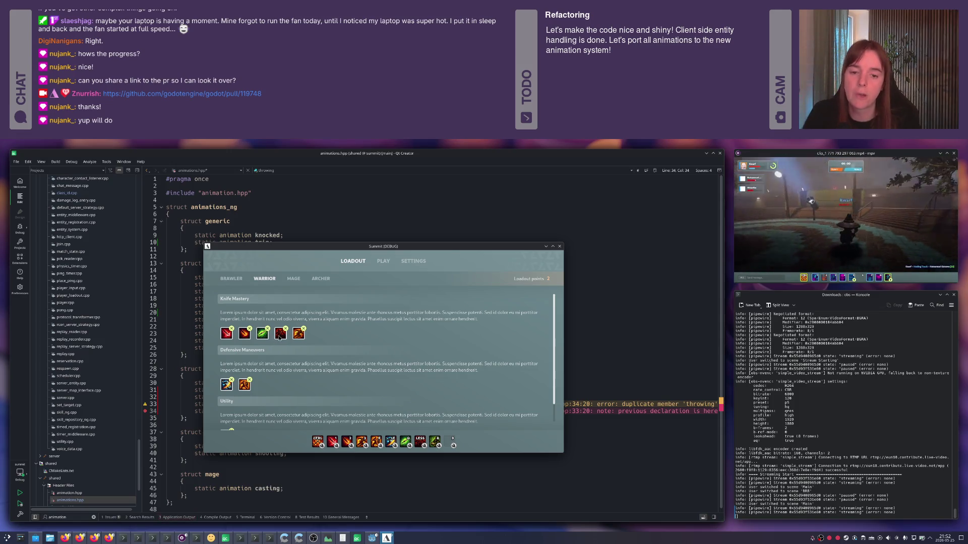
mouse_move(280, 338)
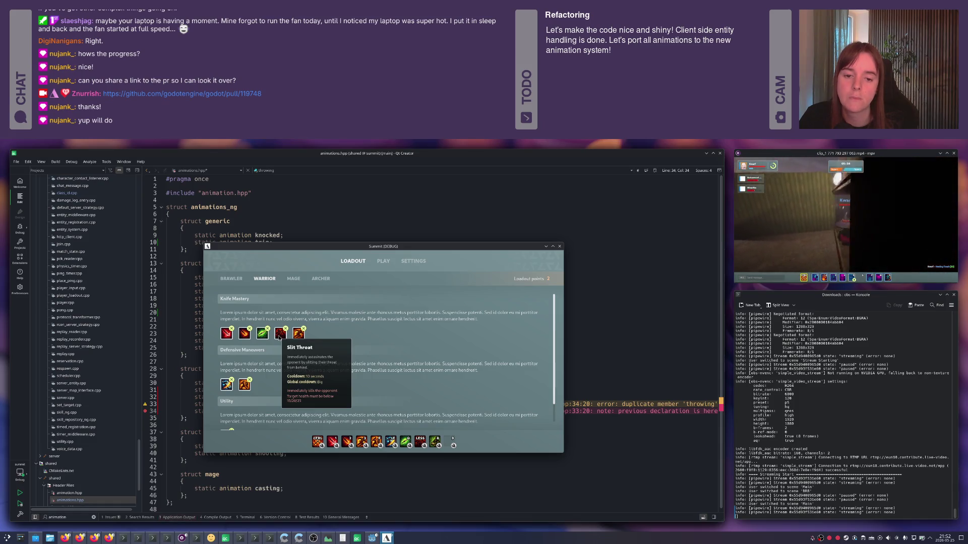
click(273, 228)
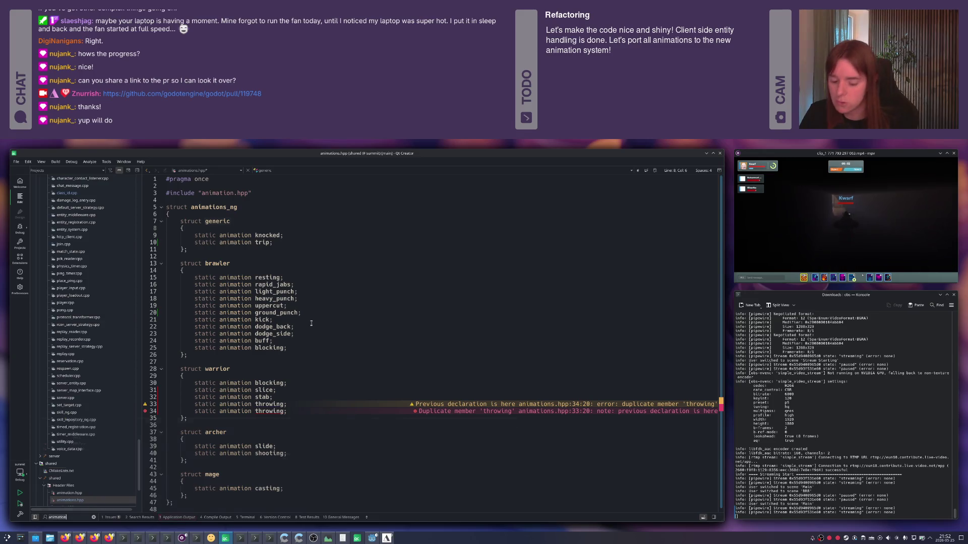
- Open slit_throat.cpp through the Locator by searching 'slit'
key(ctrl+k)
text(slit)
key(Return)
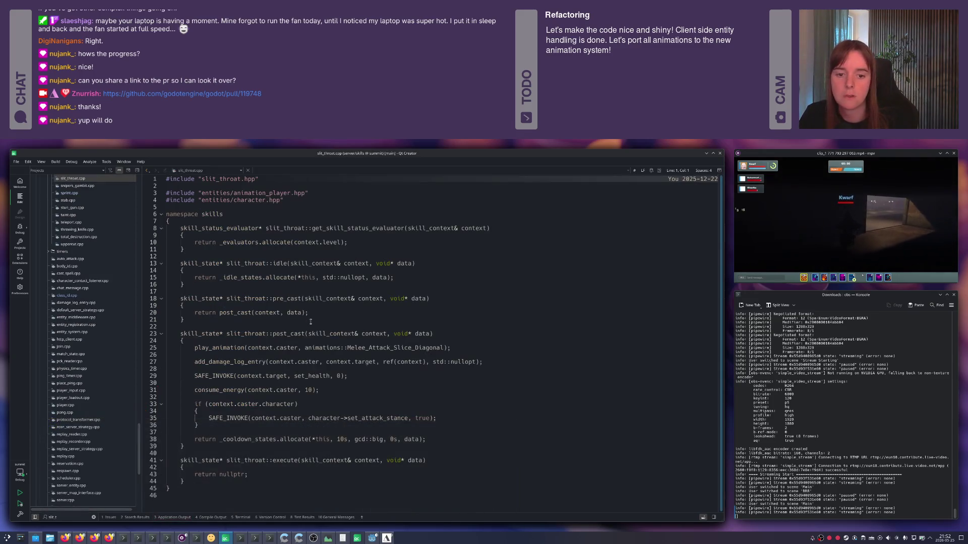
- Compare slit_throat.cpp's Melee_Attack_Slice_Diagonal usage with the entities and skills versions of slice.cpp
click(399, 348)
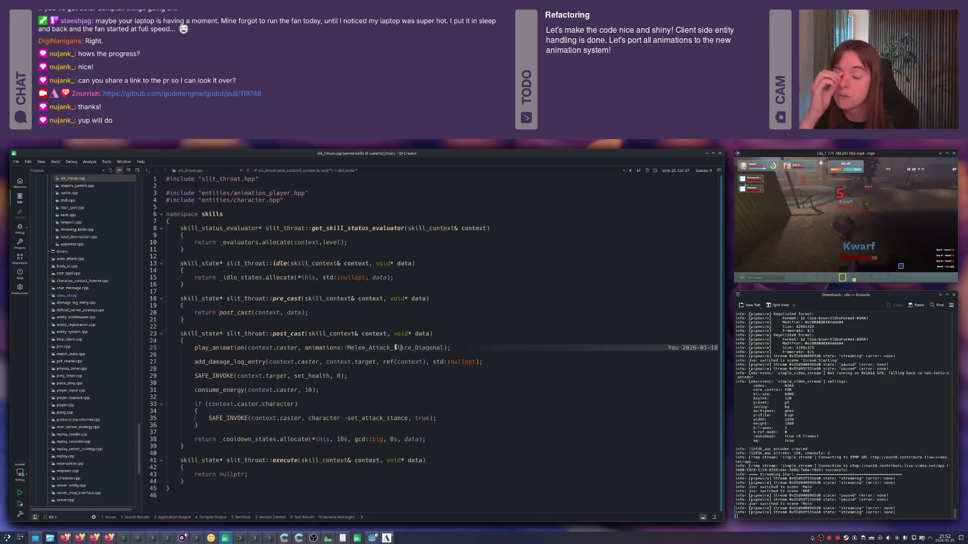
key(ctrl+k)
text(slice.cp)
key(Return)
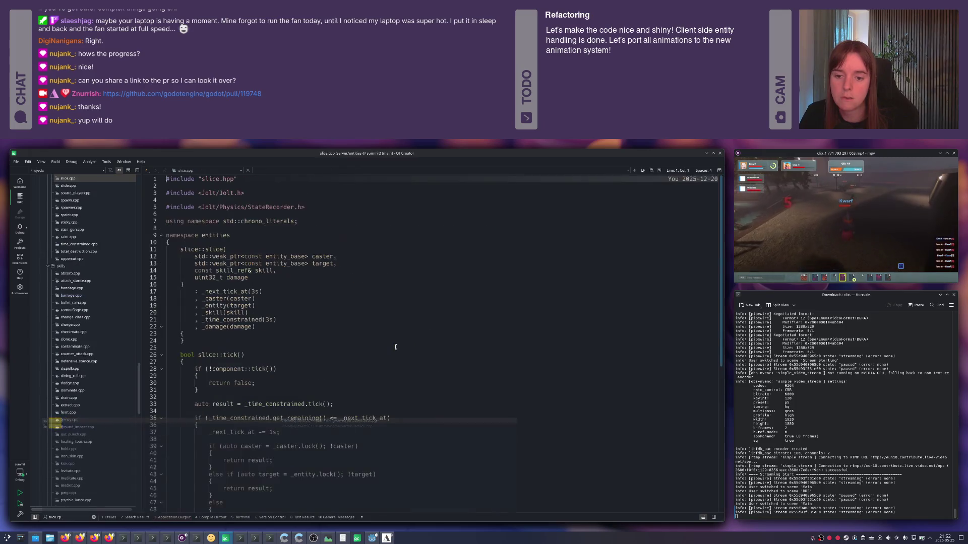
scroll(396, 346, down, 12)
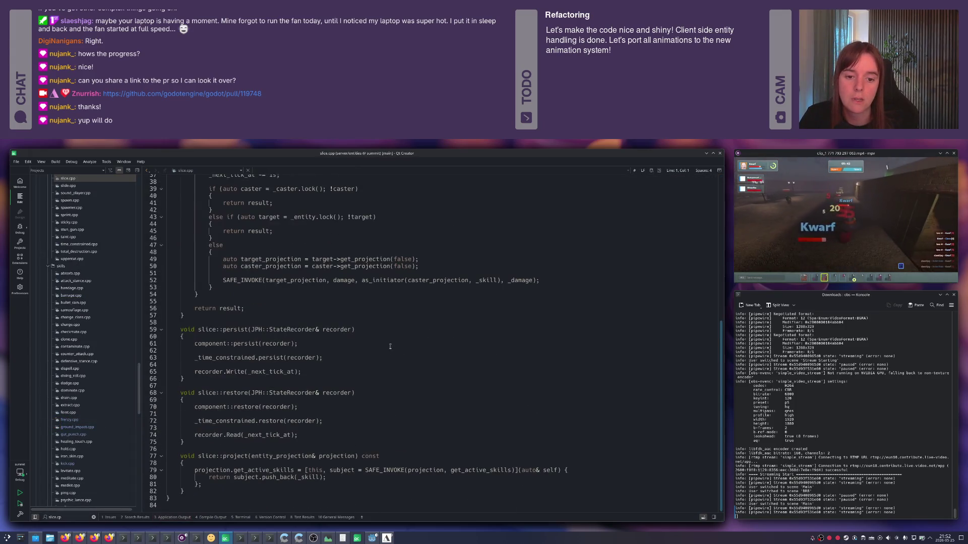
scroll(390, 346, up, 10)
key(ctrl+k)
text(slice.cpp)
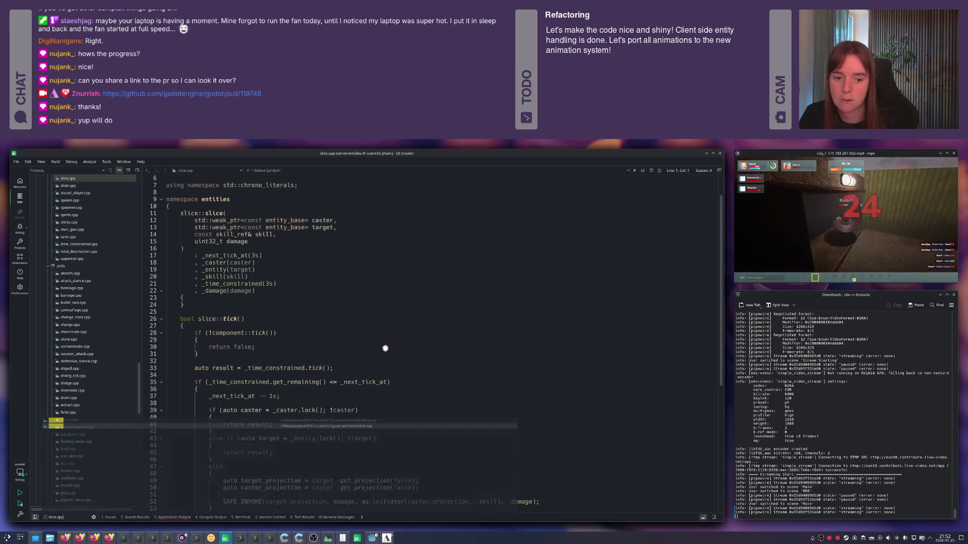
key(Return)
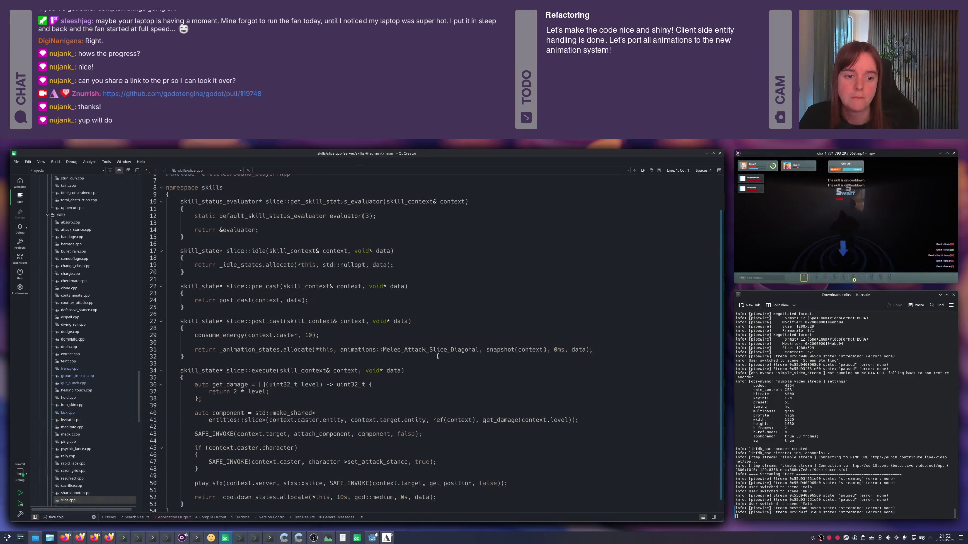
key(alt+Left)
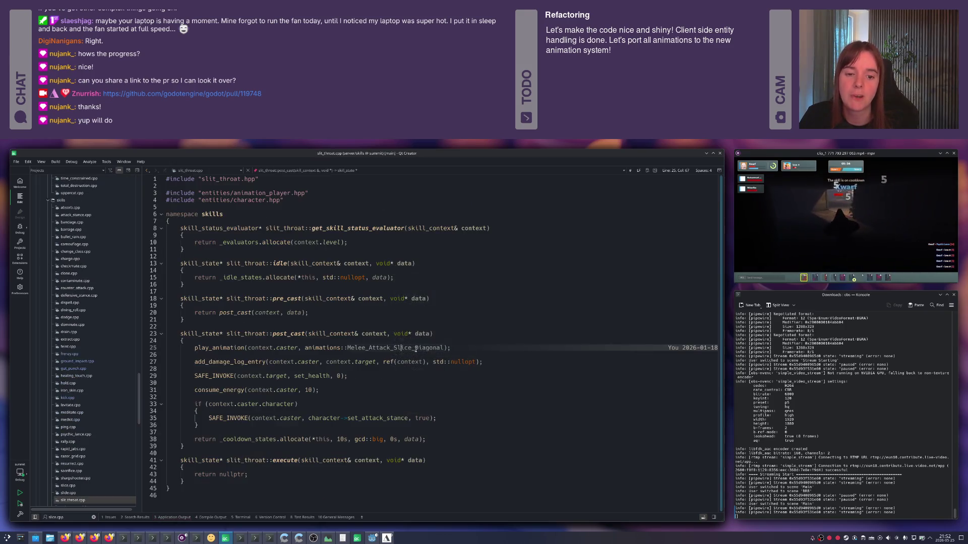
- Review the game's loadout screen, then return to the code editor
key(alt+Tab)
scroll(297, 341, down, 1)
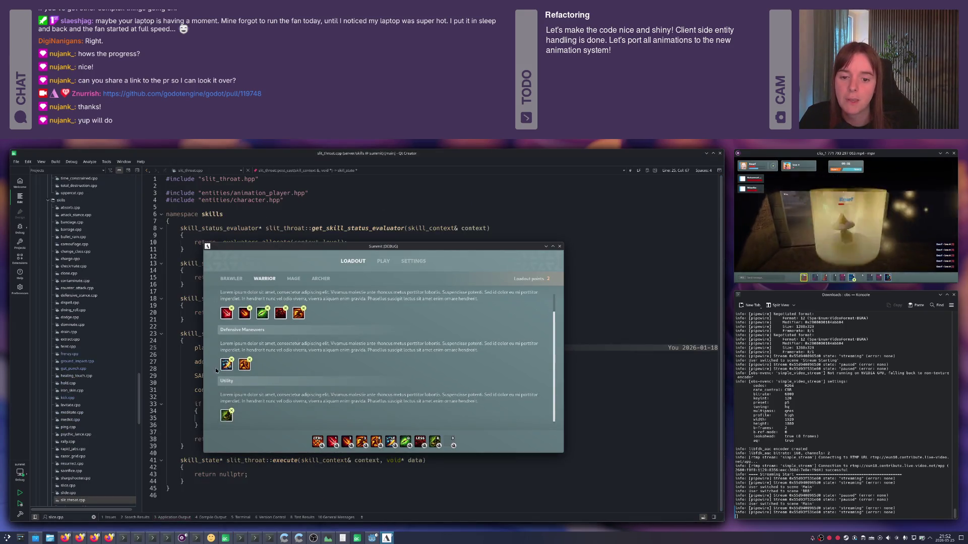
mouse_move(226, 367)
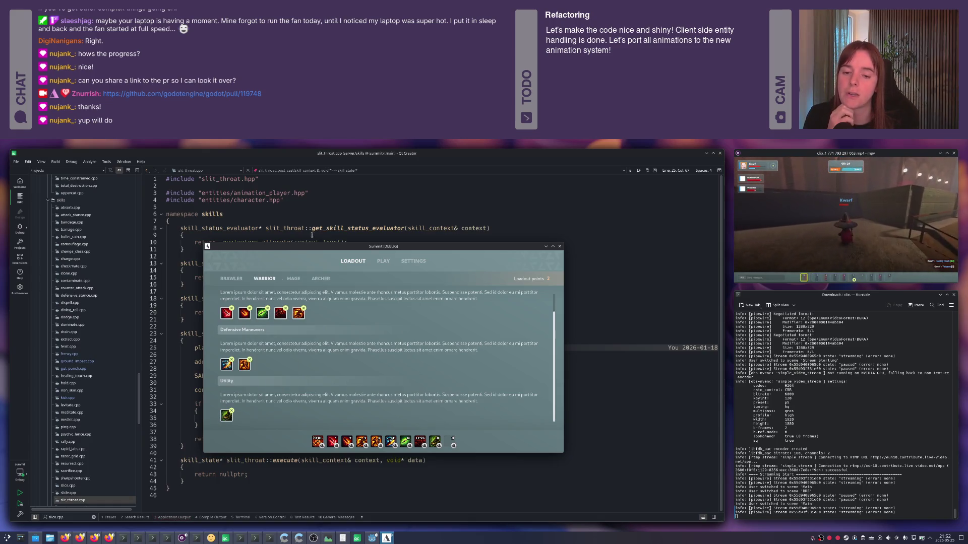
click(313, 211)
click(354, 298)
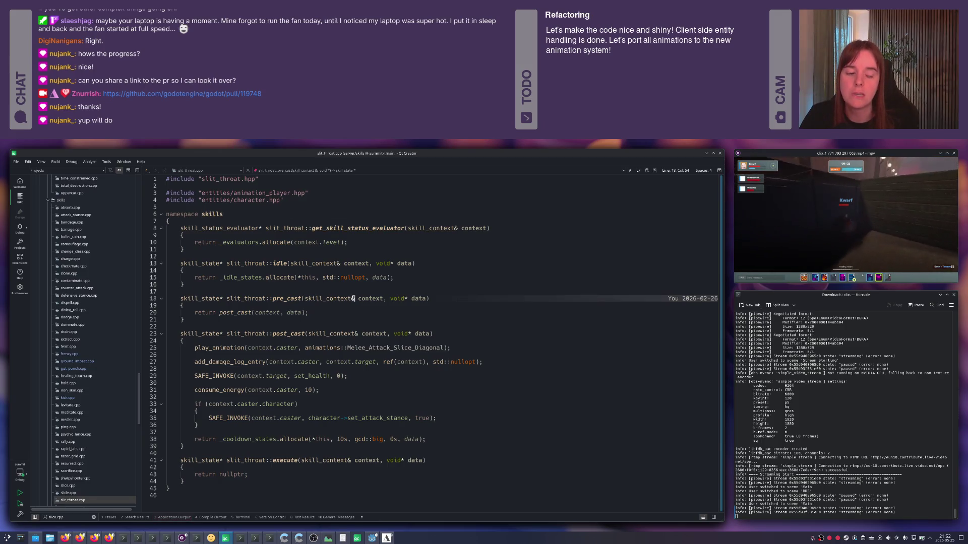
- Open the skills version of bandage.cpp through a Locator search for 'bandage'
key(ctrl+k)
text(bandage)
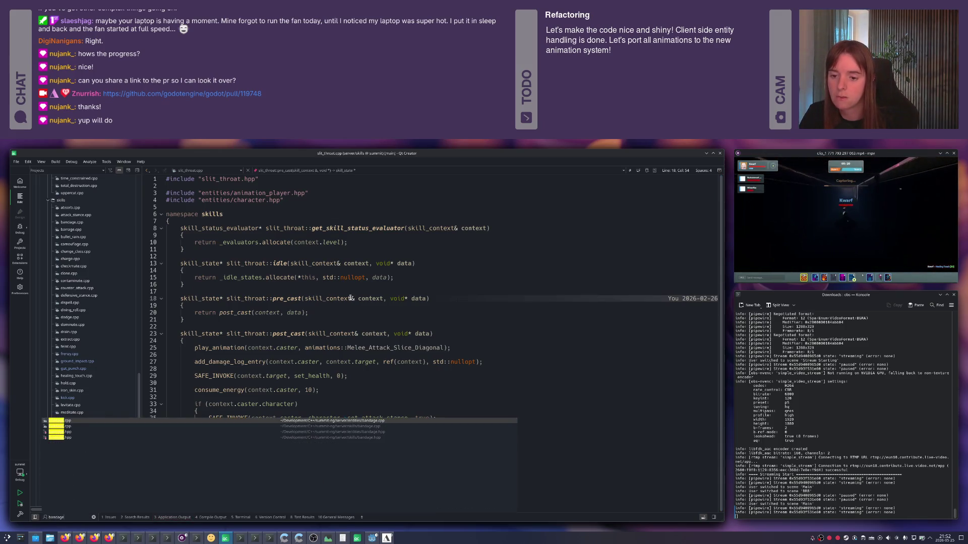
key(Down)
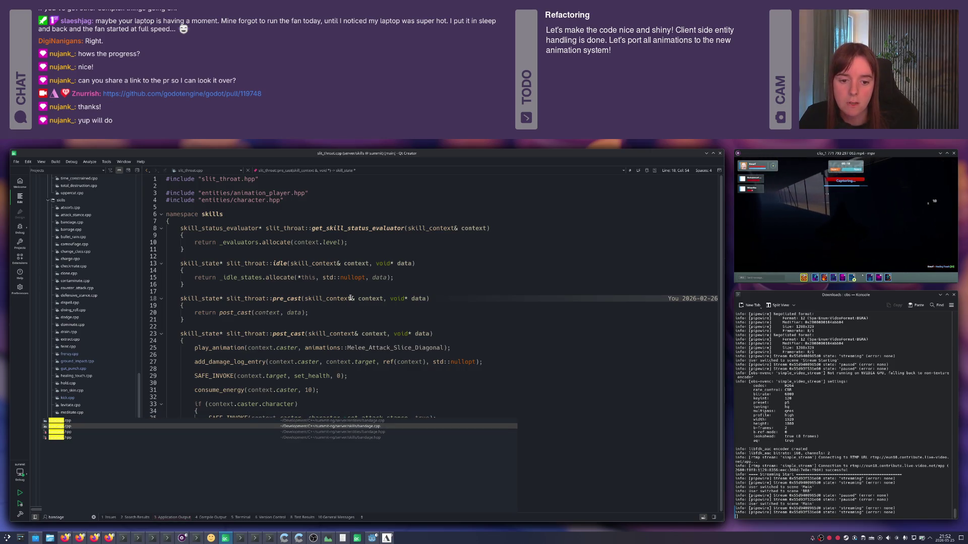
key(Return)
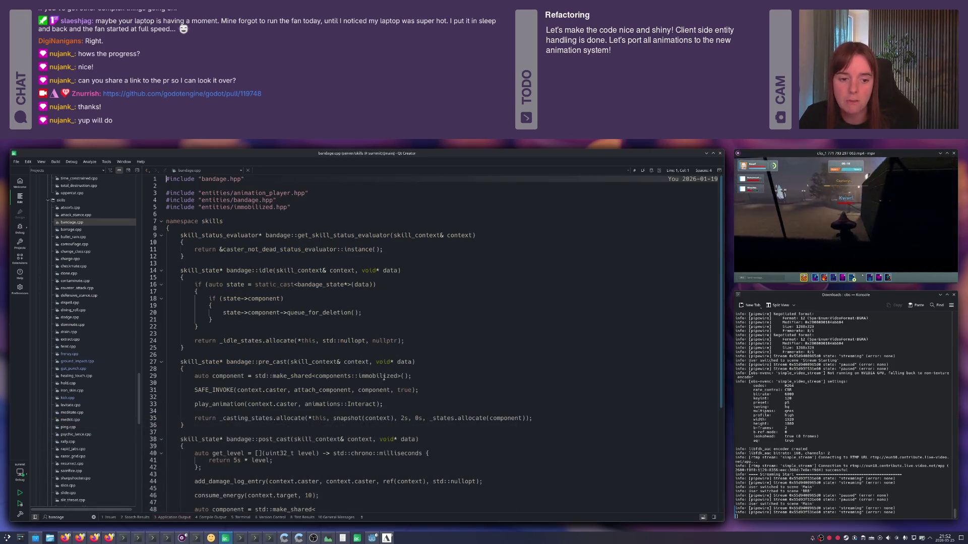
- Rename the duplicate throwing member on line 34 to interact and save animations.hpp
scroll(385, 373, down, 3)
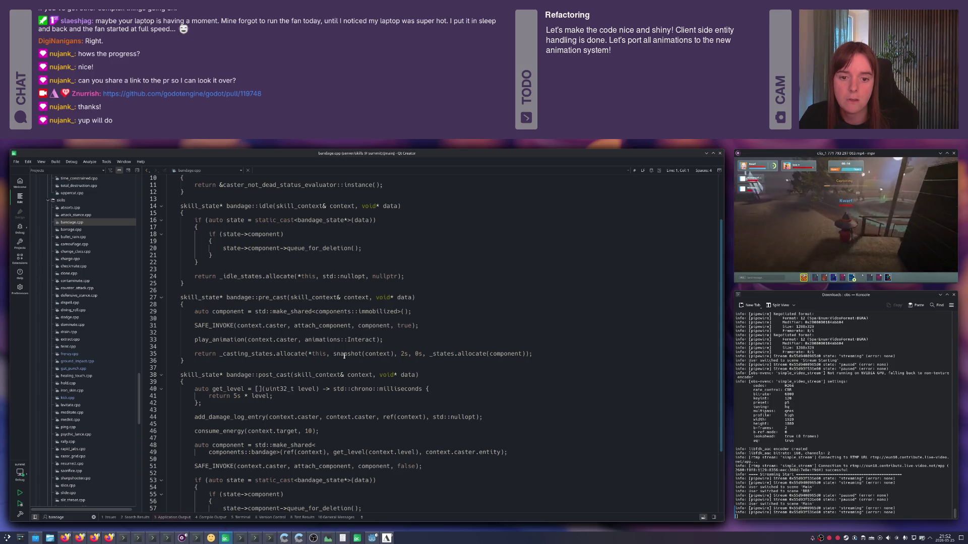
double_click(357, 341)
key(ctrl+Tab)
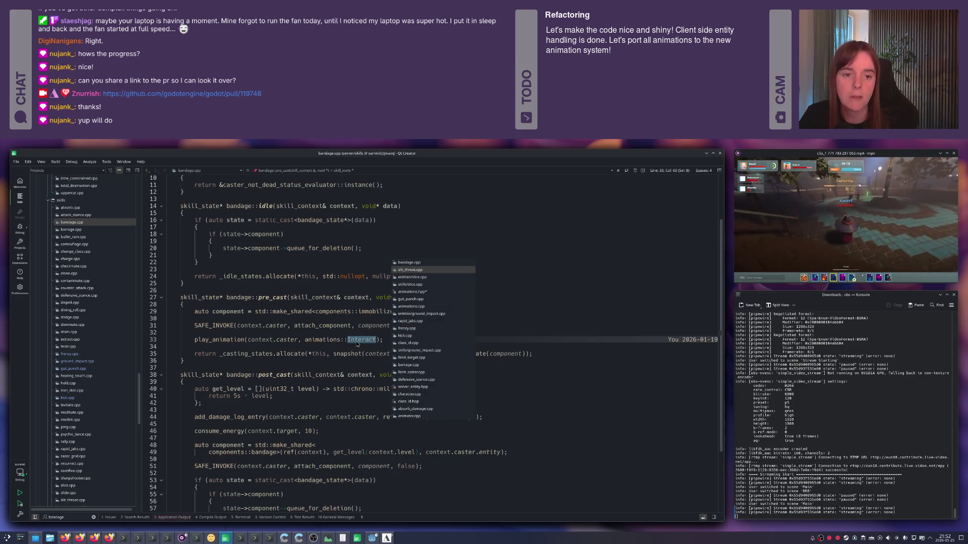
key(ctrl+Tab)
key(ctrl+Tab)
key(ctrl+Tab)
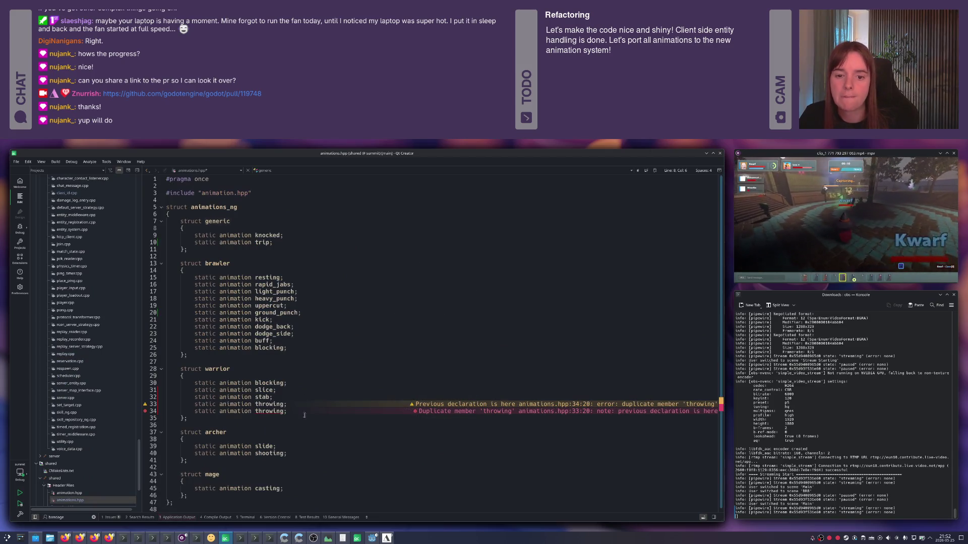
key(ctrl+BackSpace)
key(ctrl+BackSpace)
text(interact;)
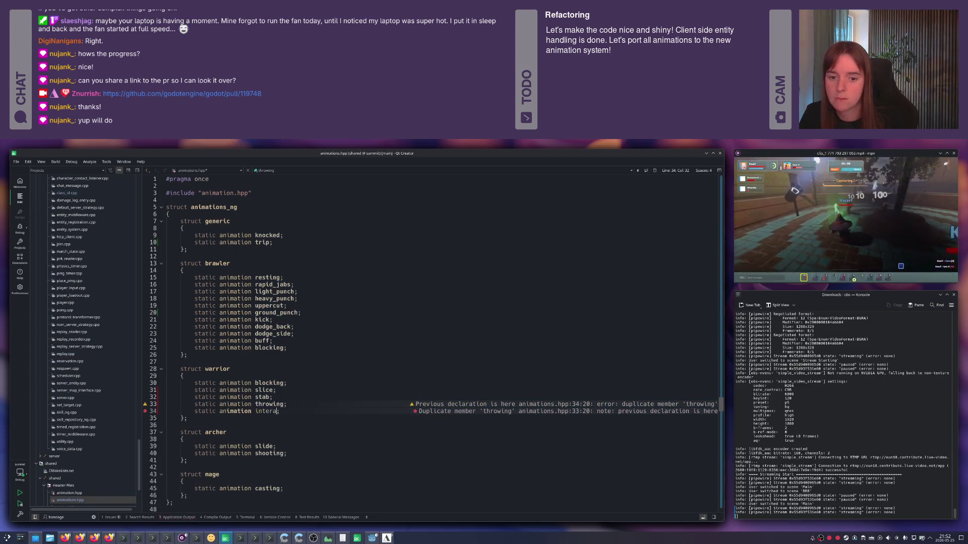
key(ctrl+s)
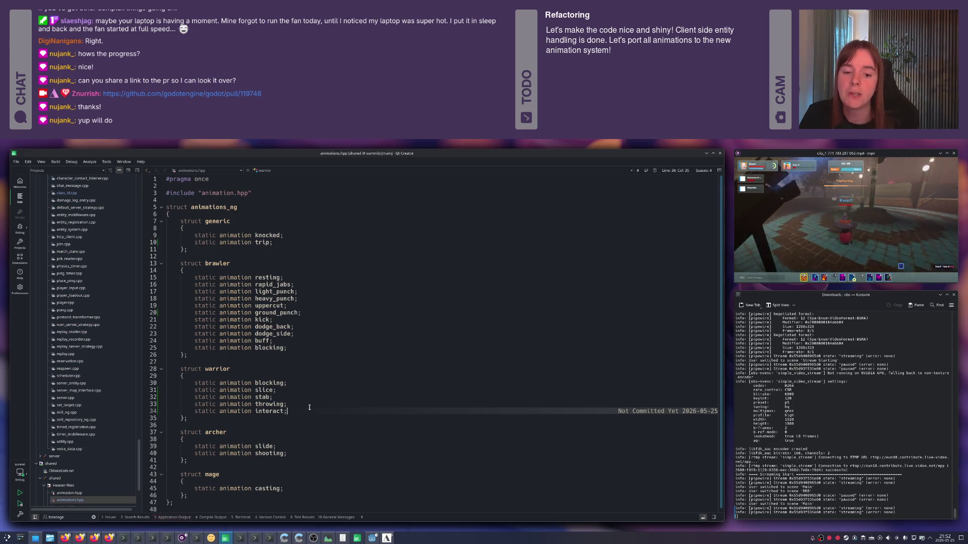
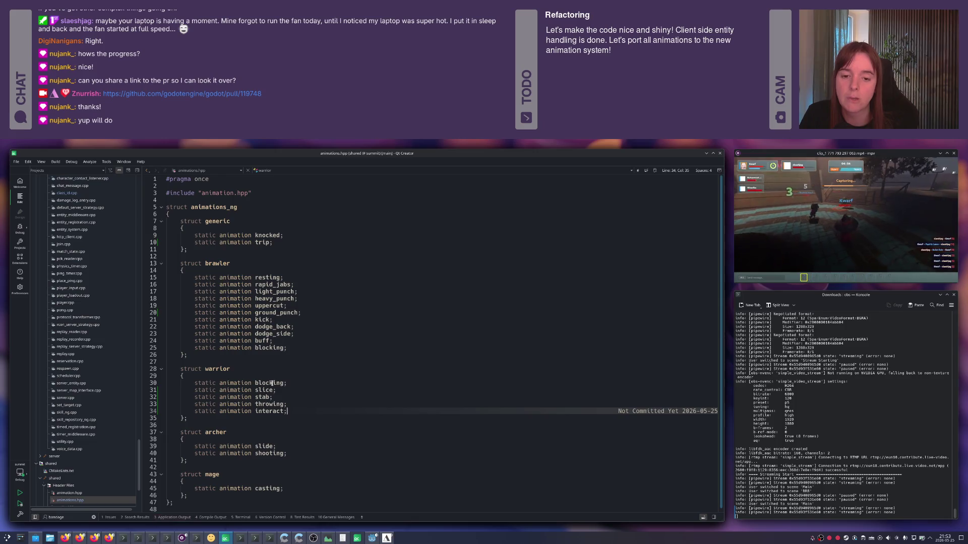
- Go to the warrior's slice declaration and close the game's loadout window
click(287, 391)
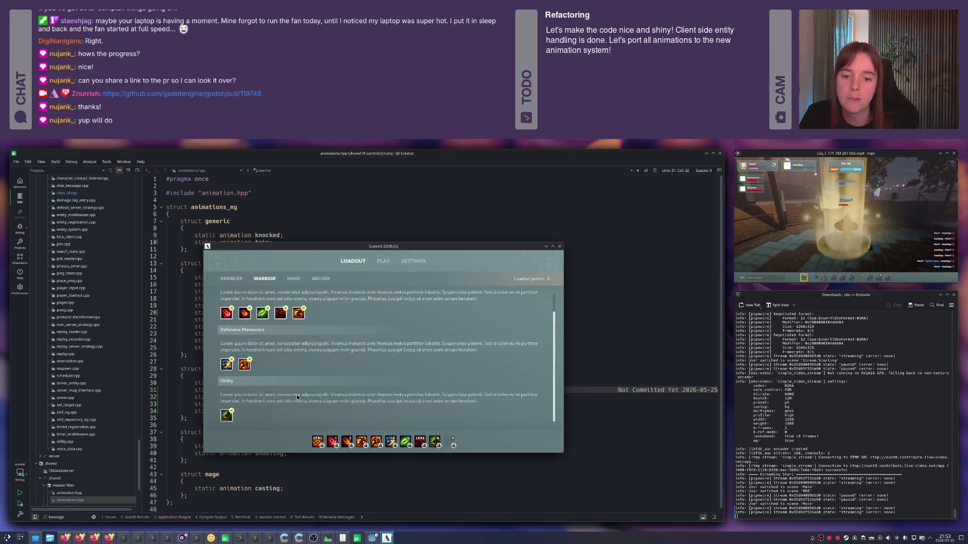
scroll(252, 370, up, 1)
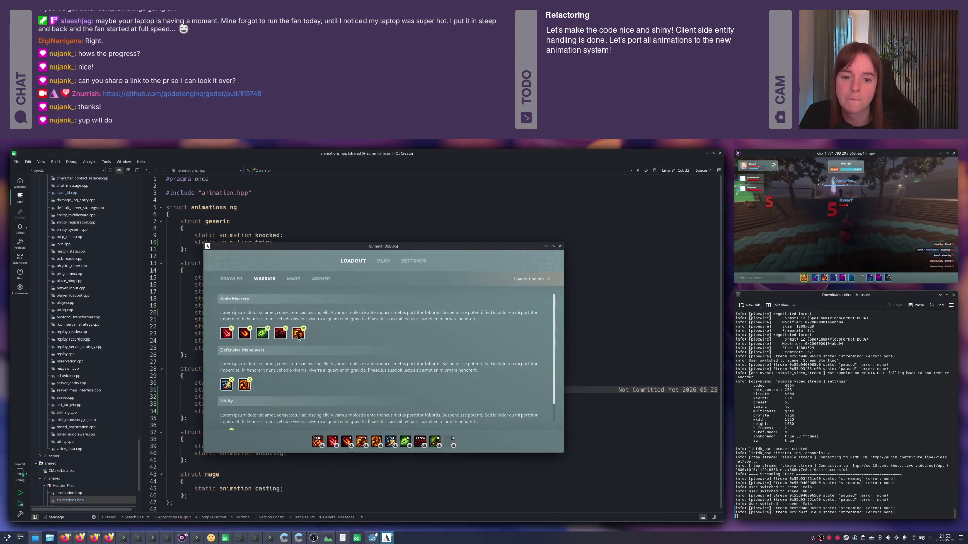
mouse_move(299, 336)
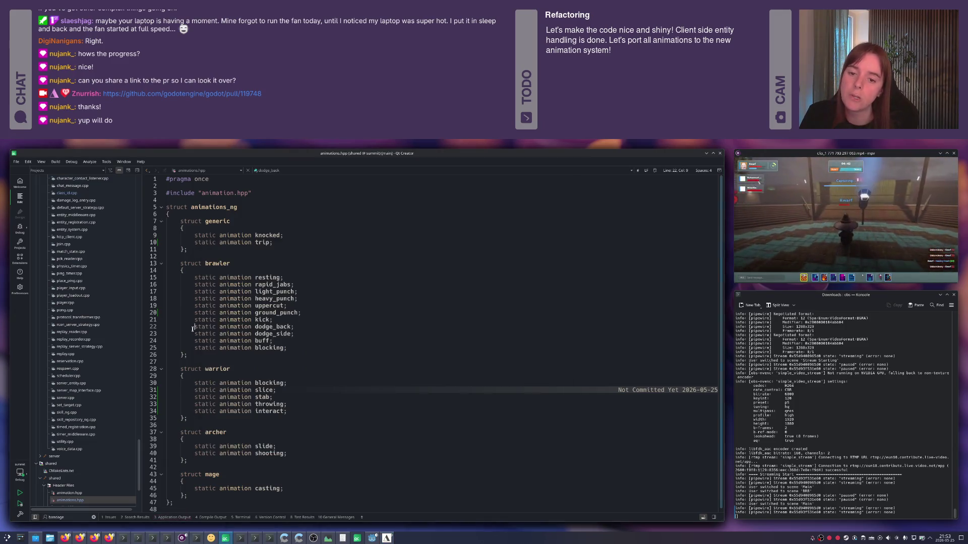
click(225, 329)
- Open skills/charge.cpp with Locator and review the charge state invoke function
key(ctrl+k)
text(charac)
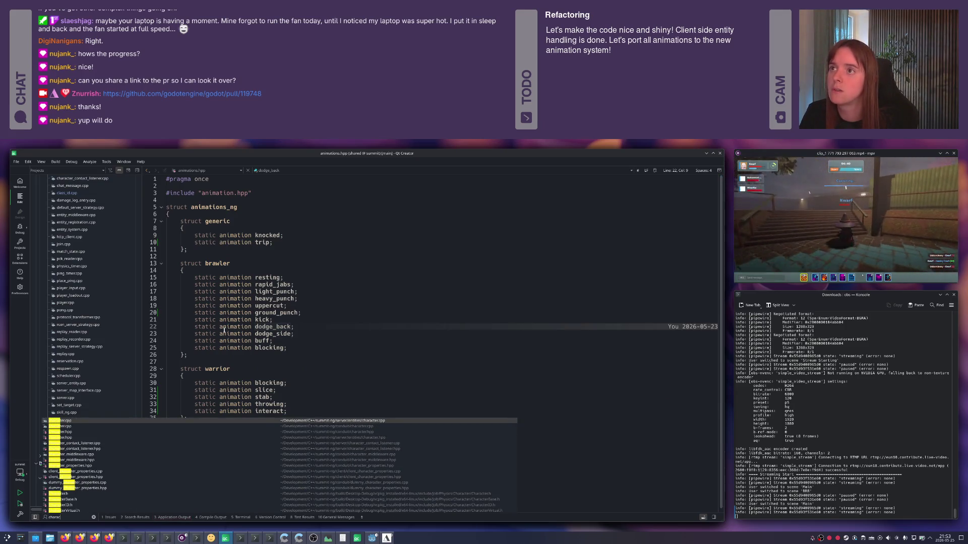
key(BackSpace)
key(BackSpace)
key(BackSpace)
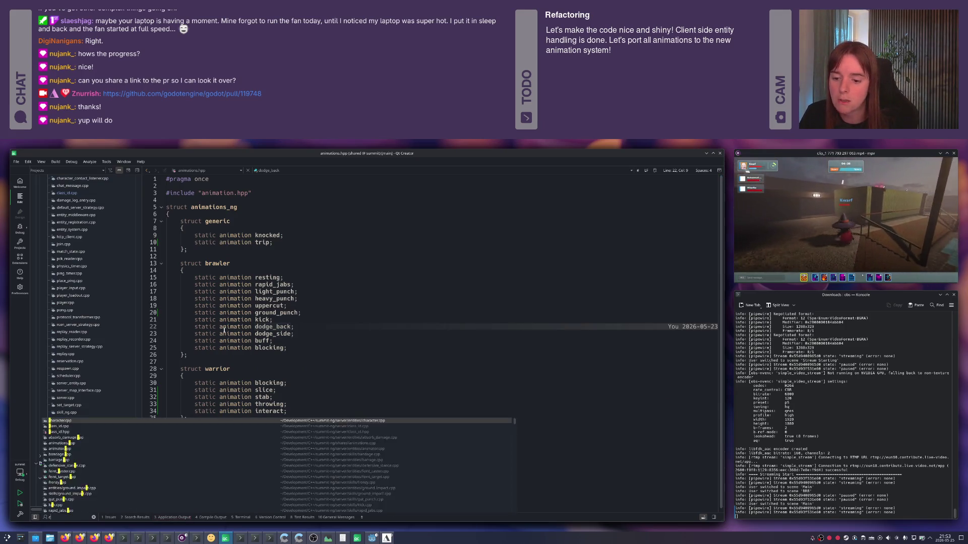
text(harge.c)
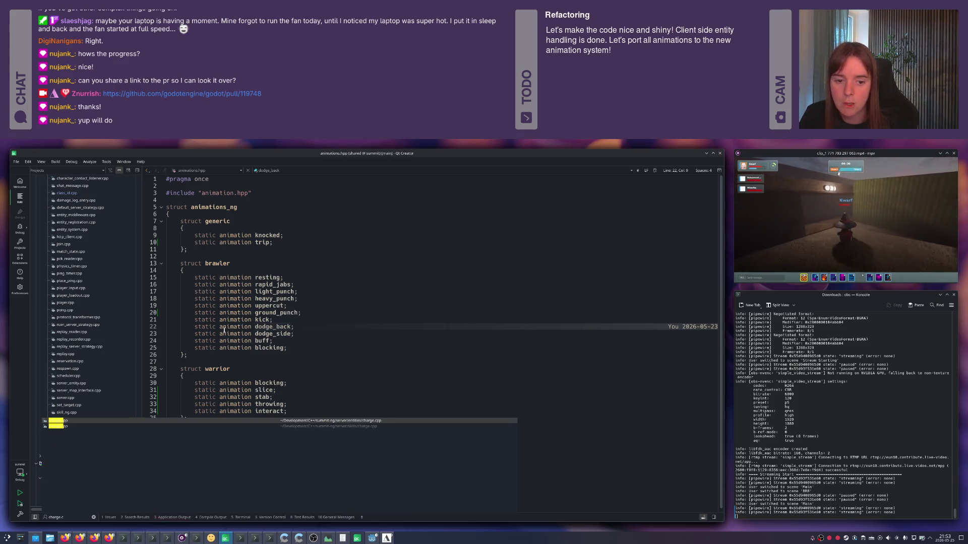
key(Return)
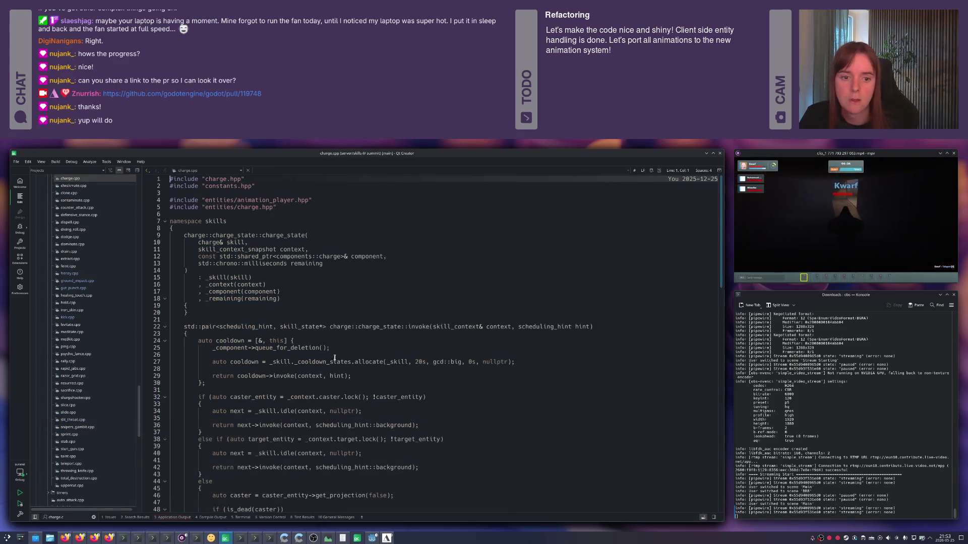
click(376, 326)
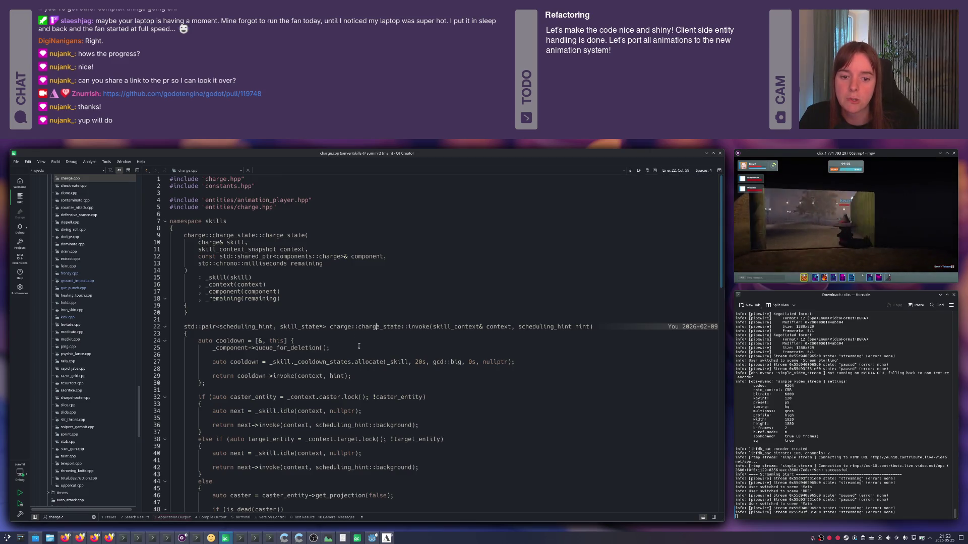
scroll(359, 346, down, 4)
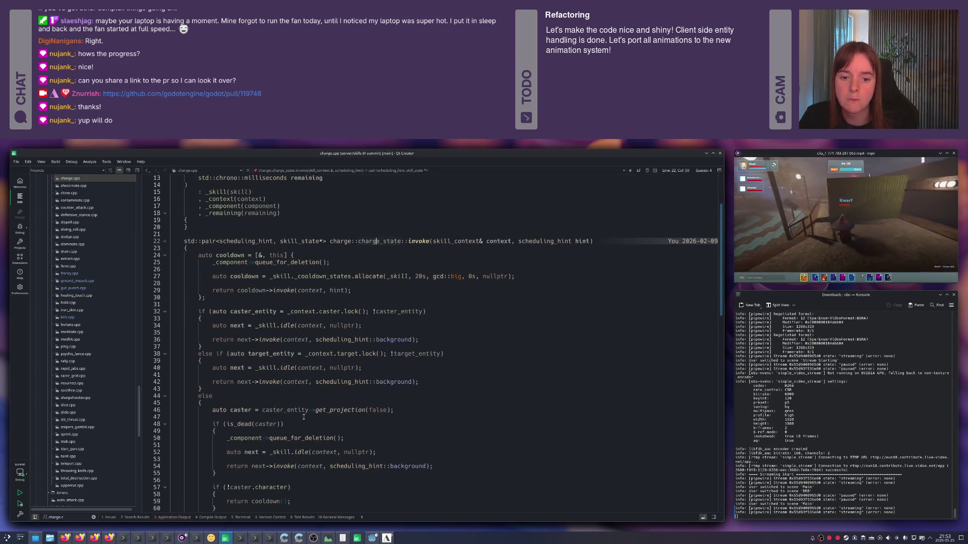
scroll(302, 332, up, 1)
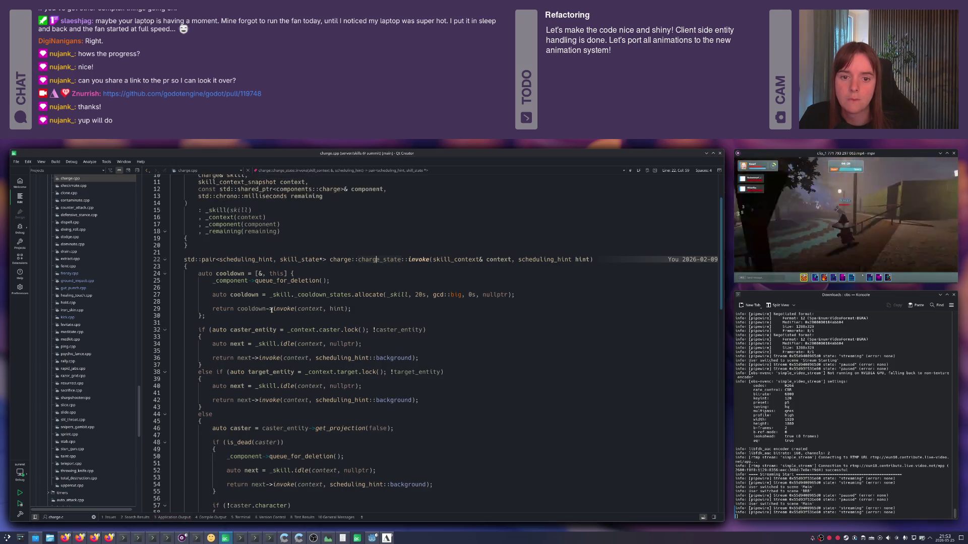
- Follow the charge component on line 123 to its declaration and source file
click(234, 280)
scroll(242, 293, down, 9)
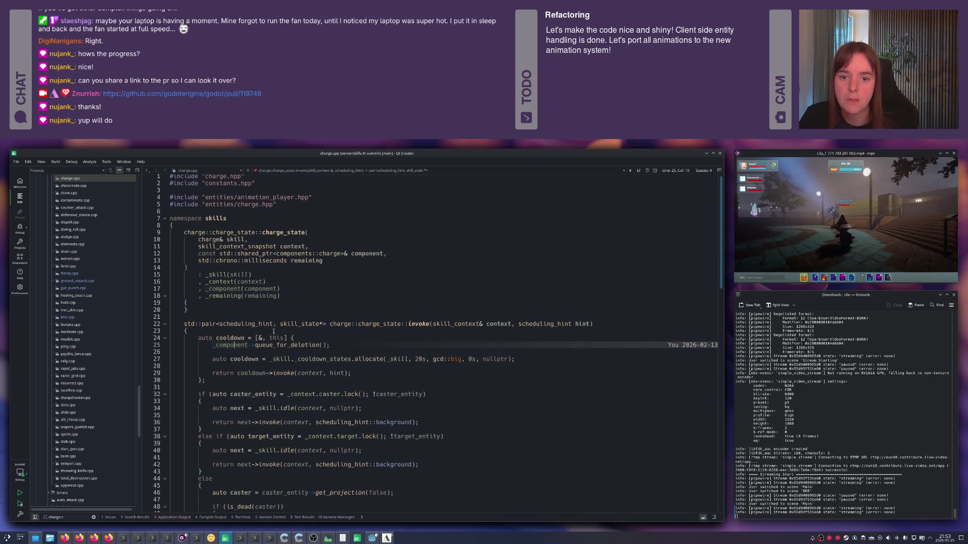
scroll(262, 337, down, 9)
scroll(263, 337, down, 10)
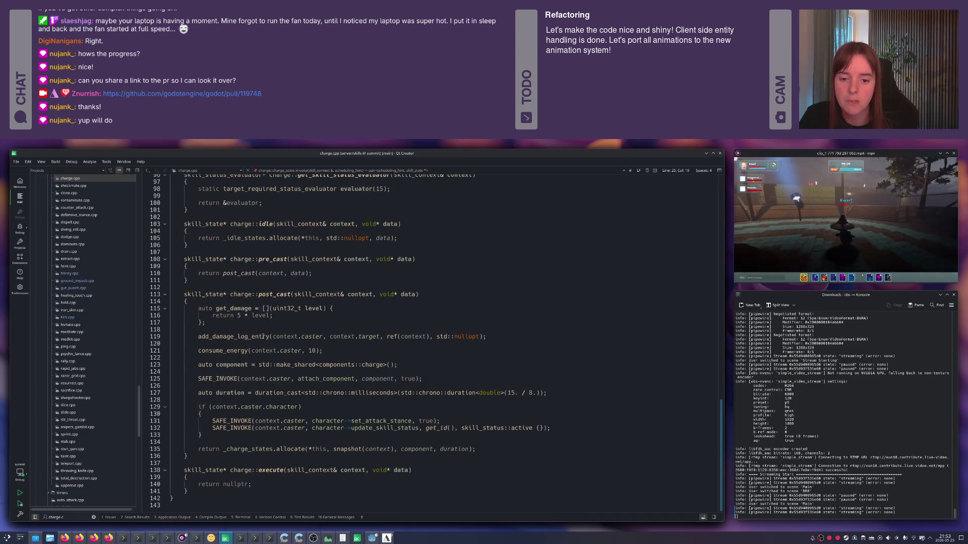
double_click(376, 366)
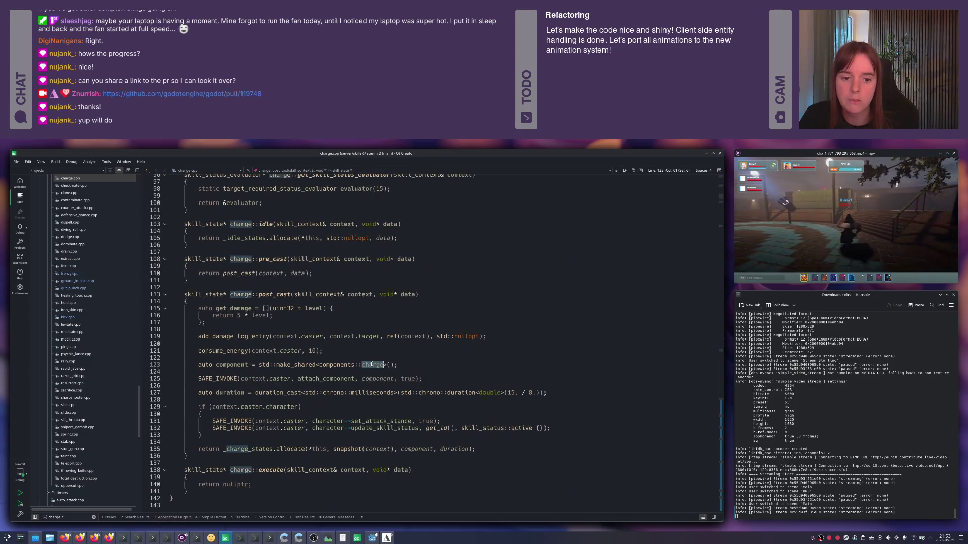
key(F2)
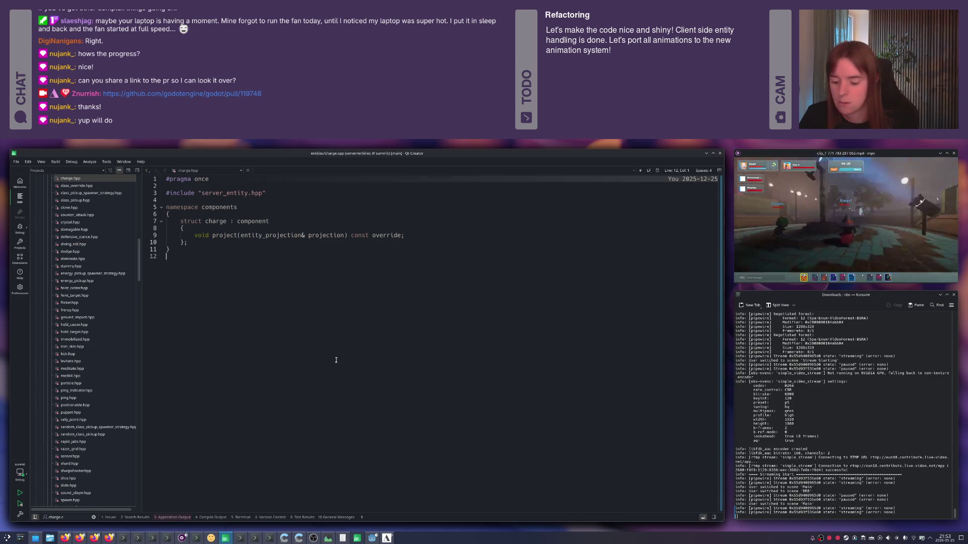
key(F4)
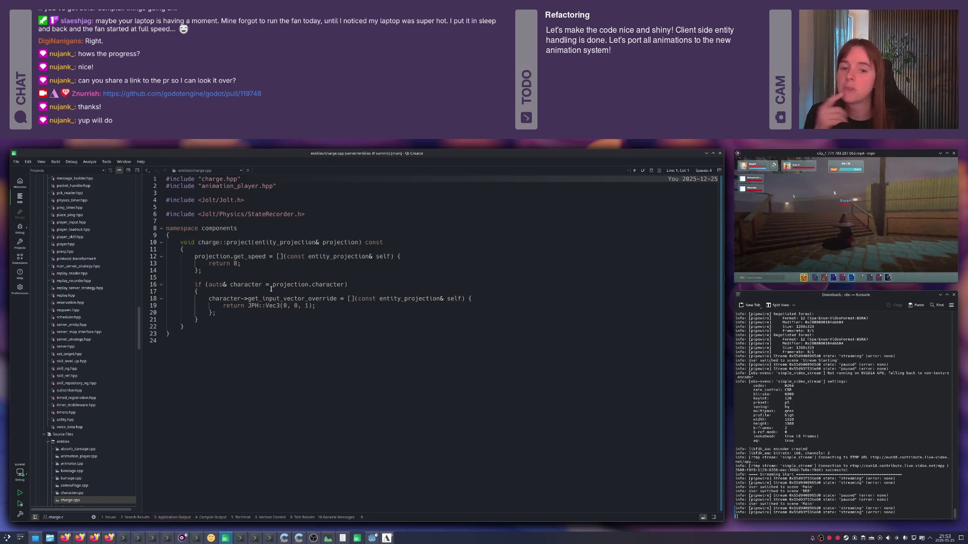
- In animations.hpp, select the slice, stab, throwing and interact declarations, then go to animations.cpp
key(alt+Tab)
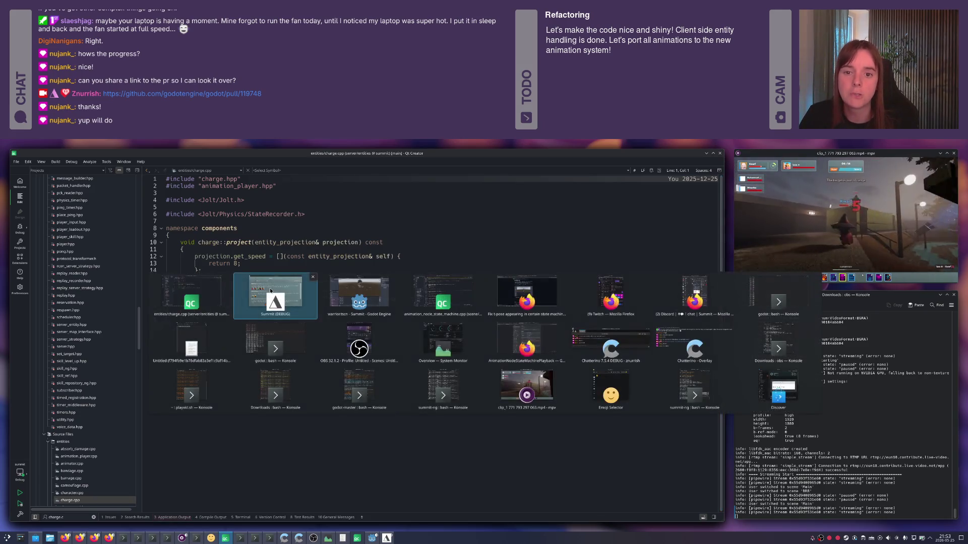
key(ctrl+Tab)
key(ctrl+Tab)
key(ctrl+Tab)
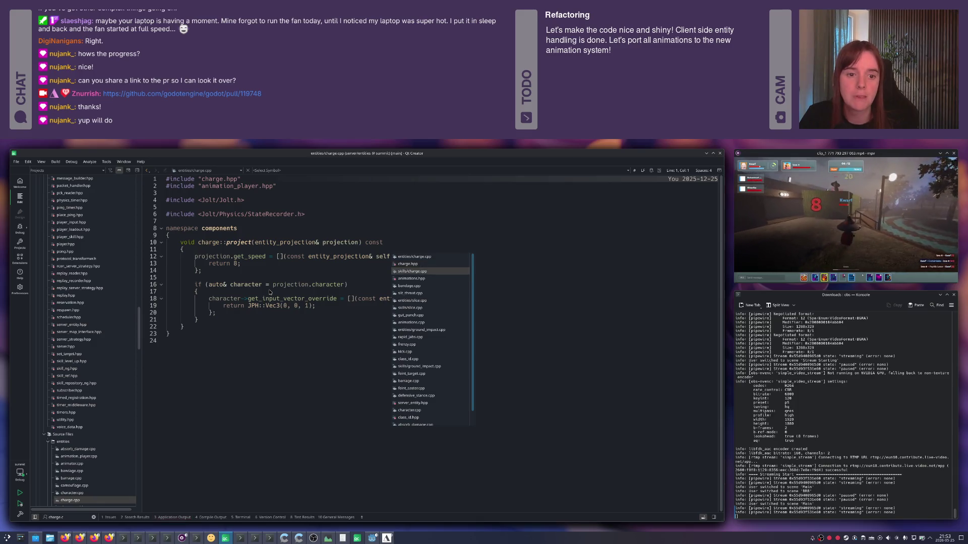
mouse_move(287, 412)
mouse_down()
mouse_move(167, 403)
mouse_move(147, 389)
mouse_up()
key(ctrl+c)
key(F4)
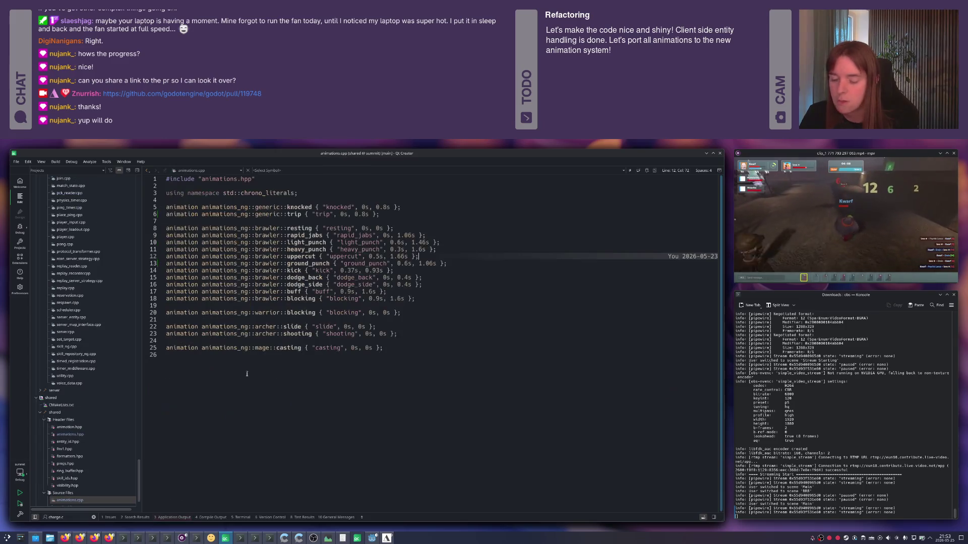
- Paste the four declarations after blocking and requalify them as animations_ng::warrior members
key(Return)
key(ctrl+v)
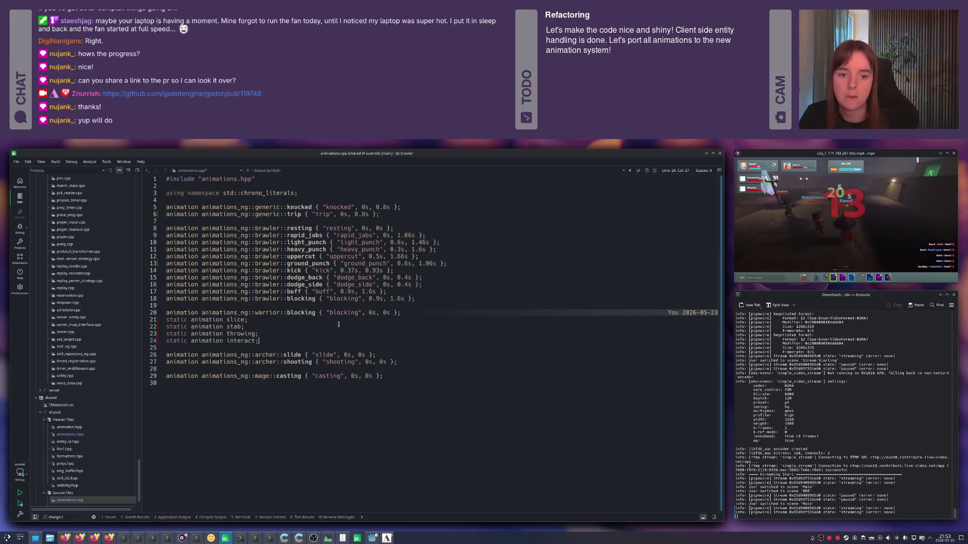
key(Up)
key(Up)
key(Up)
key(Home)
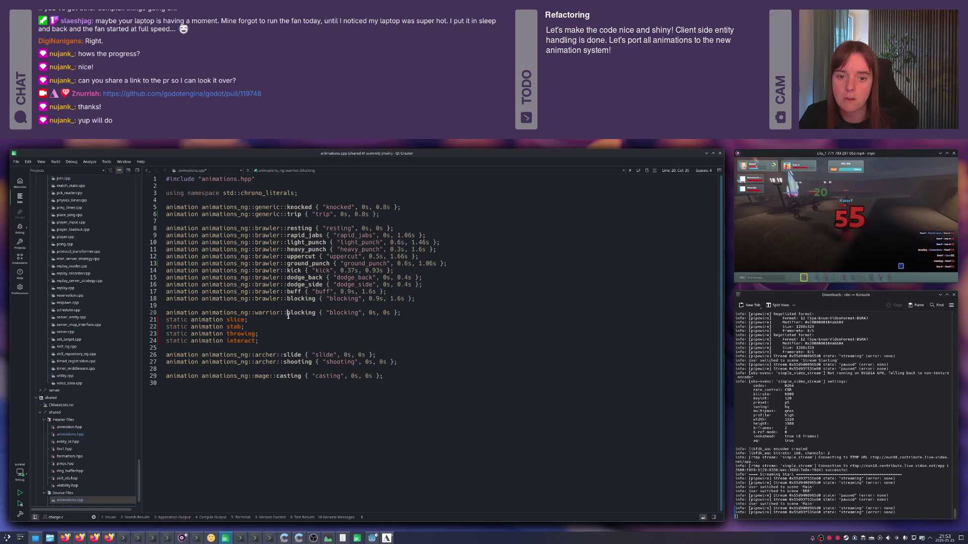
key(alt+shift+Down)
key(alt+shift+Down)
key(alt+shift+Down)
key(ctrl+shift+Right)
key(ctrl+shift+Right)
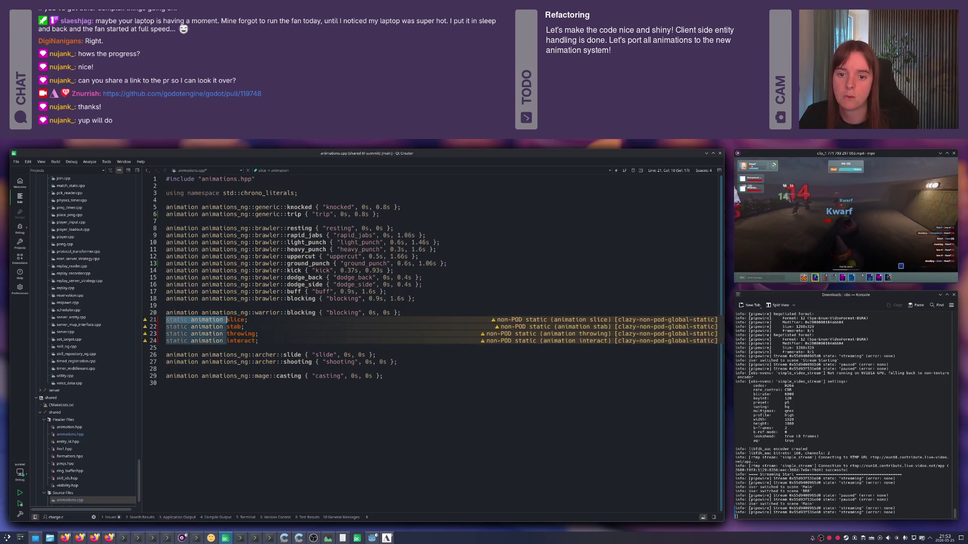
text(animation animations_ng::warrior::)
- End each definition with { "", 0s, 0s }; and save animations.cpp
key(End)
key(BackSpace)
text({)
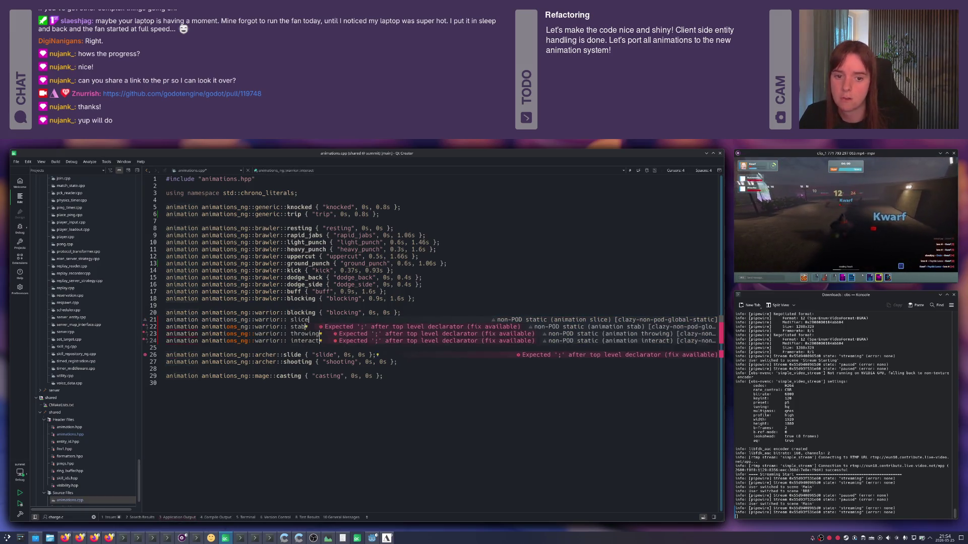
text("", 0s, 0s)
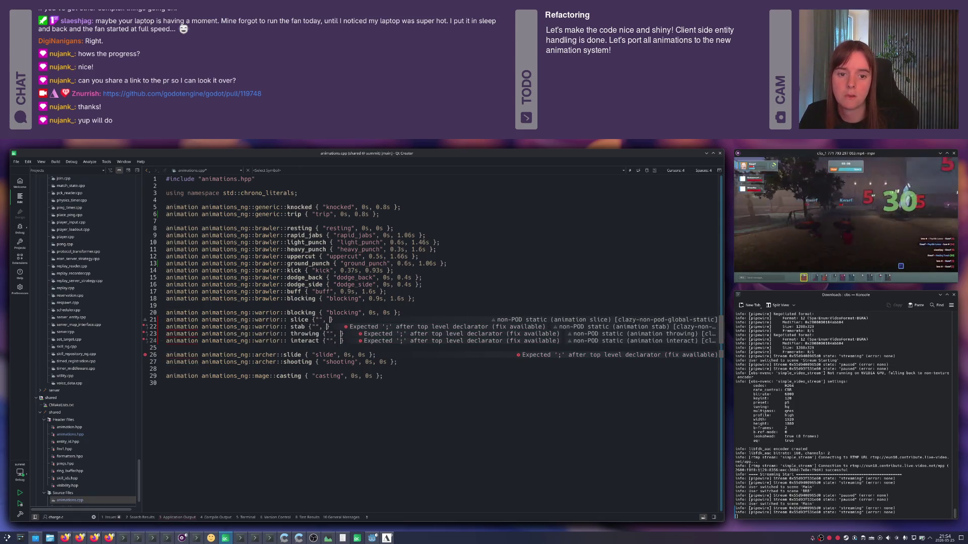
key(End)
text(;)
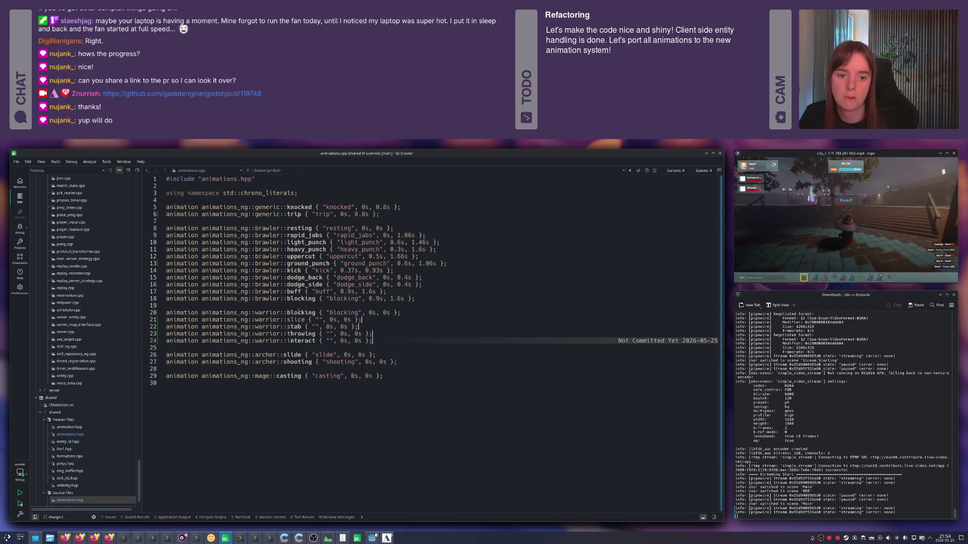
key(ctrl+s)
click(377, 315)
key(Down)
key(ctrl+k)
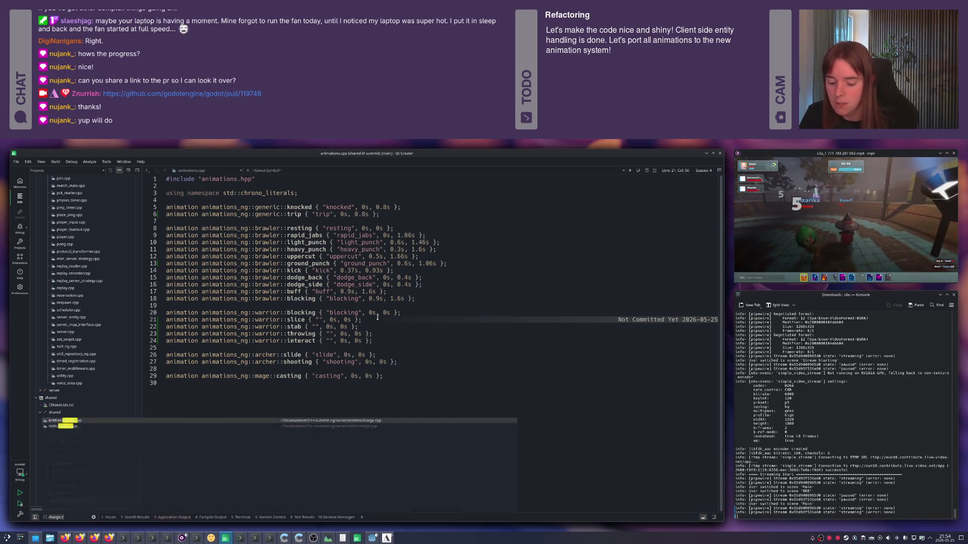
- Open animation_player.cpp beside animations.cpp and find the Melee_Attack_Slice_Diagonal timings
text(animation)
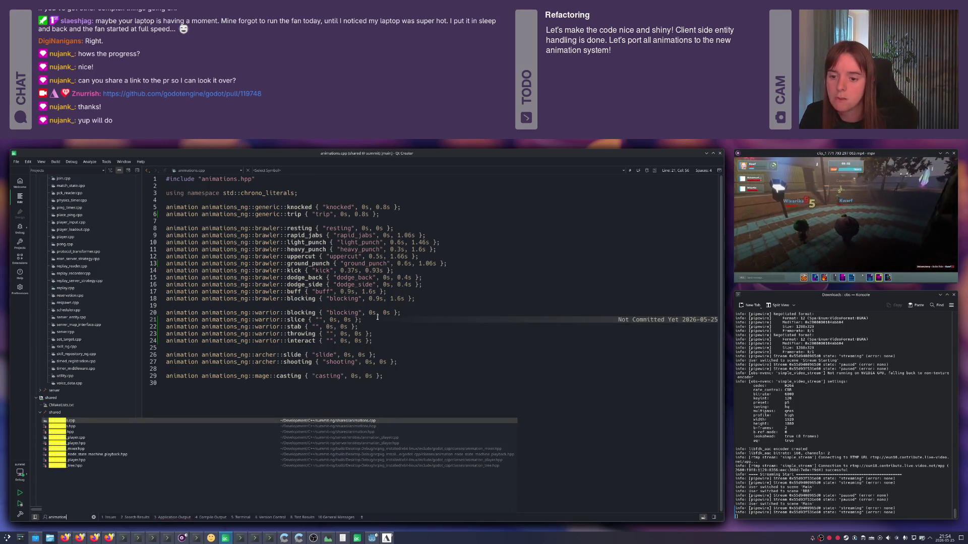
key(Up)
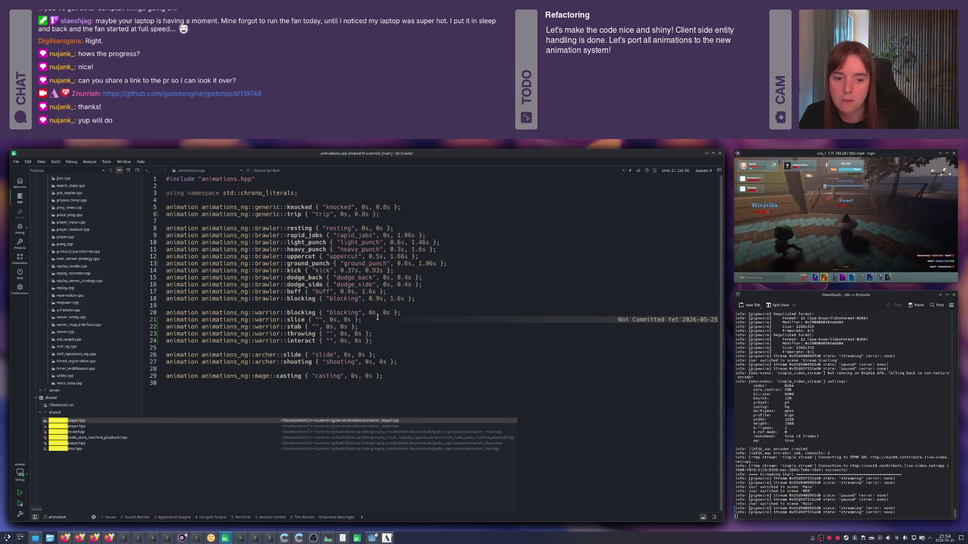
key(Return)
key(alt+Left)
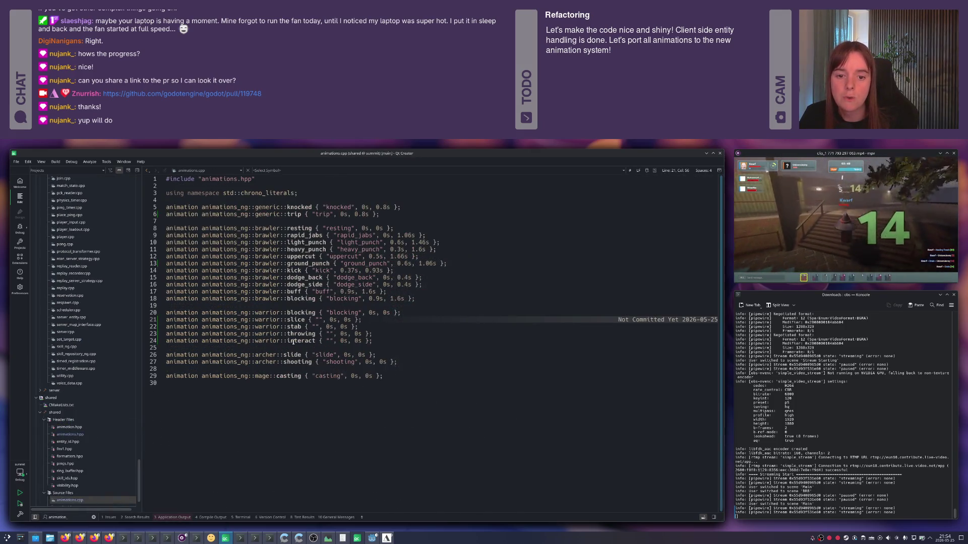
double_click(296, 320)
key(ctrl+Tab)
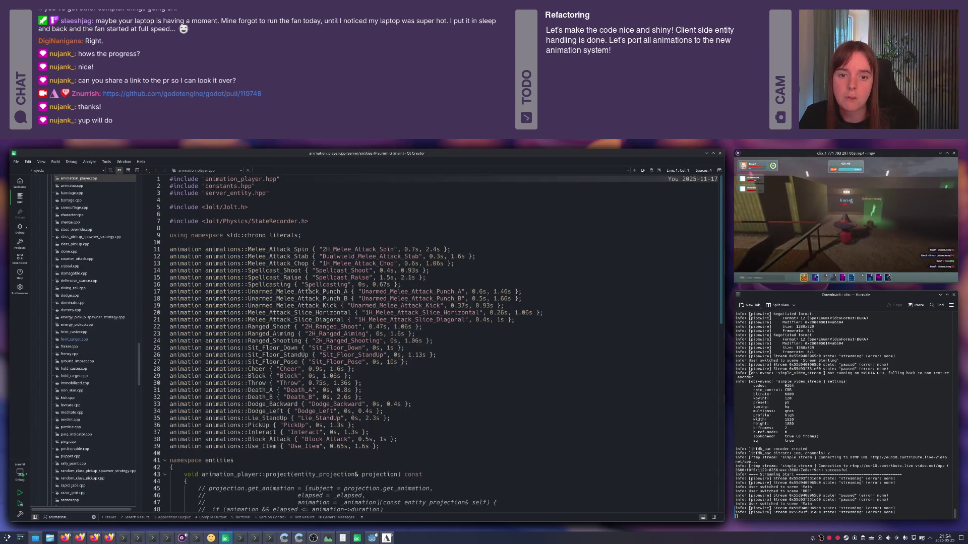
click(362, 321)
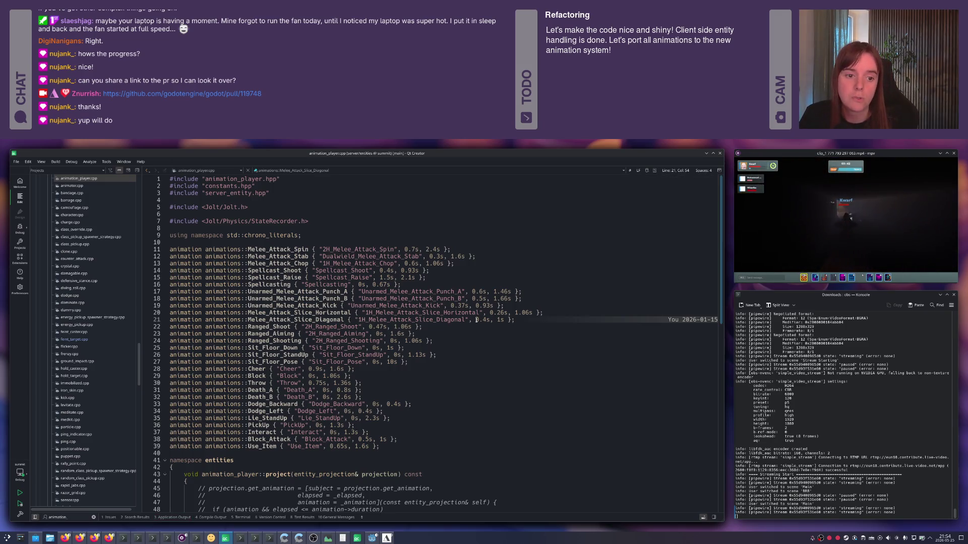
key(ctrl+Tab)
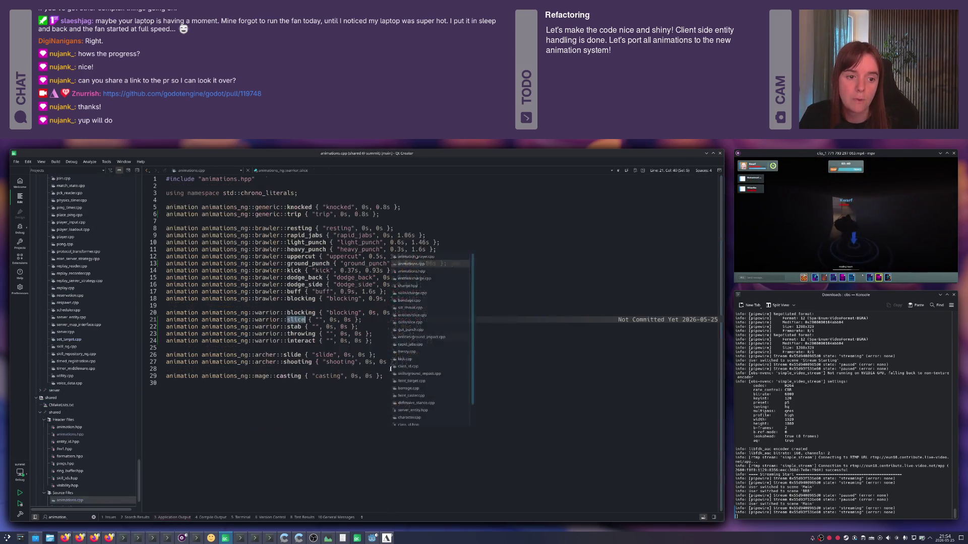
drag(329, 320, 362, 321)
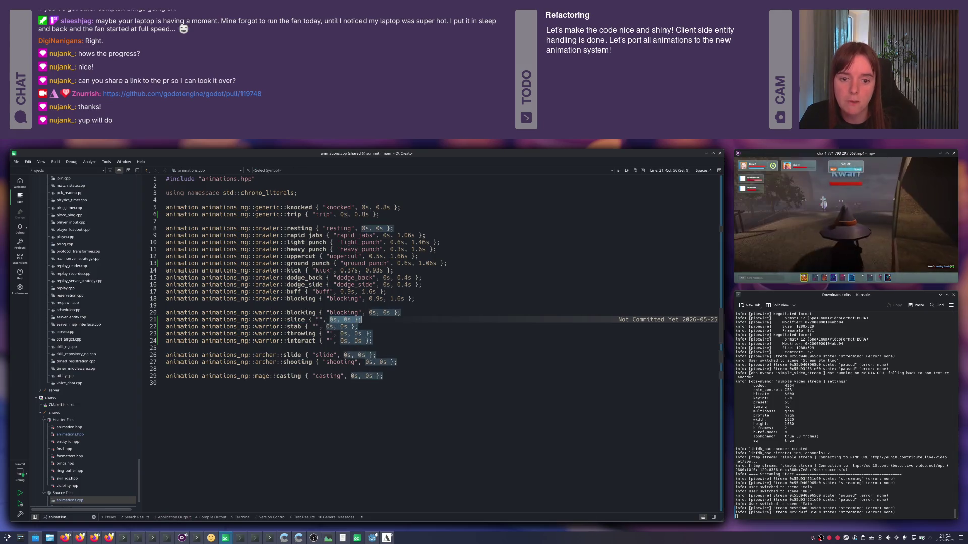
key(ctrl+Tab)
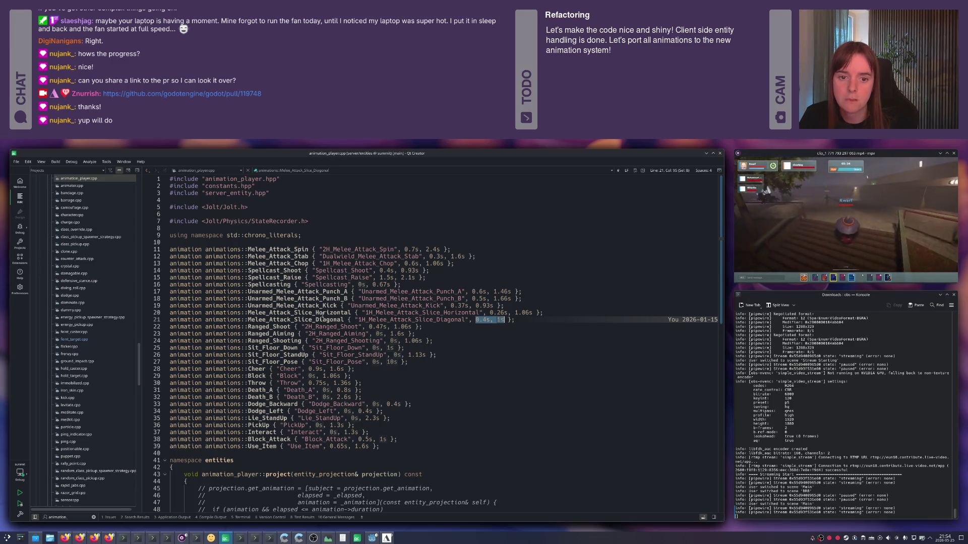
- Enter timings 0.3s, 1.6s and name the first two entries 'slide' and 'stab'
click(294, 257)
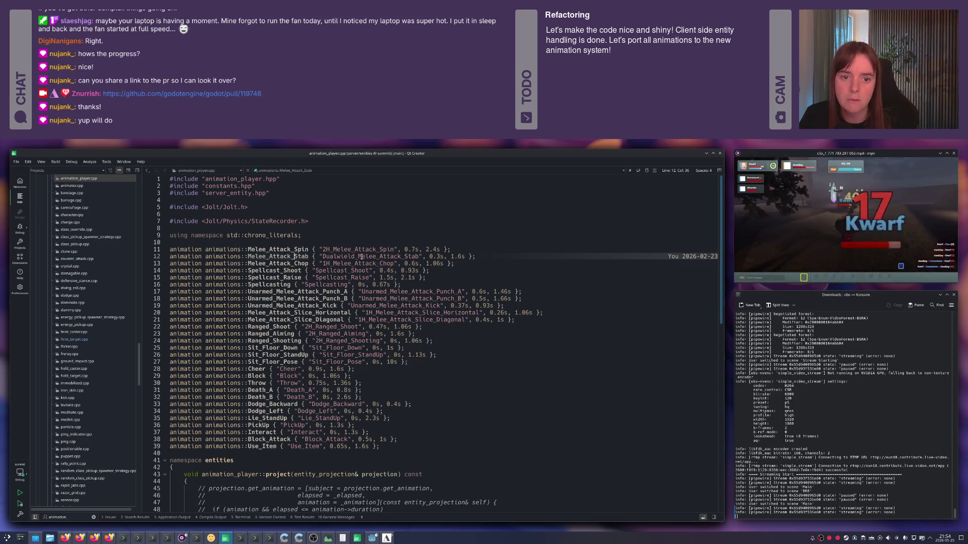
mouse_move(361, 257)
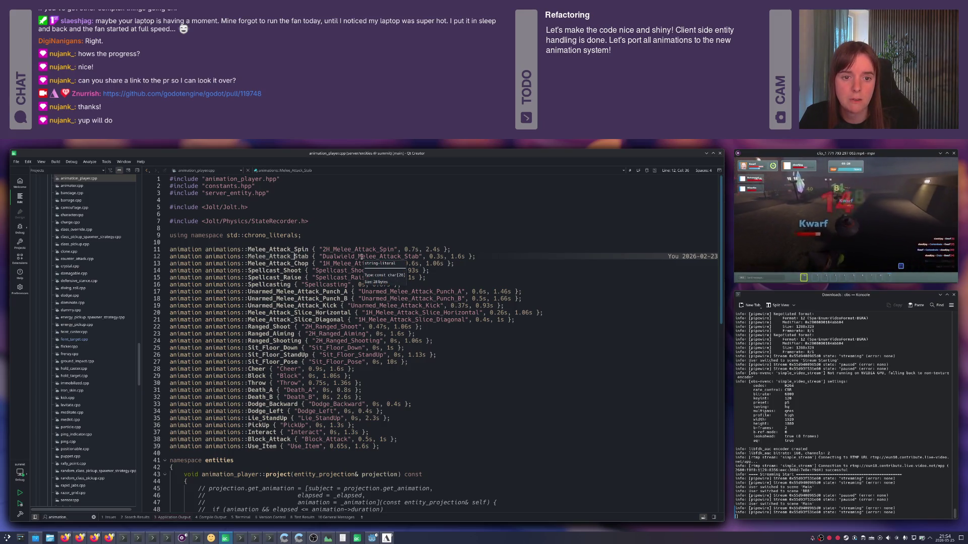
drag(429, 256, 469, 257)
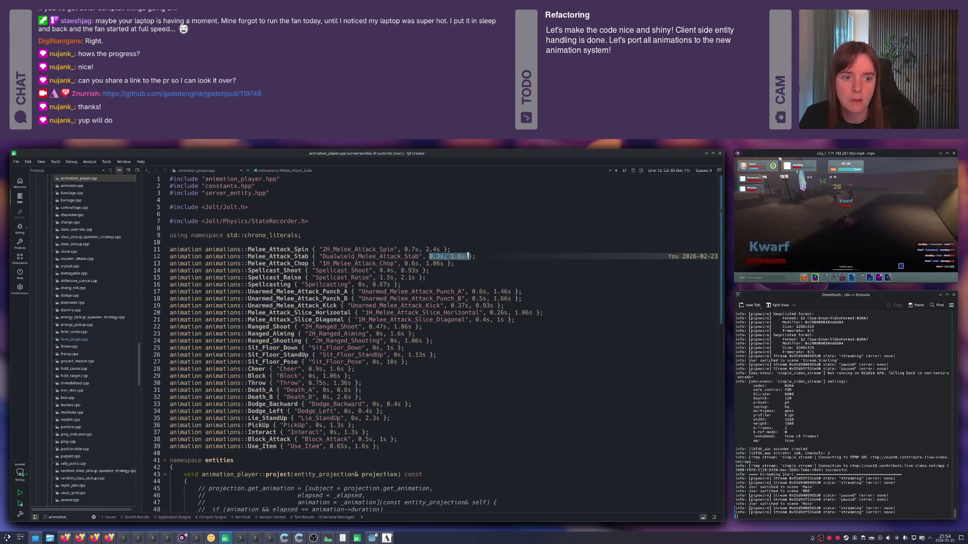
key(ctrl+Tab)
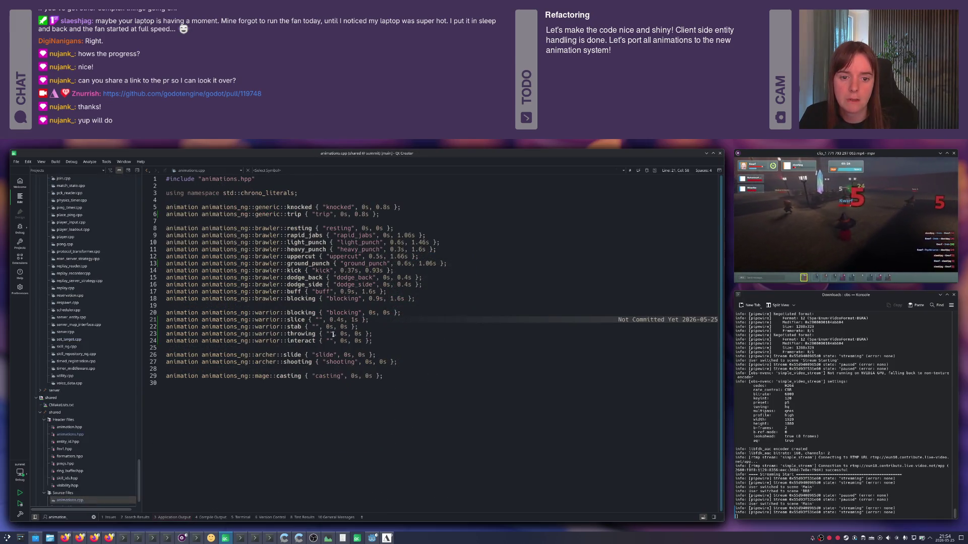
text(0.3s, 1.6s)
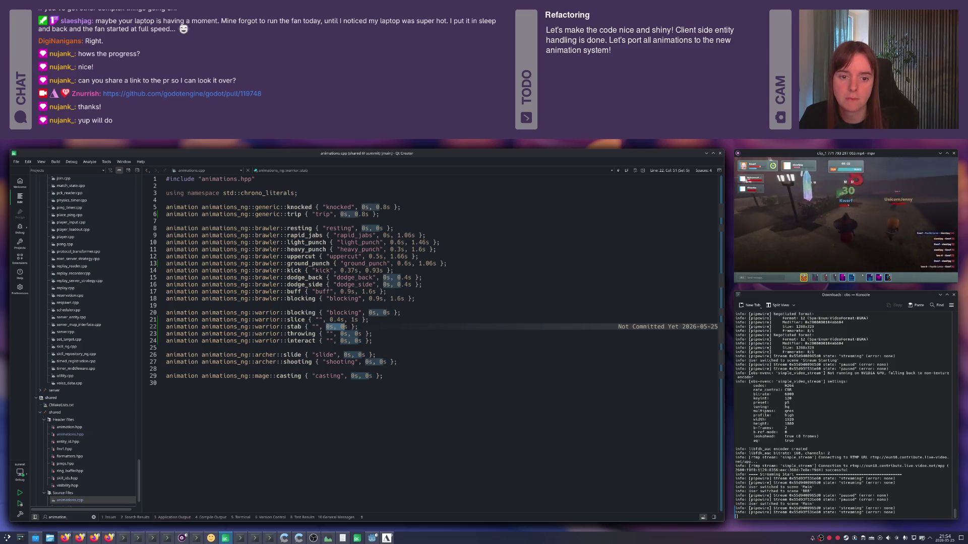
click(320, 320)
text(slide)
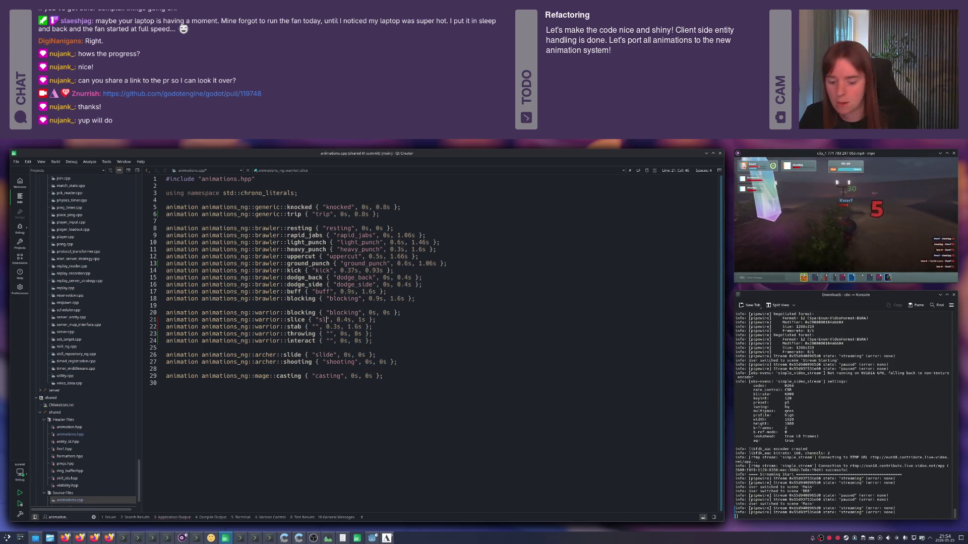
click(320, 327)
text(stab)
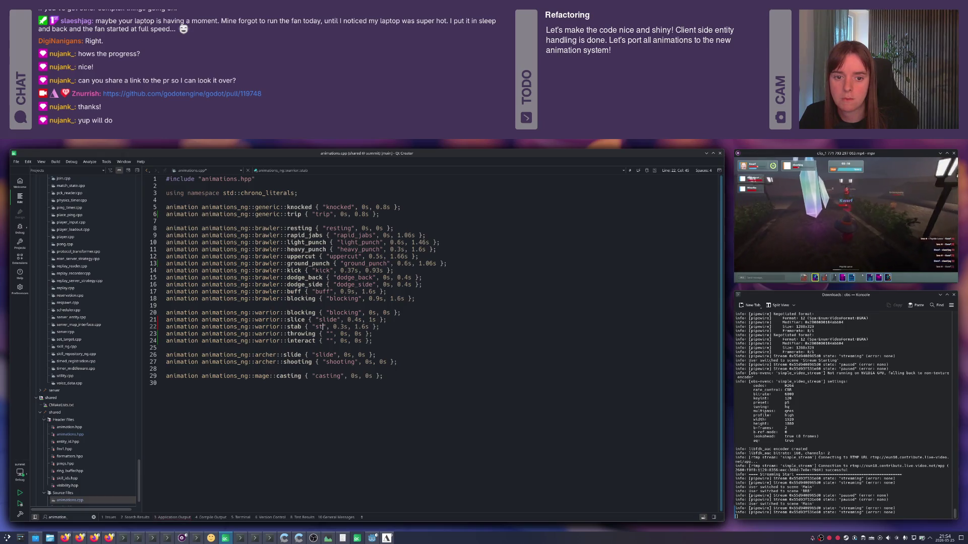
- Copy the Throw (0.75s, 1.36s) and Interact (0s, 1.3s) timings into the warrior entries
click(329, 334)
key(ctrl+Tab)
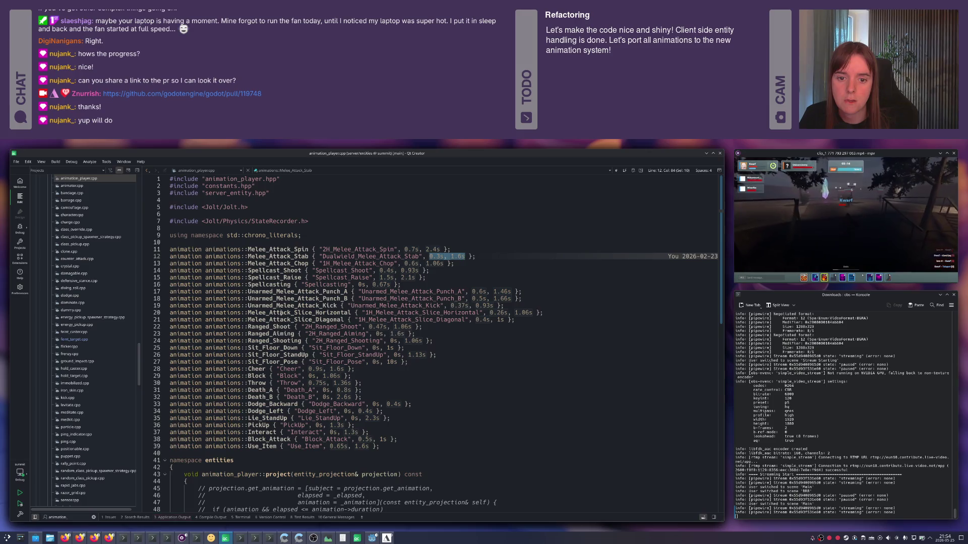
click(258, 383)
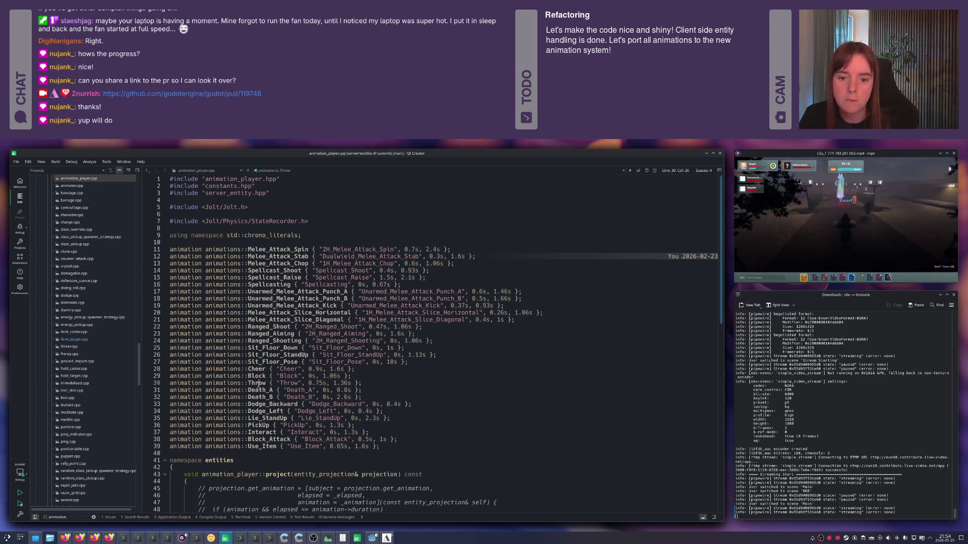
drag(309, 383, 351, 383)
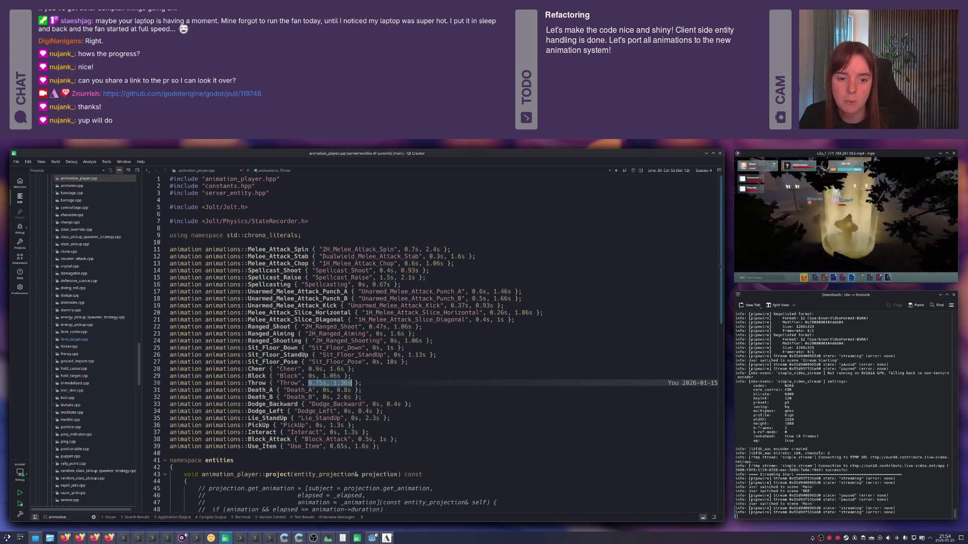
key(ctrl+Tab)
mouse_move(341, 334)
mouse_down()
mouse_move(373, 333)
mouse_move(362, 334)
mouse_up()
key(ctrl+Tab)
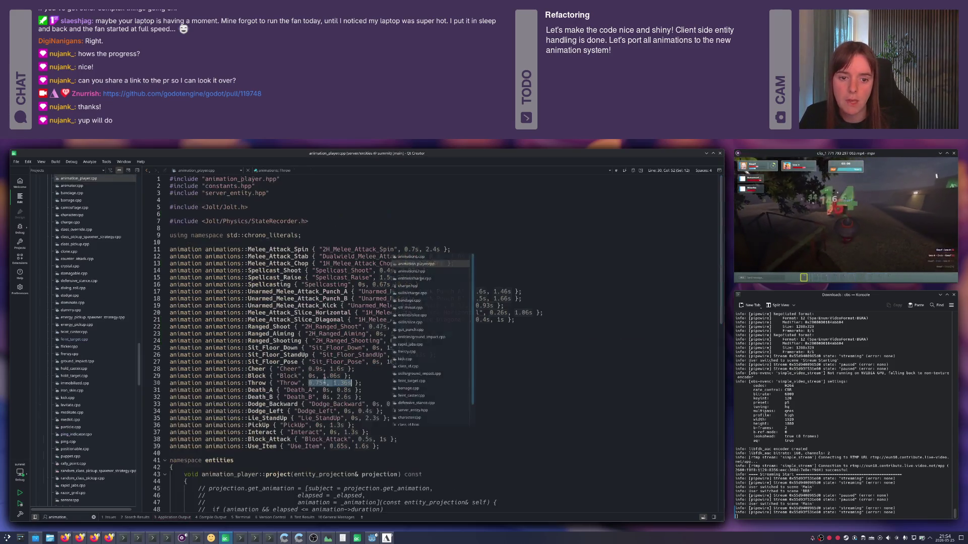
mouse_move(329, 433)
mouse_down()
mouse_move(371, 433)
mouse_move(359, 432)
mouse_up()
key(ctrl+Tab)
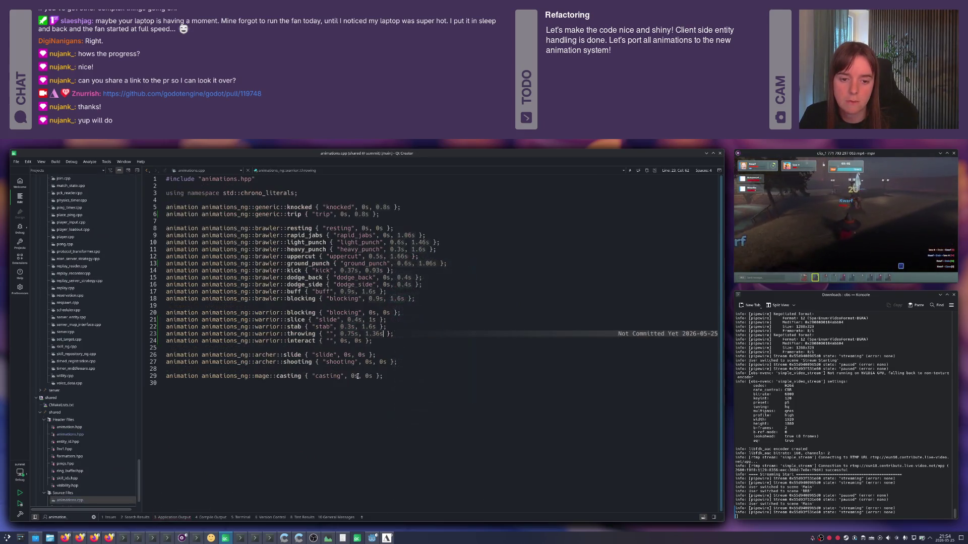
click(341, 341)
drag(341, 341, 364, 341)
key(ctrl+v)
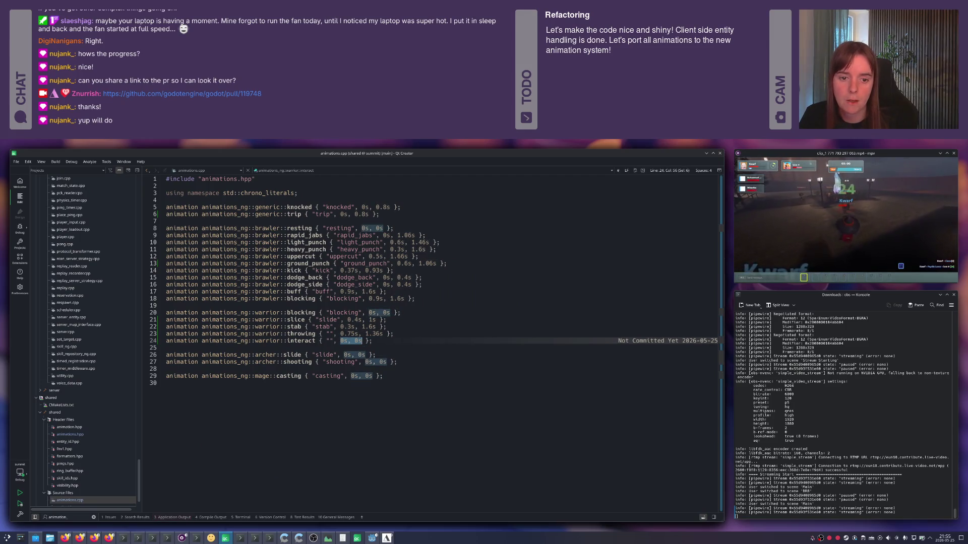
text(1.3)
- Name the remaining entries 'throwing' and 'interact' and save animations.cpp
click(331, 334)
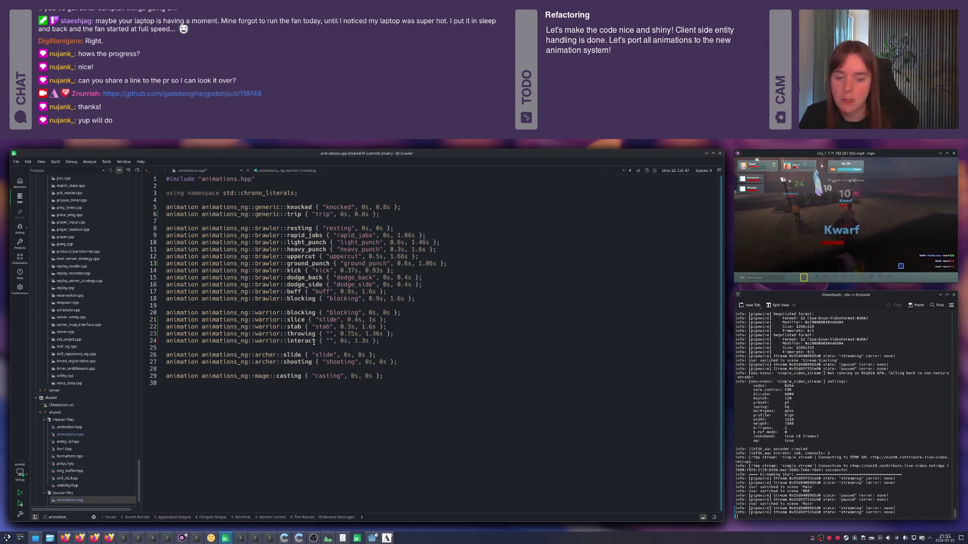
text(throwing)
click(328, 341)
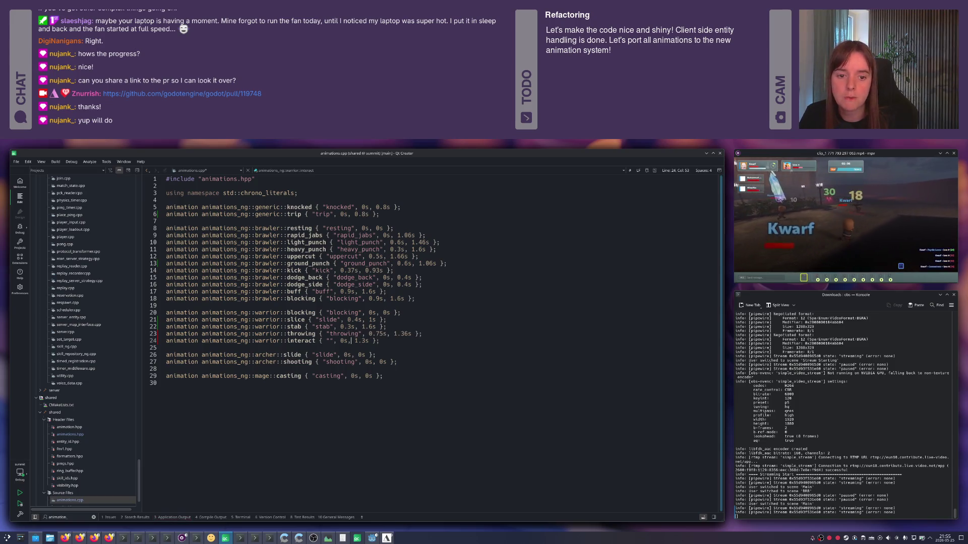
text(interact)
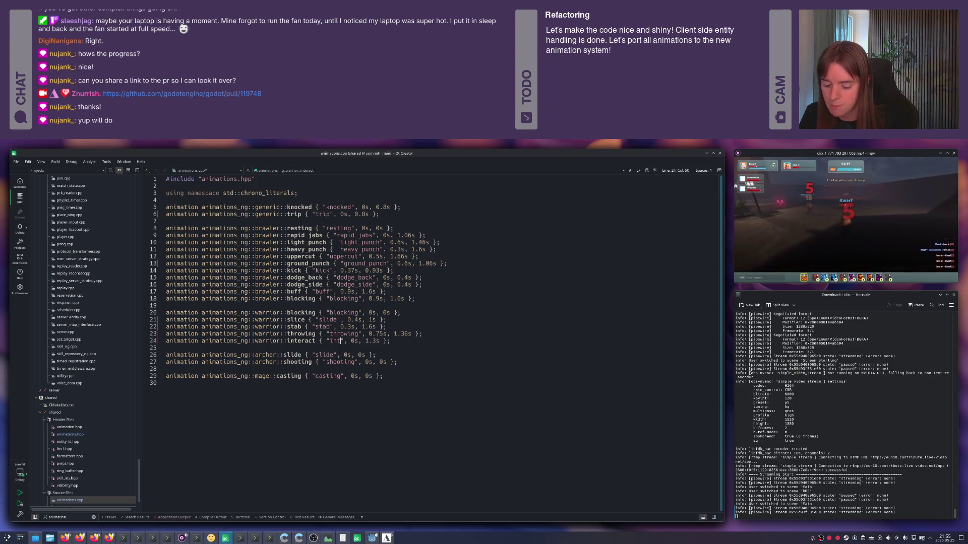
key(End)
key(ctrl+s)
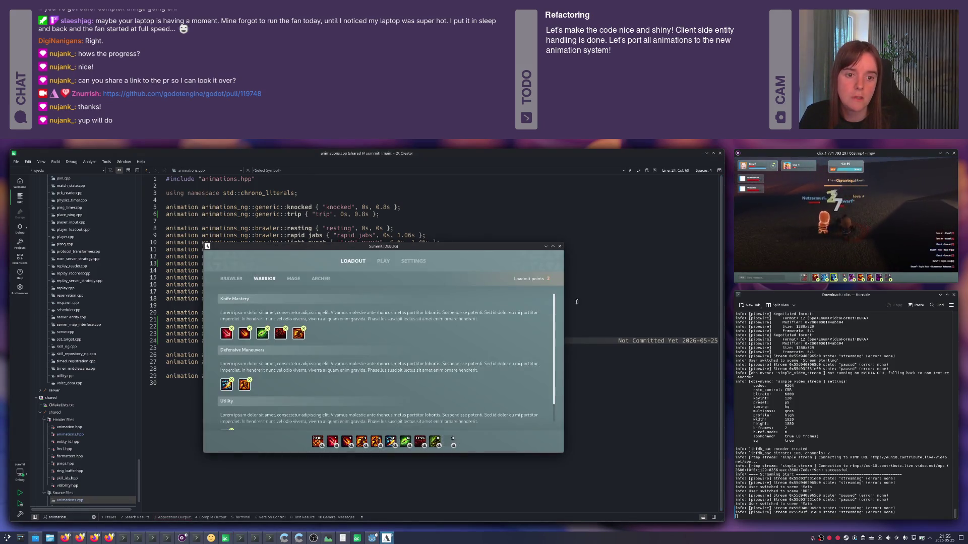
- Kill the running server from the Application Output pane and move to the Godot editor
click(393, 249)
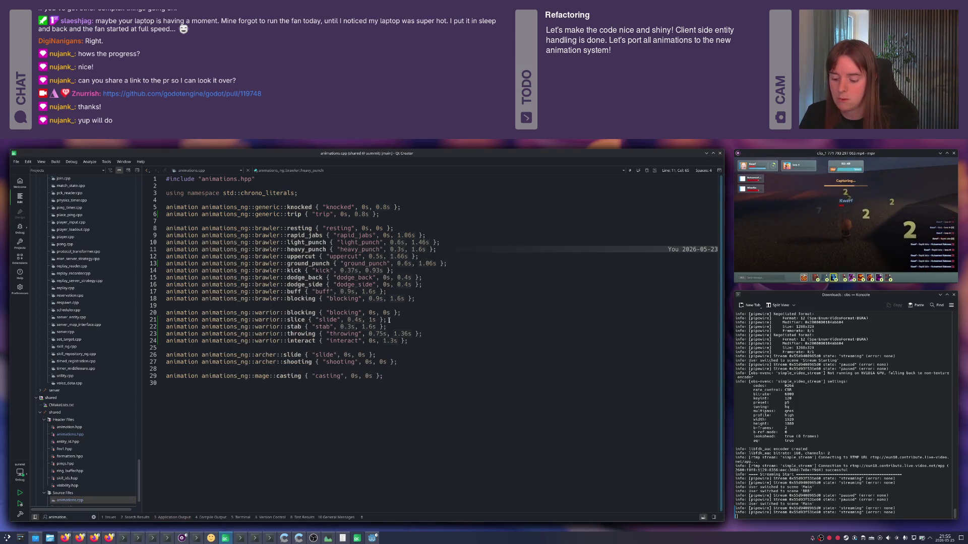
key(ctrl+r)
click(262, 278)
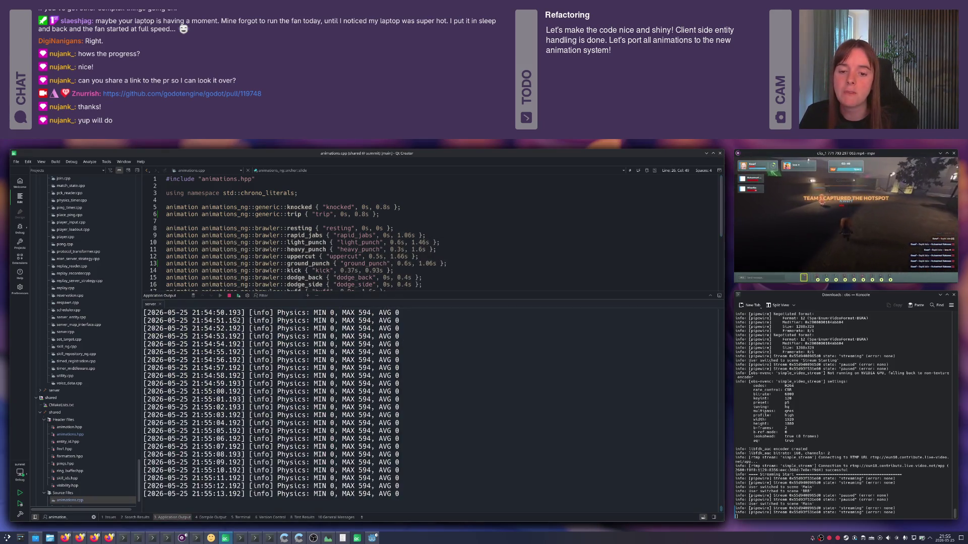
key(Escape)
click(306, 284)
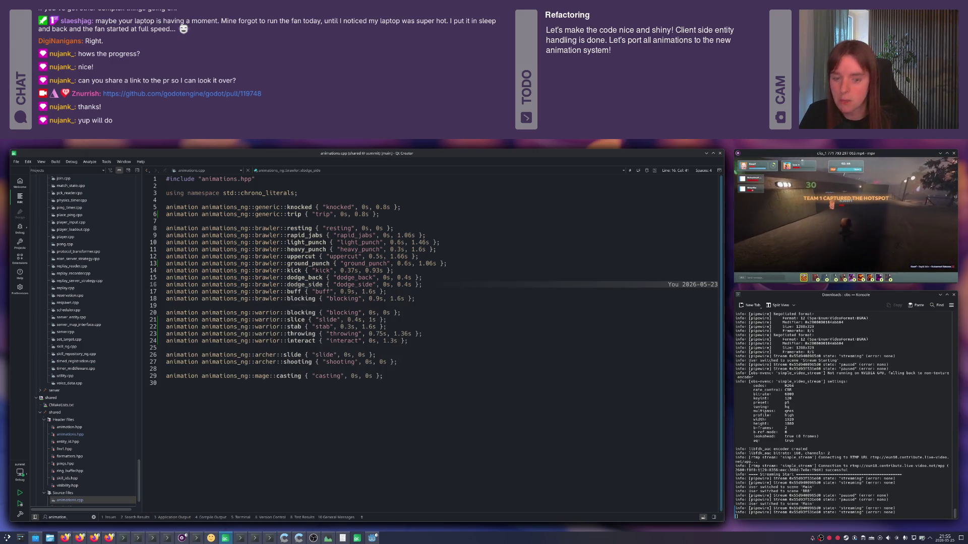
click(326, 306)
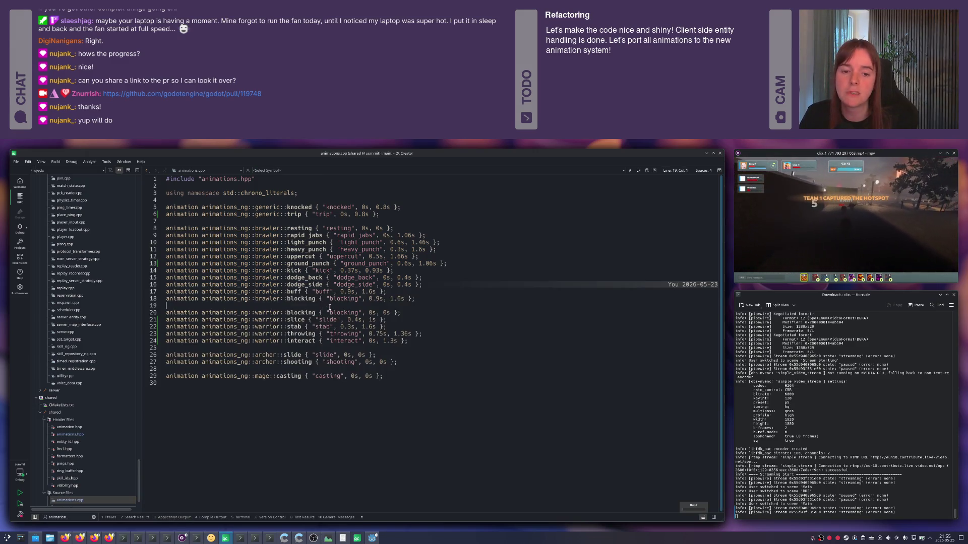
key(alt+Tab)
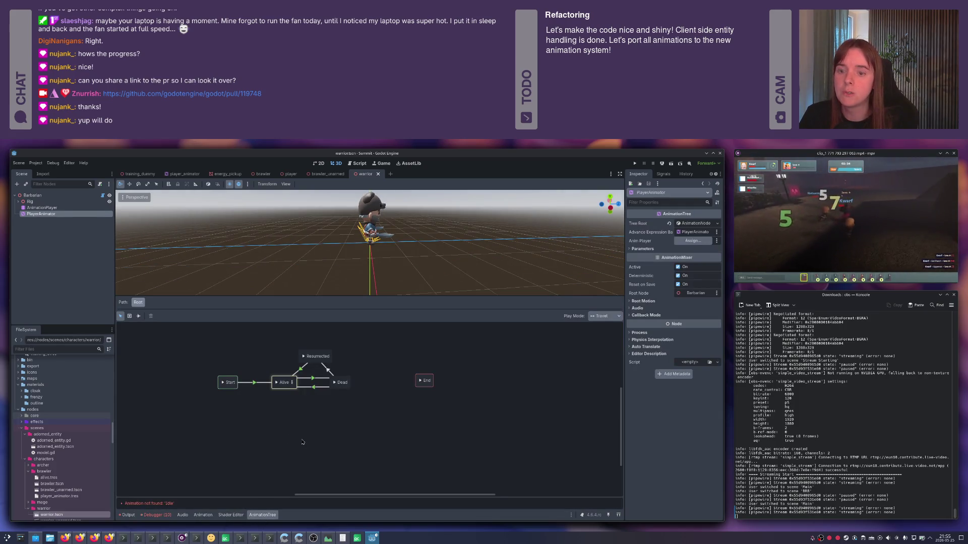
- Inside Alive > Actions, delete the Dodge Back and Buff states
click(292, 384)
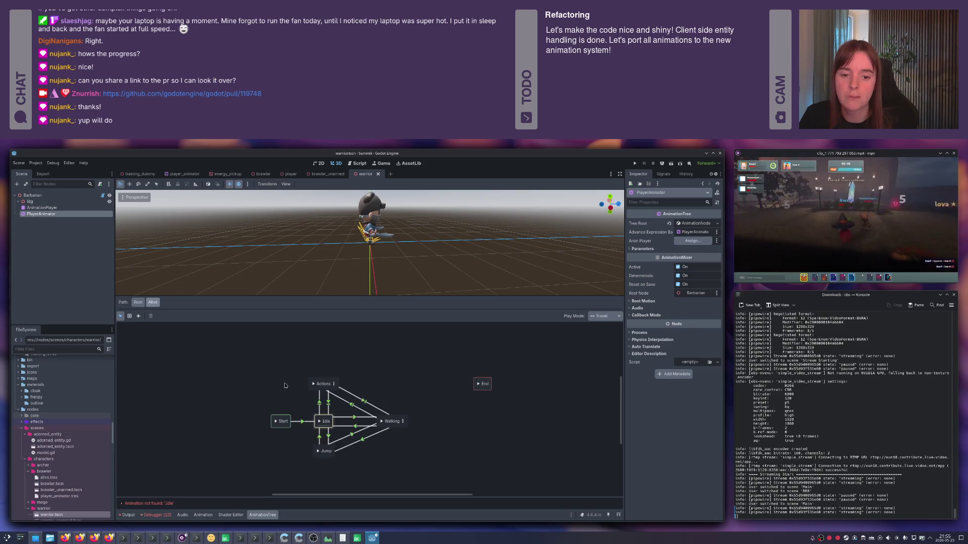
click(333, 385)
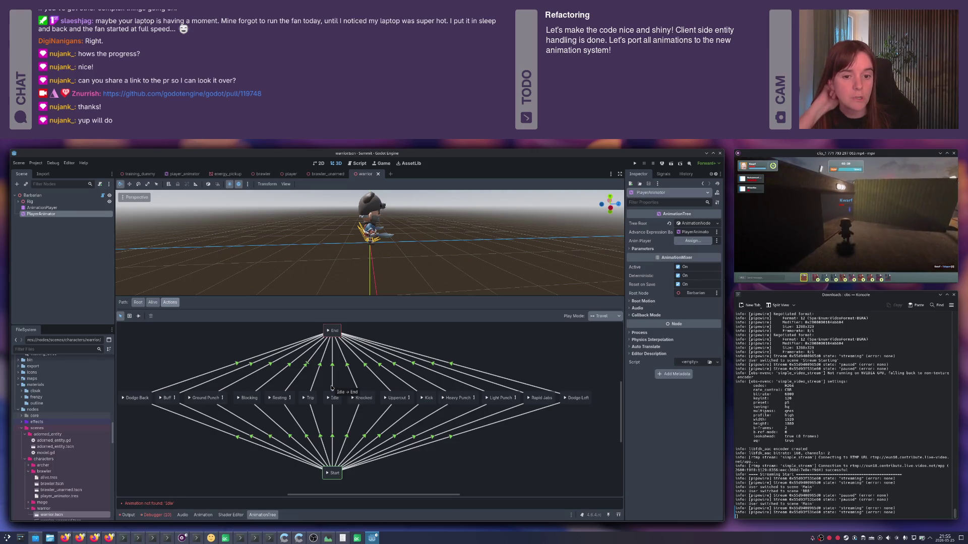
click(135, 397)
key(Delete)
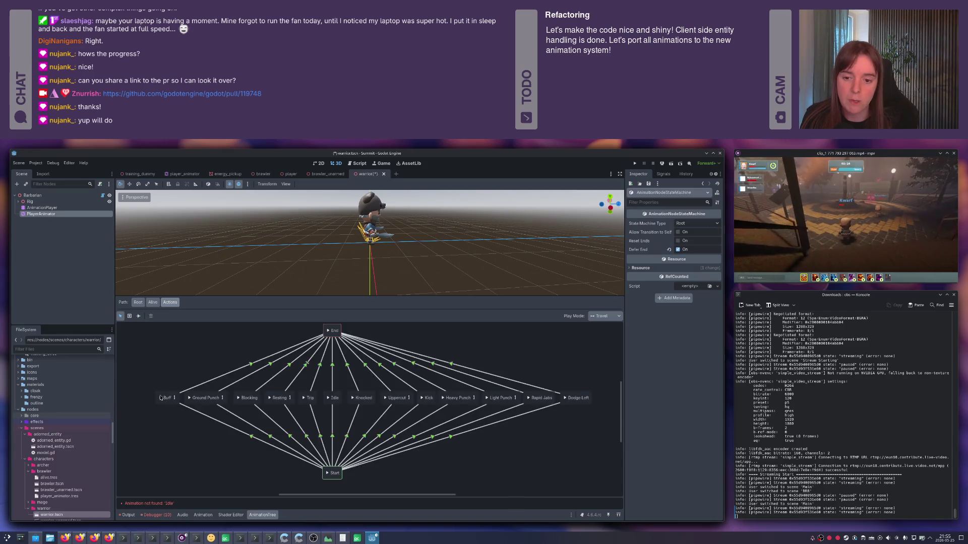
click(165, 398)
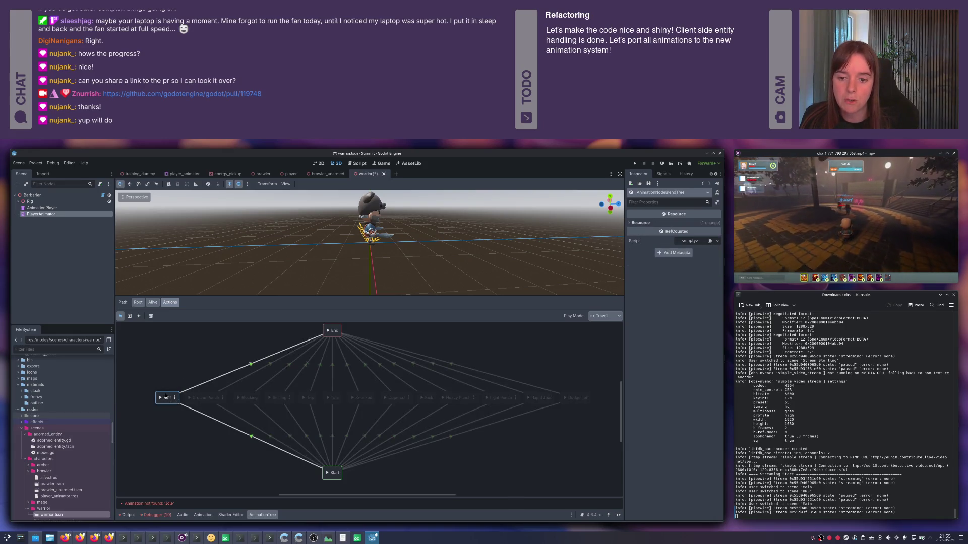
key(Delete)
- Delete the remaining unneeded attack states, including Light Punch, Heavy Punch and Kick
click(201, 397)
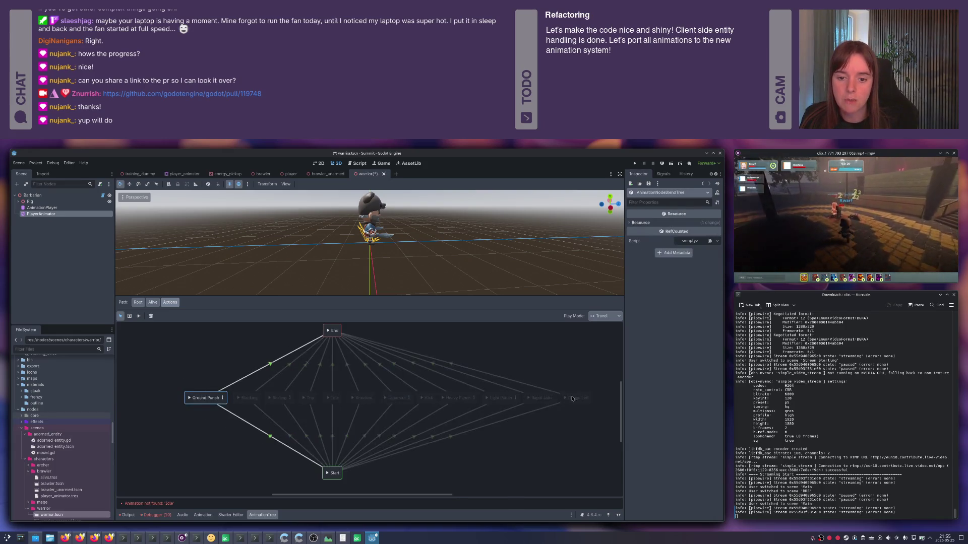
click(578, 397)
key(Delete)
click(541, 398)
key(Delete)
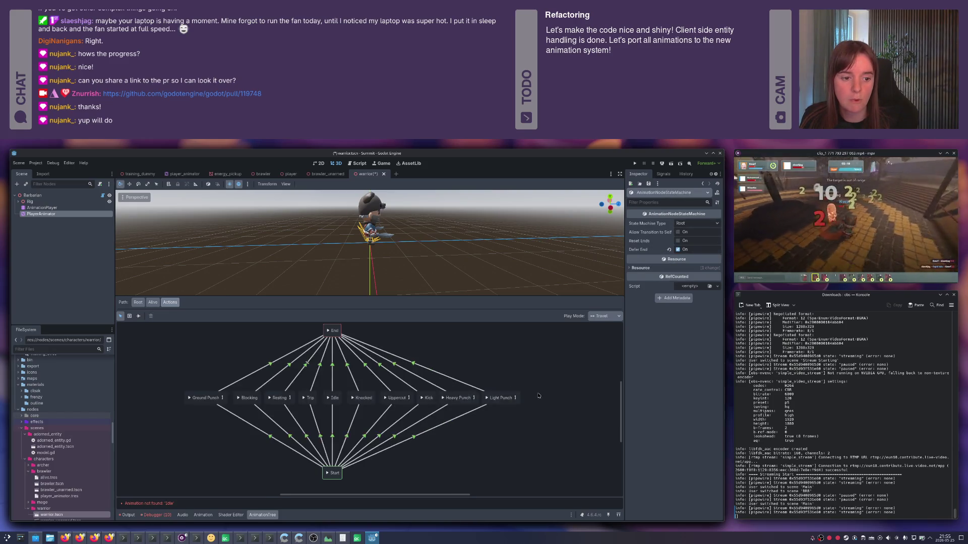
click(511, 396)
key(Delete)
click(446, 396)
key(Delete)
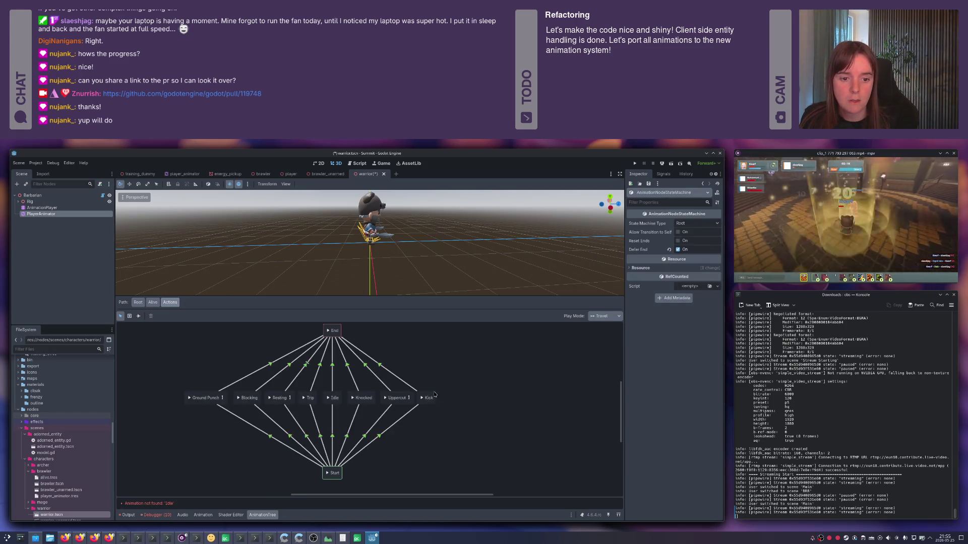
click(429, 397)
key(Delete)
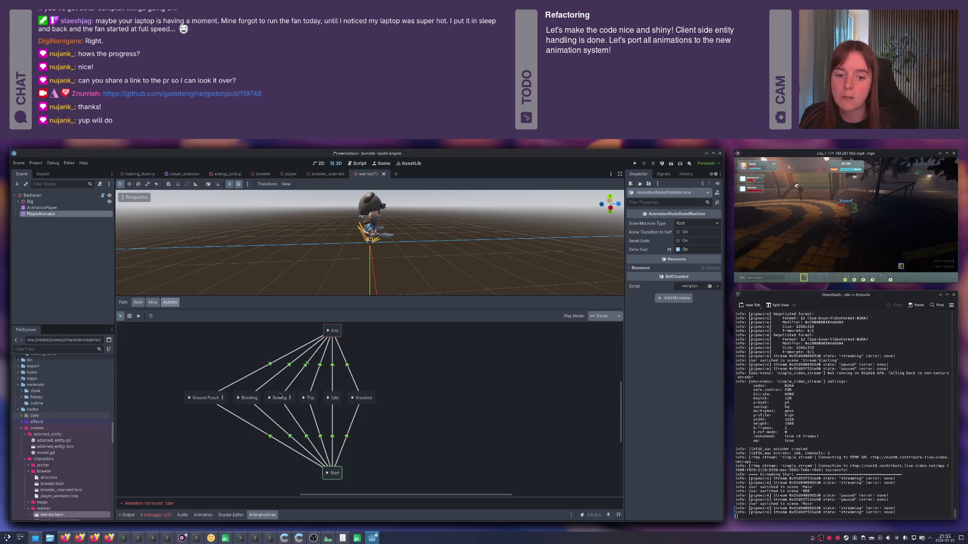
key(alt+Tab)
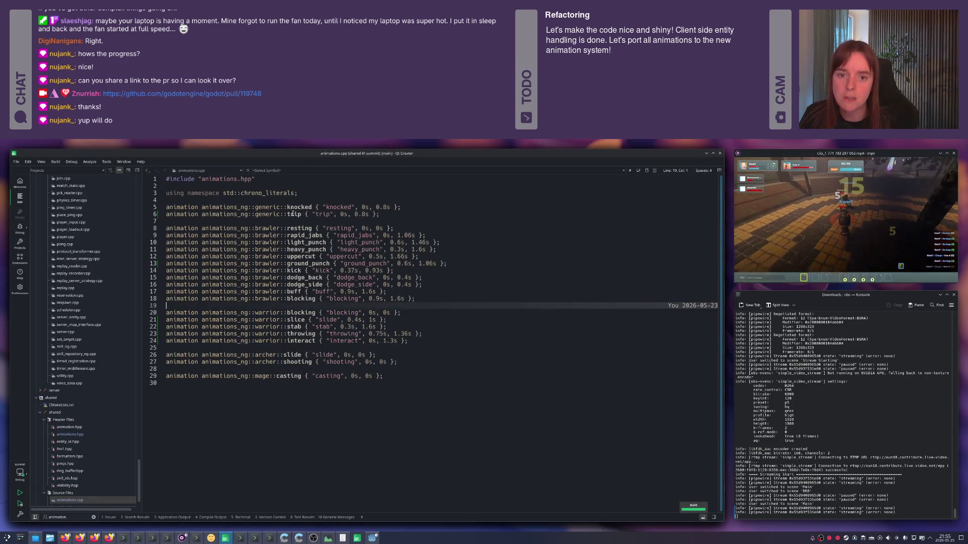
- Delete the Resting state and rearrange Blocking and Ground Punch in the graph
key(alt+Tab)
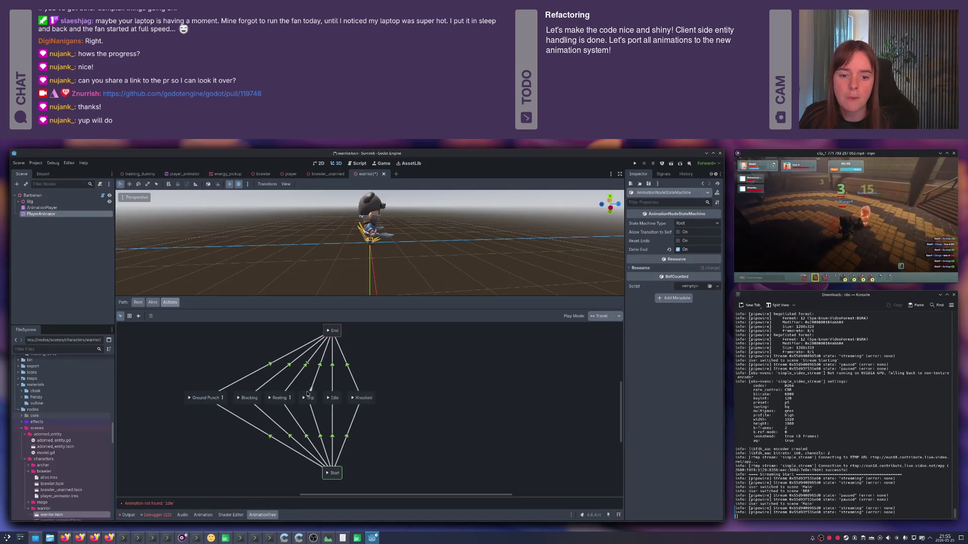
click(275, 396)
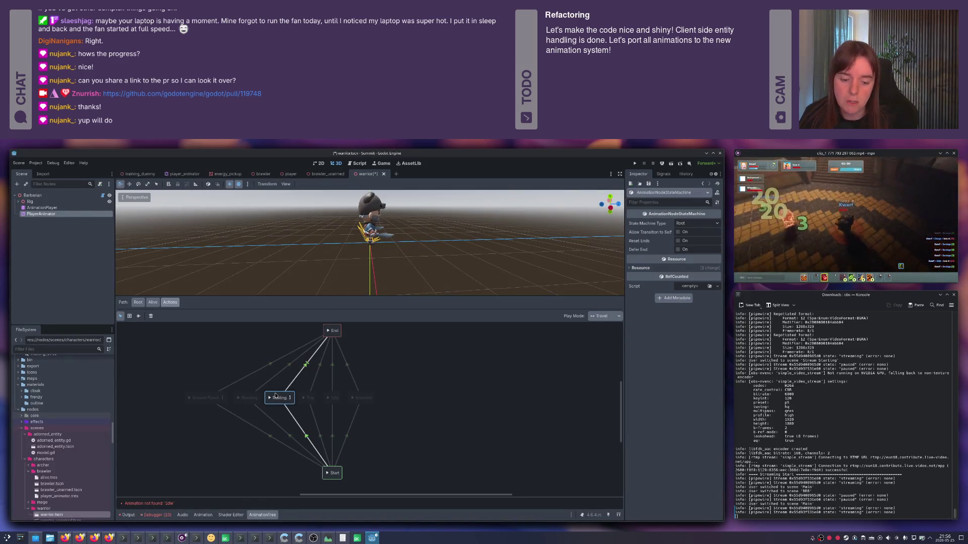
key(Delete)
drag(246, 395, 279, 395)
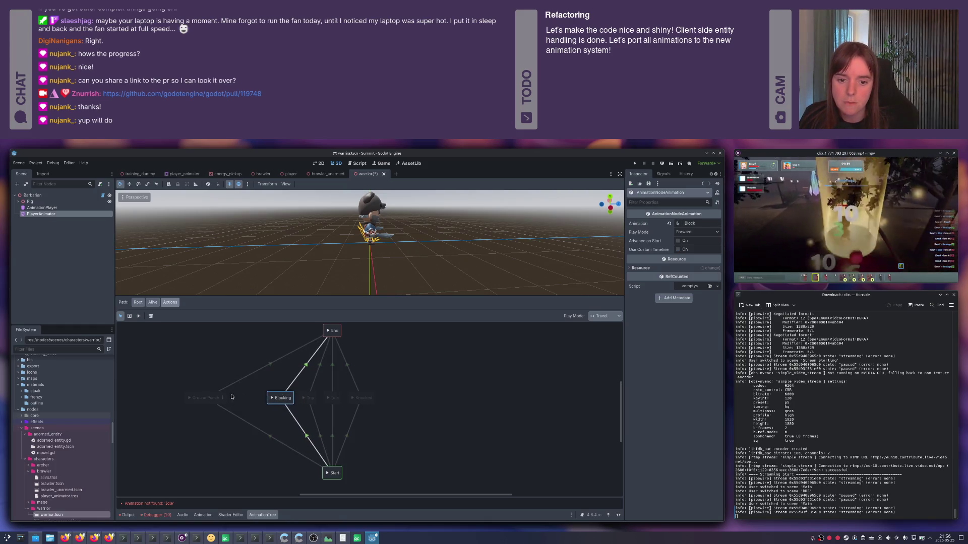
drag(204, 395, 405, 397)
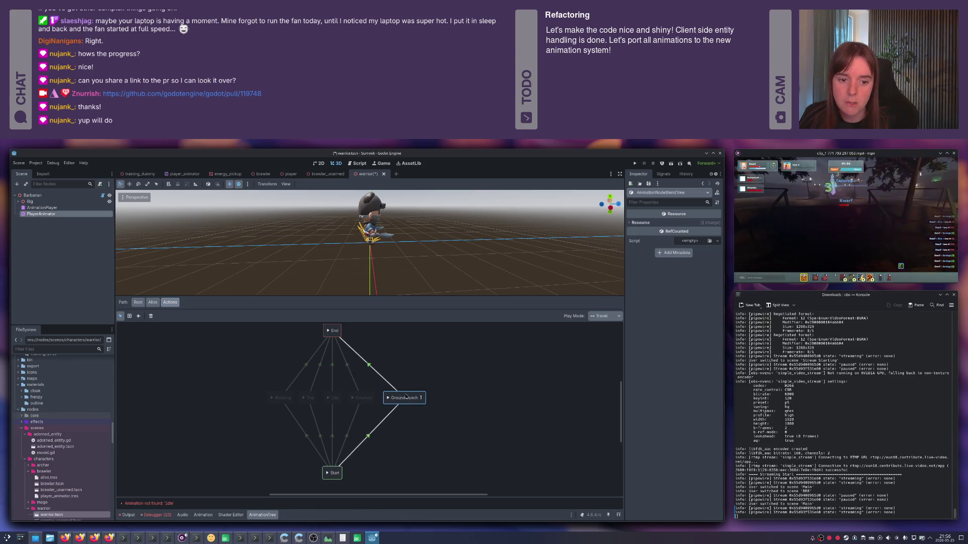
key(alt+Tab)
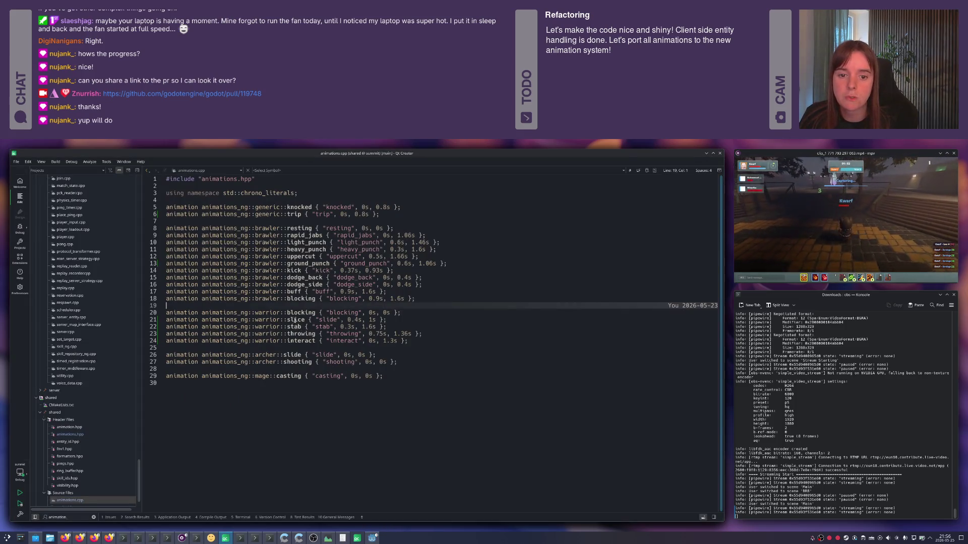
key(alt+Tab)
- Rename Ground Punch to Slice and check the Start→Slice transition's advance expression
double_click(401, 397)
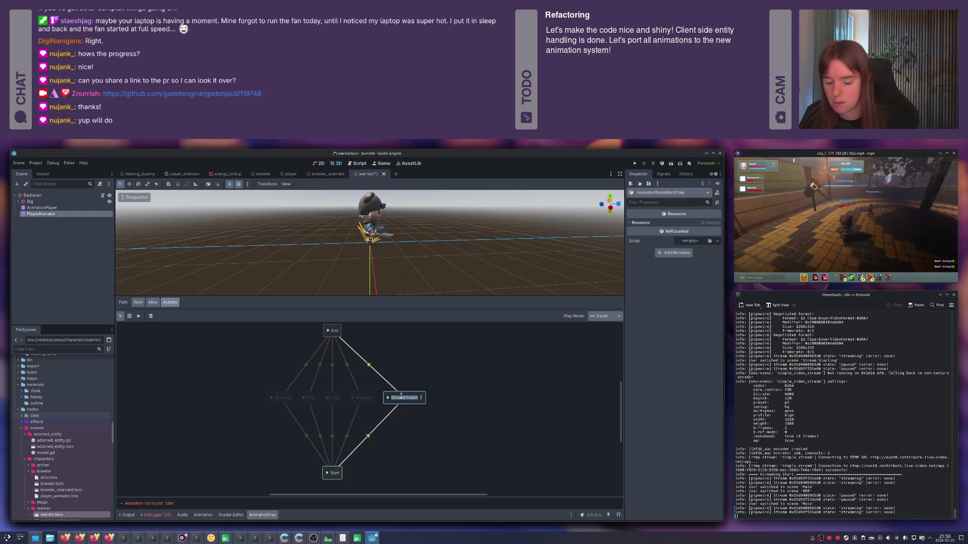
text(Slice)
key(Return)
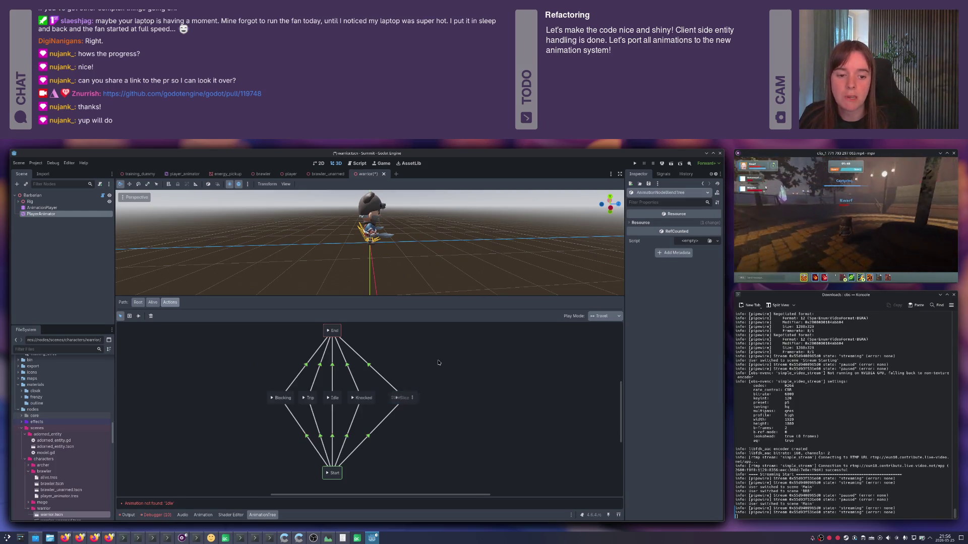
click(389, 412)
click(646, 273)
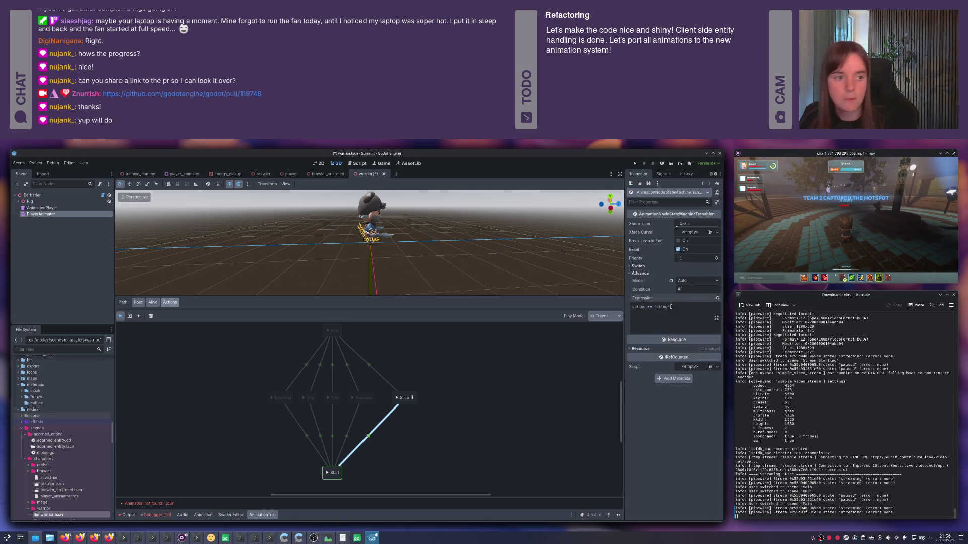
click(401, 398)
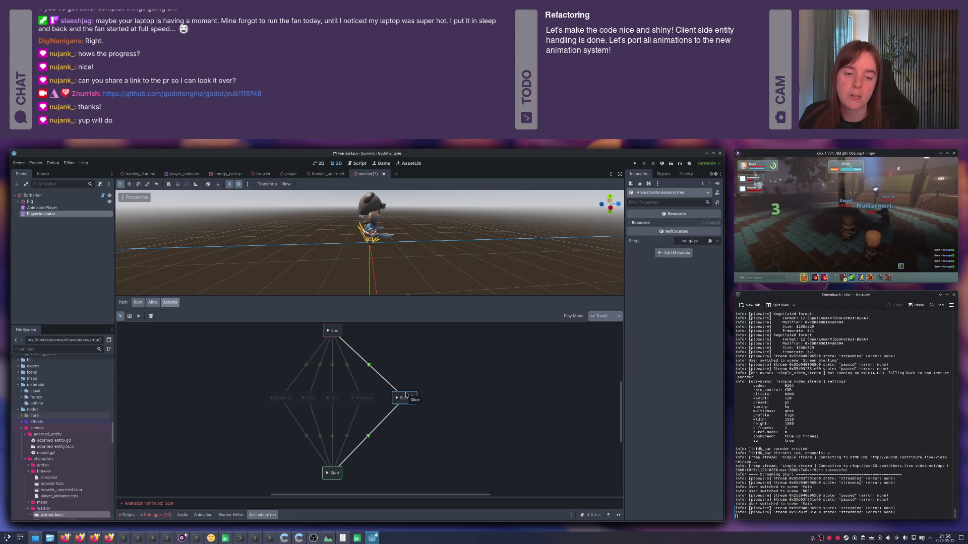
- Delete the Slice state, save the warrior scene, and look over the Actions add-node menu
key(Delete)
key(ctrl+s)
right_click(402, 393)
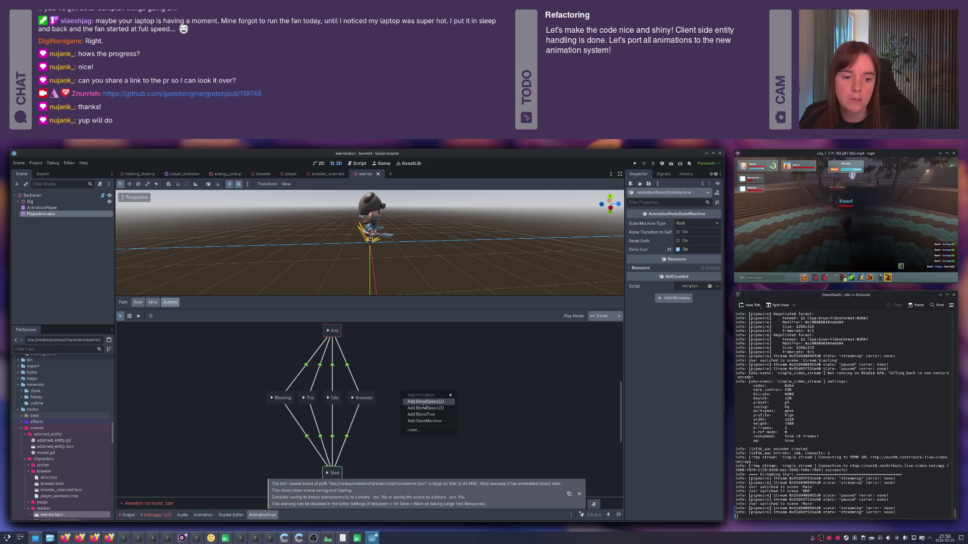
click(404, 377)
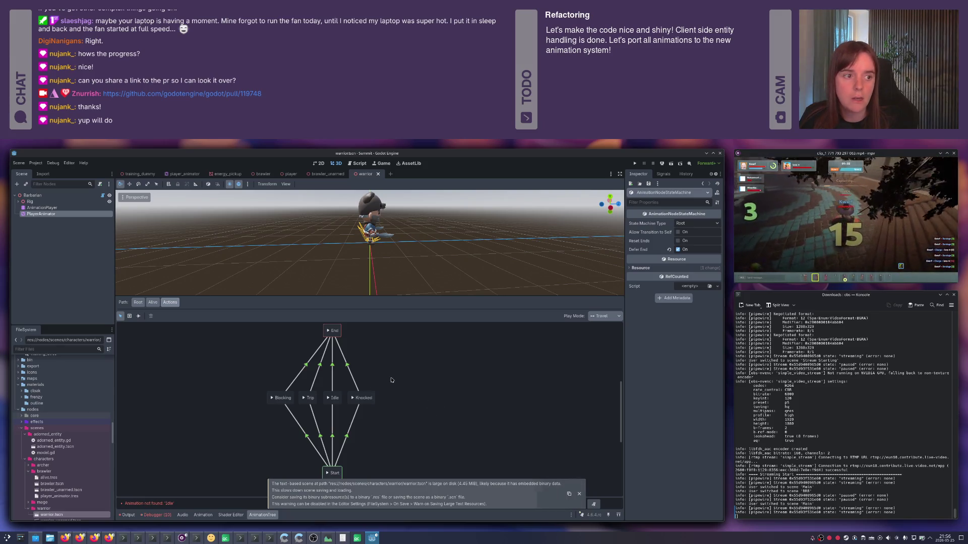
right_click(404, 382)
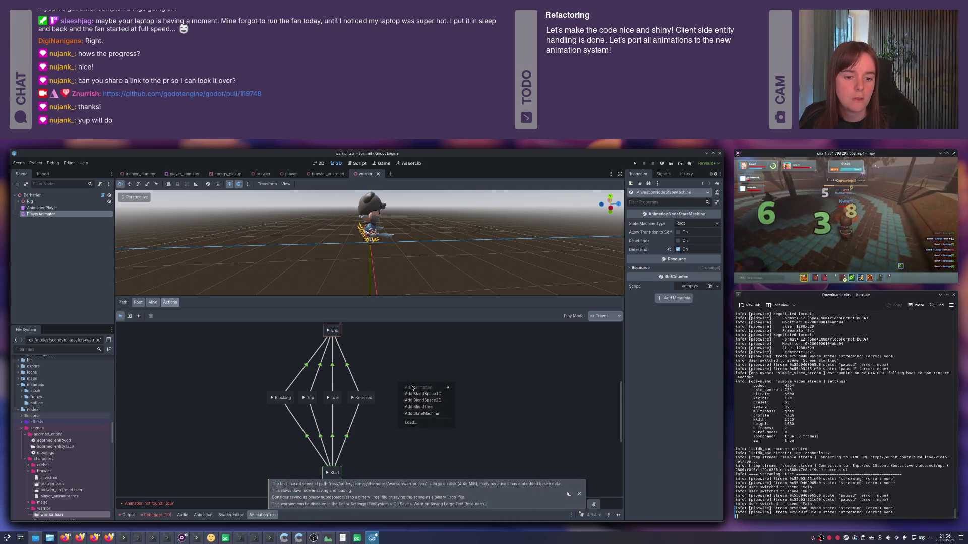
key(Escape)
click(150, 302)
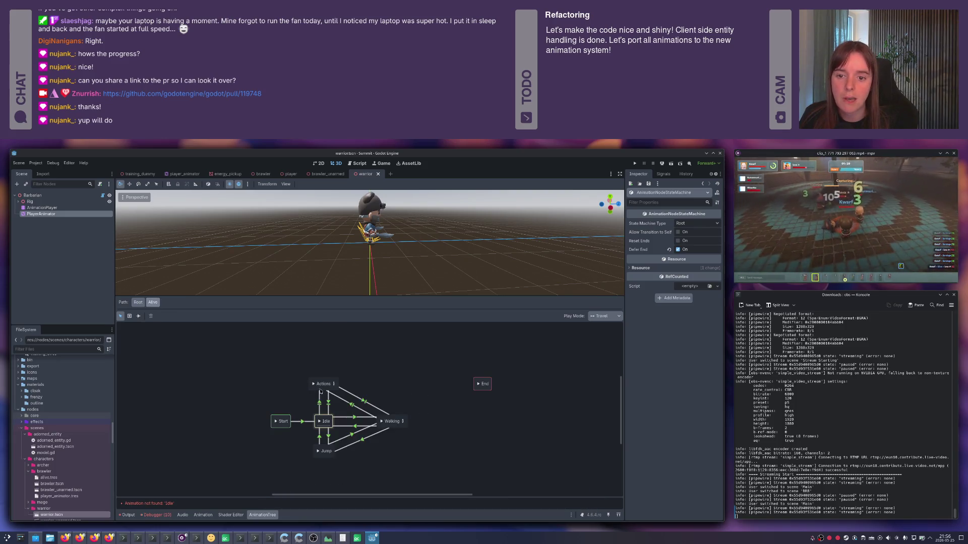
click(332, 384)
right_click(444, 391)
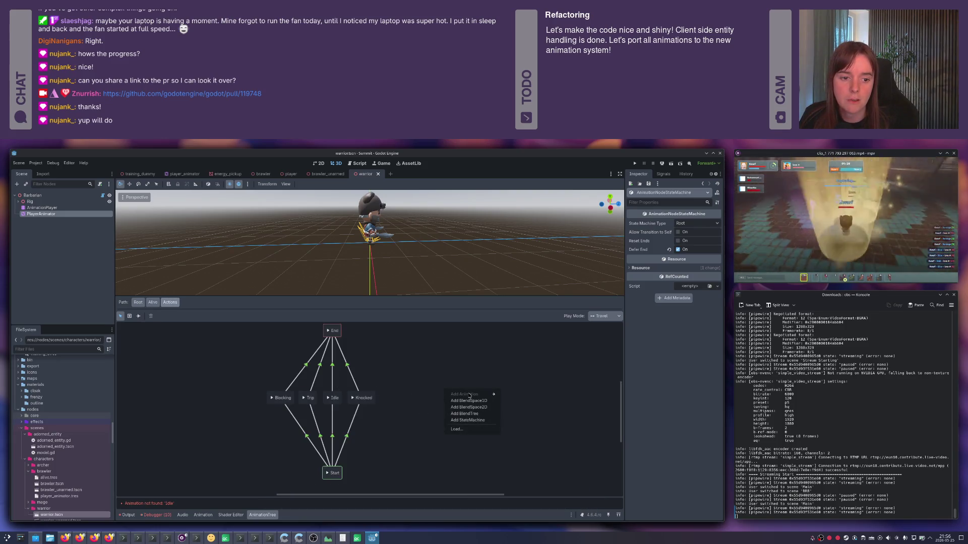
key(Escape)
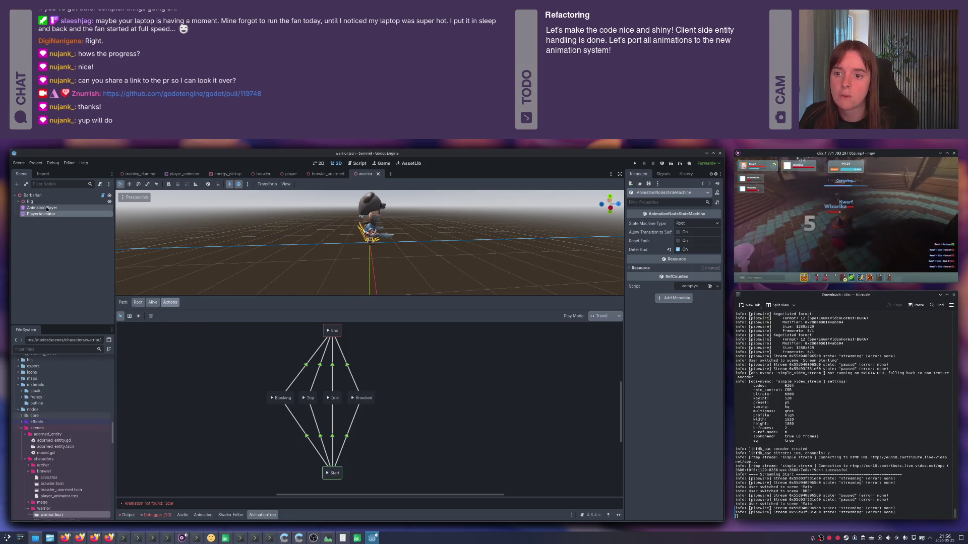
- Select the PlayerAnimator tree, revisit Alive > Actions, and begin assigning its Anim Player
click(50, 207)
click(50, 213)
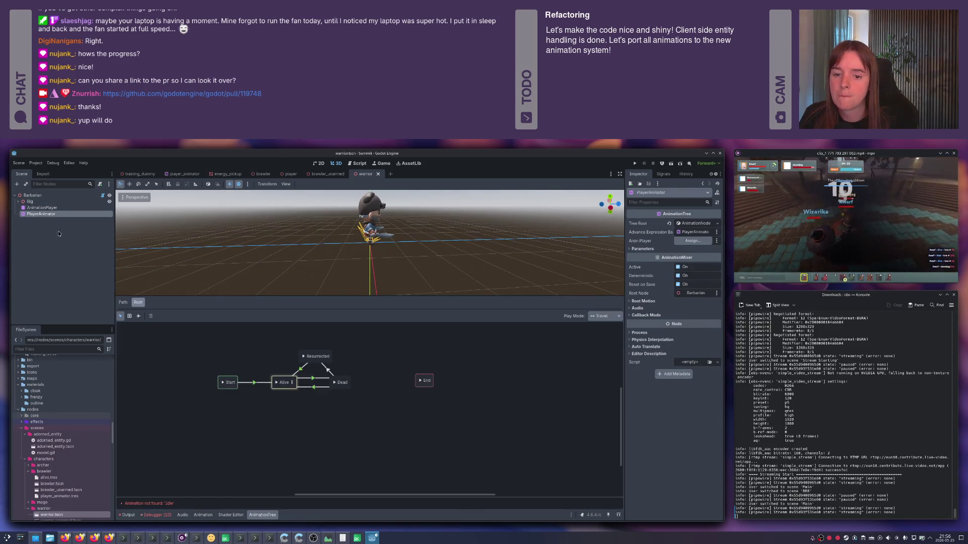
click(293, 383)
click(336, 384)
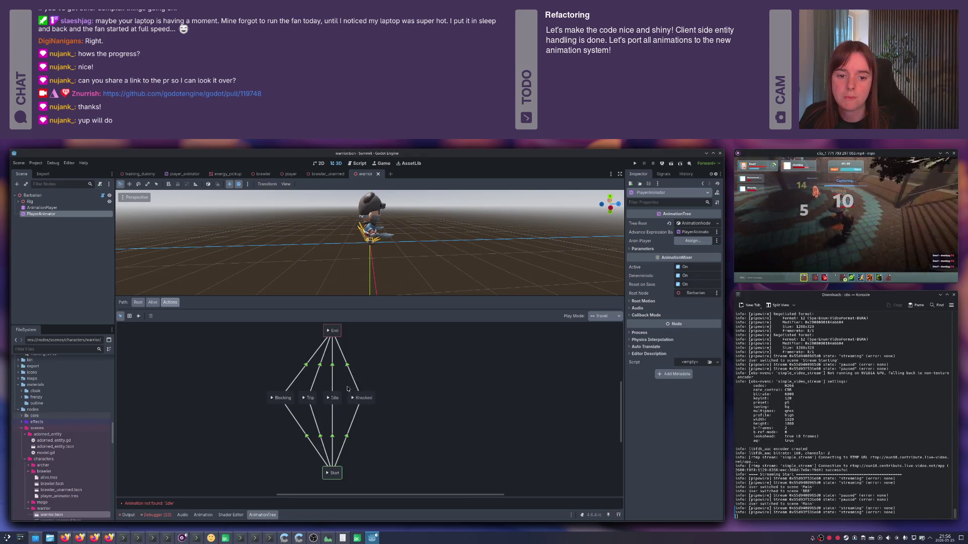
right_click(397, 386)
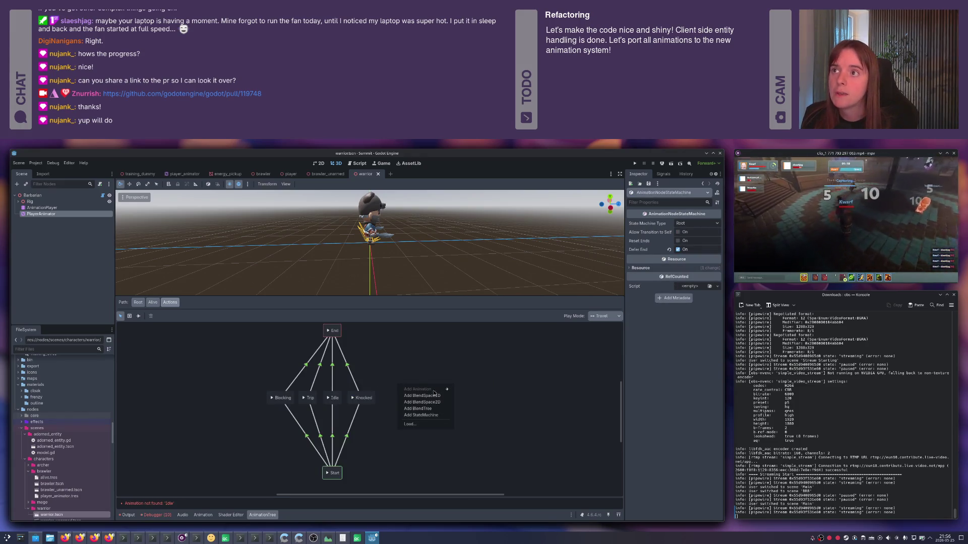
click(417, 365)
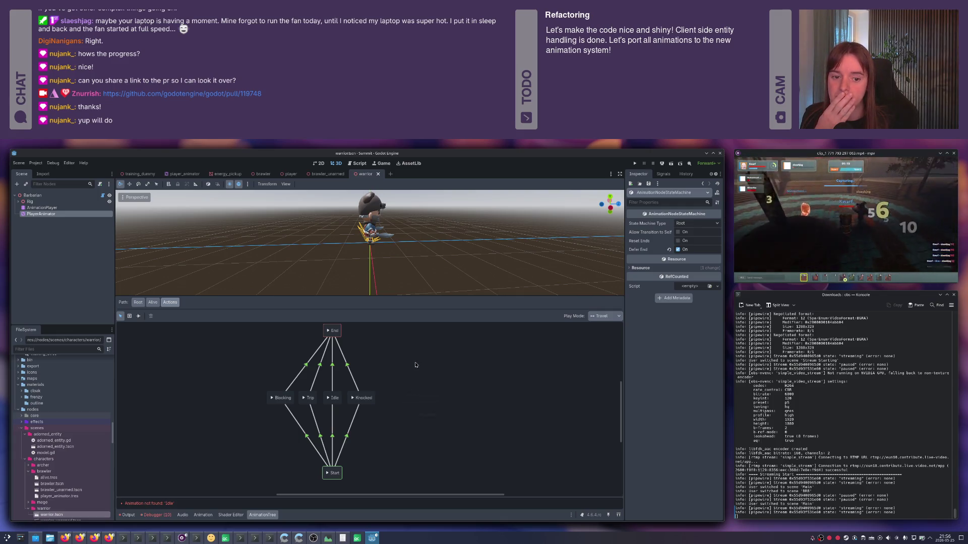
click(327, 395)
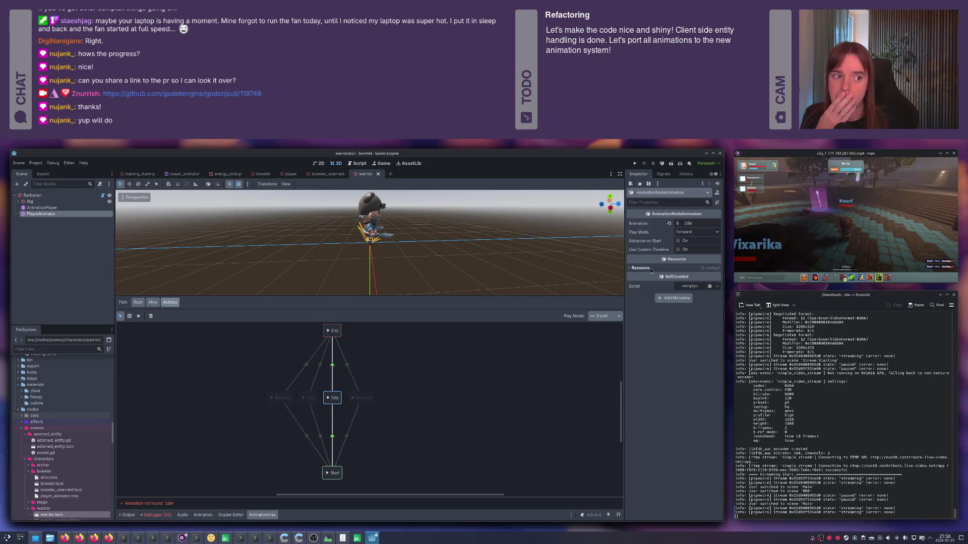
click(61, 218)
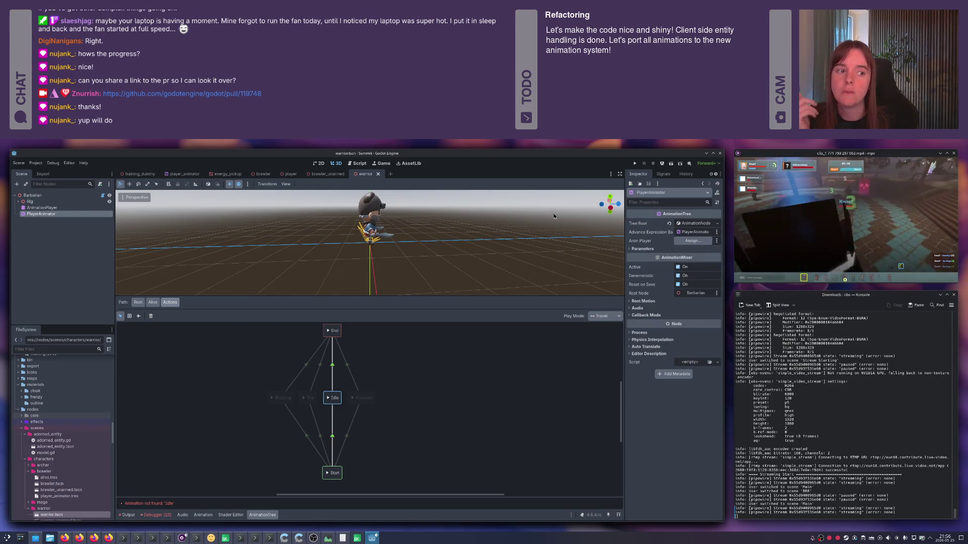
click(692, 240)
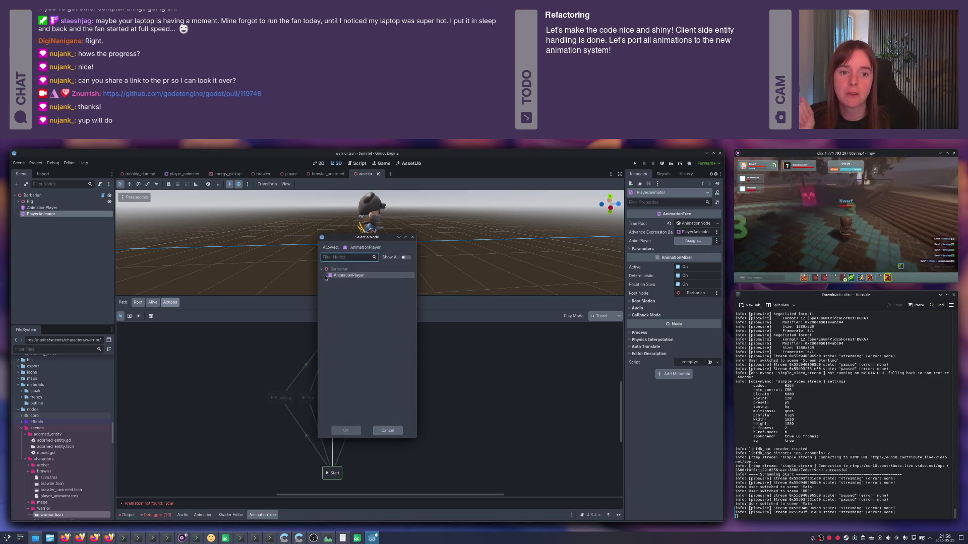
- Point PlayerAnimator at AnimationPlayer, set Barbarian as advance expression base node, and save
click(335, 278)
click(346, 431)
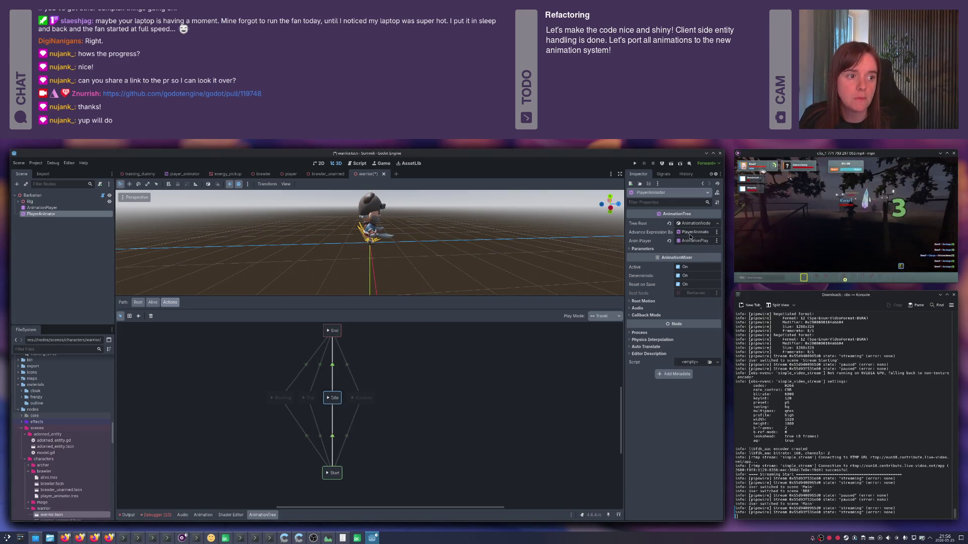
click(695, 293)
click(339, 270)
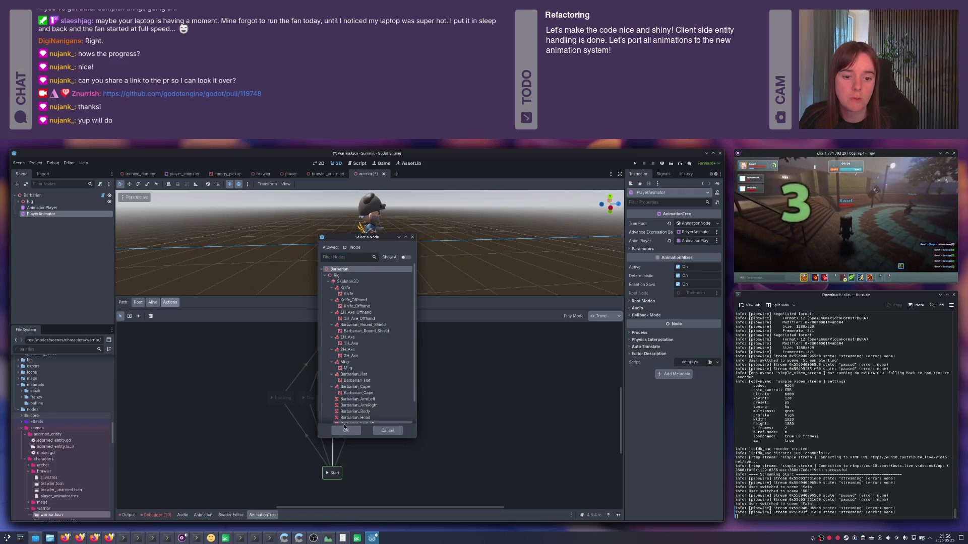
click(346, 431)
key(ctrl+s)
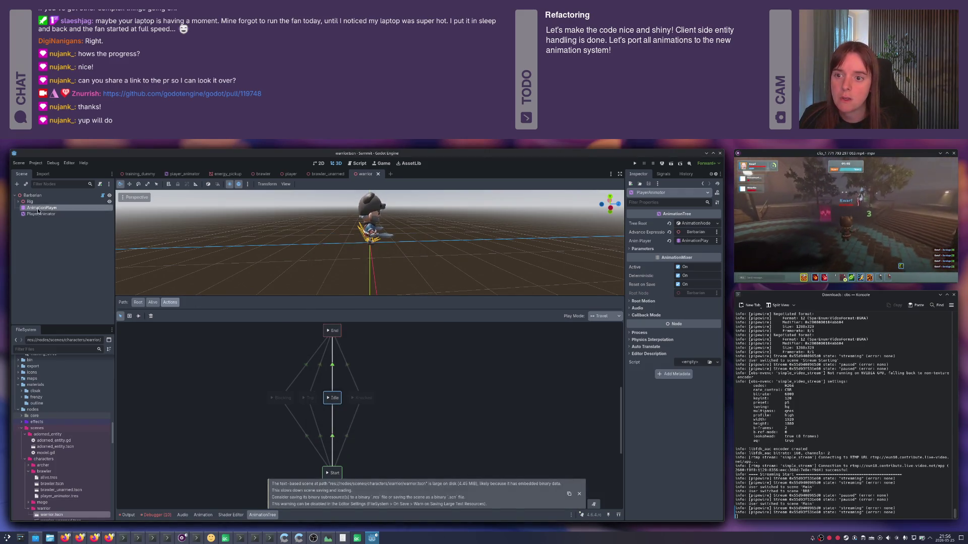
- Go into the Alive state machine, then into its nested Actions state machine
click(42, 208)
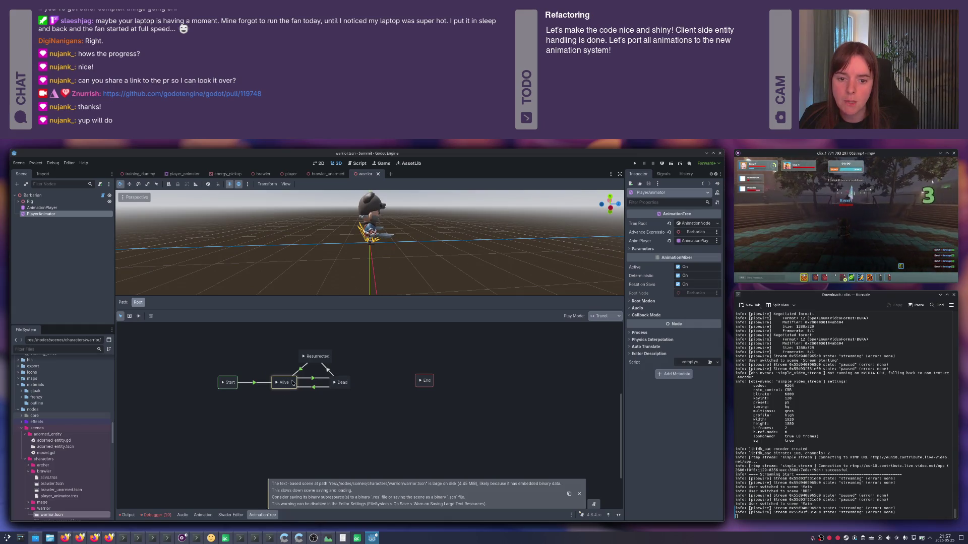
click(292, 383)
click(334, 384)
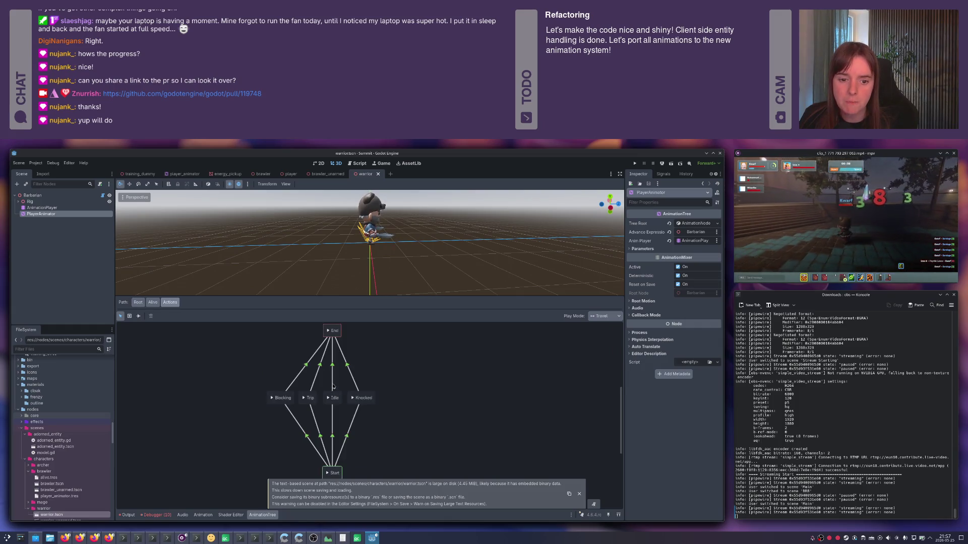
- Add a 1H_Melee_Attack_Slice_Diagonal state beside the others and rename it slice
right_click(398, 388)
mouse_move(408, 390)
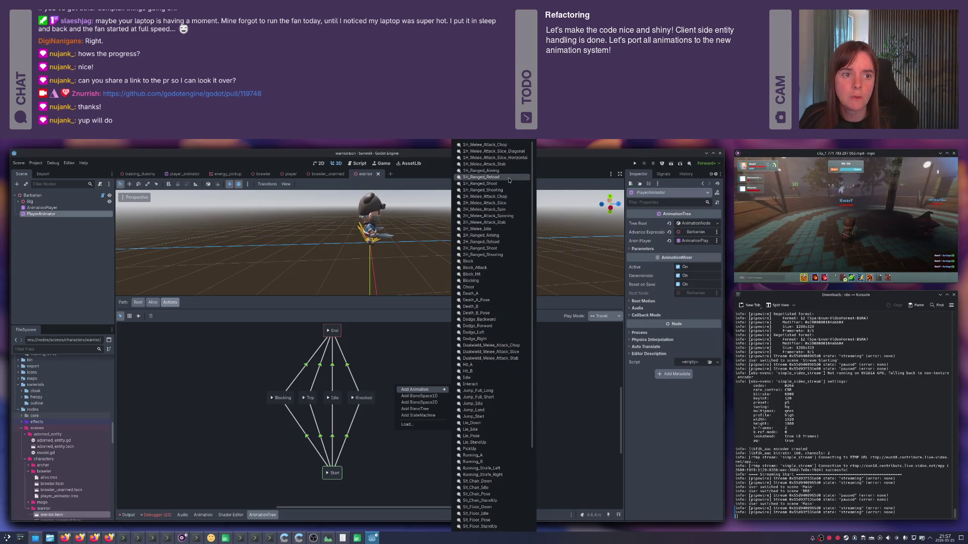
click(505, 152)
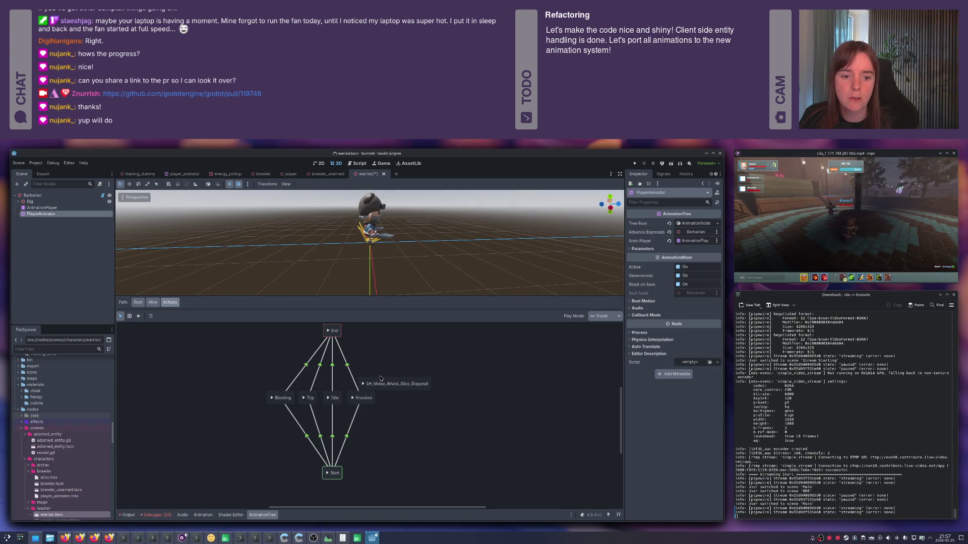
drag(379, 382, 398, 398)
double_click(398, 398)
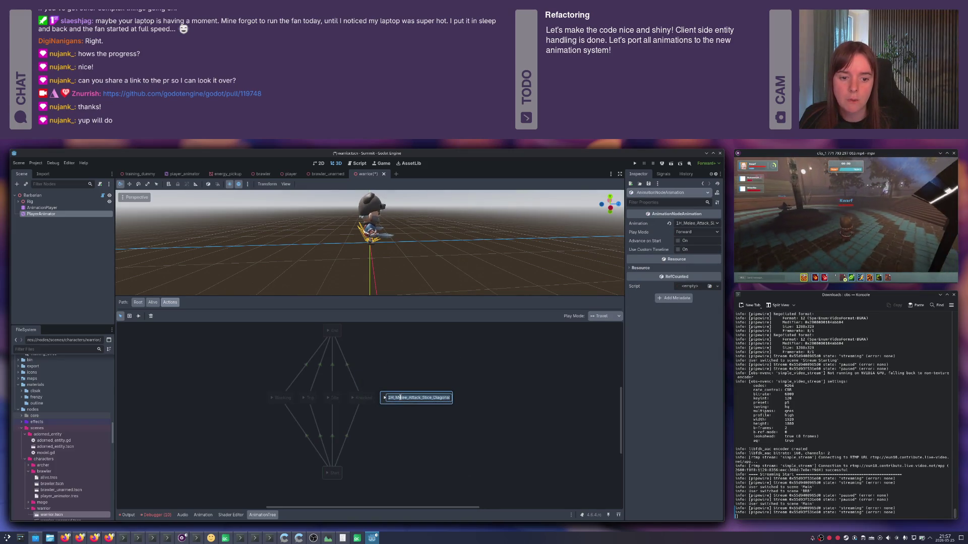
text(slic)
key(Return)
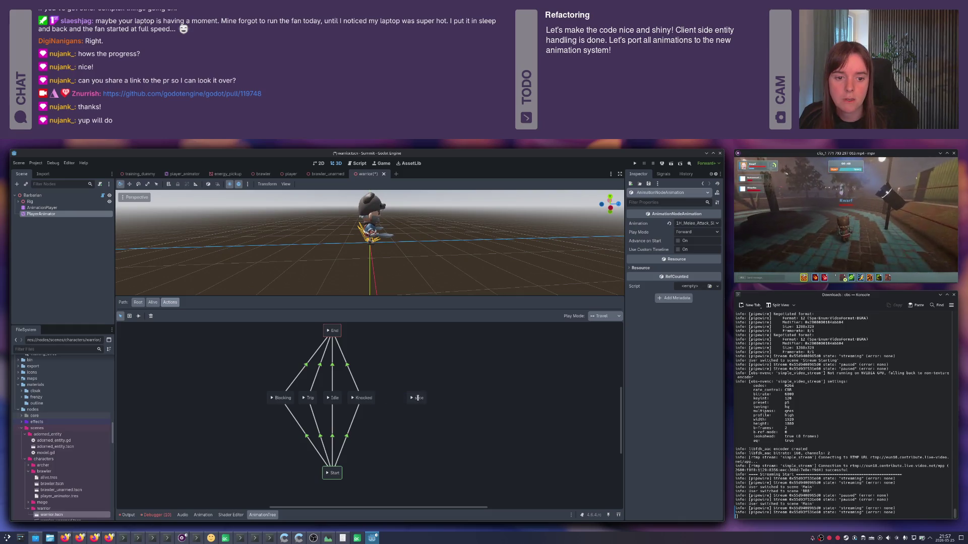
- Add a Dualwield_Melee_Attack_Stab animation state to the Actions graph
right_click(422, 374)
mouse_move(436, 376)
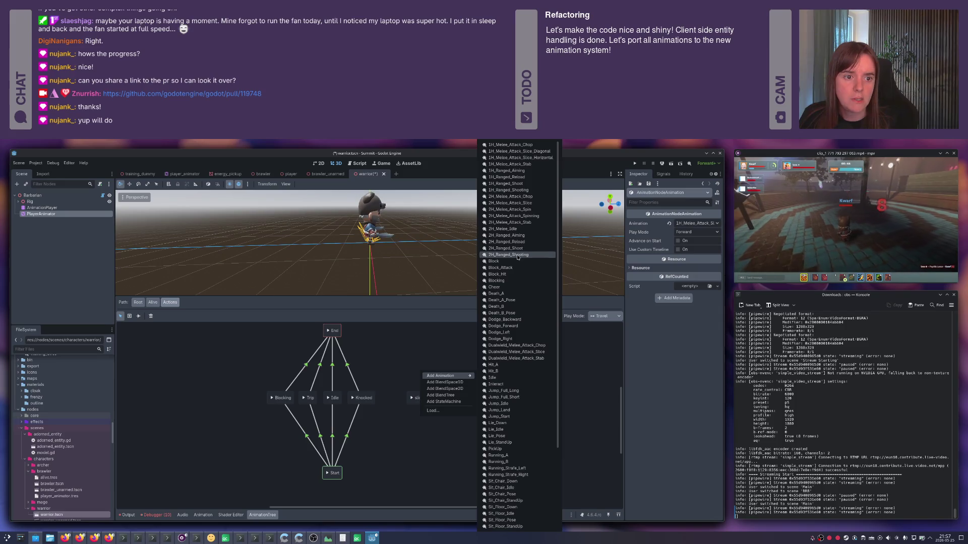
click(525, 358)
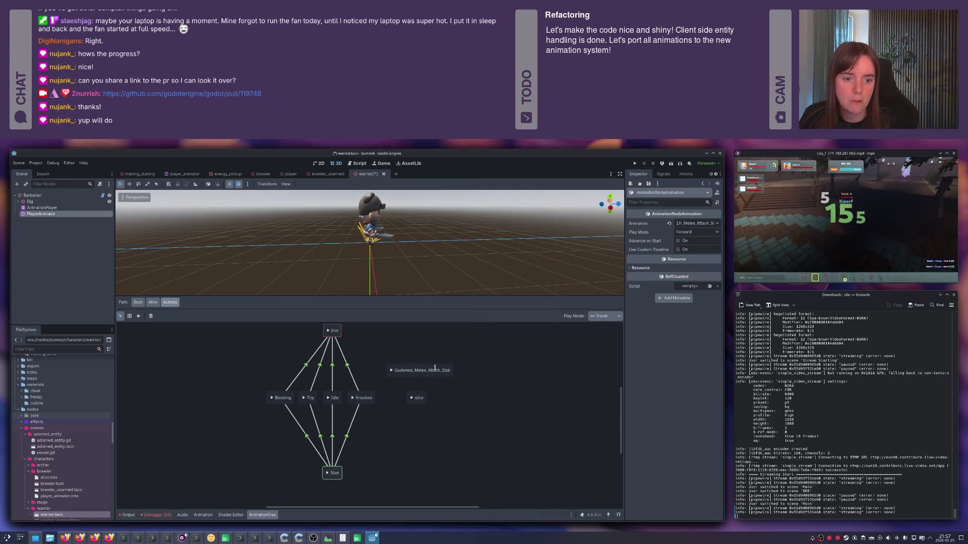
key(alt+Tab)
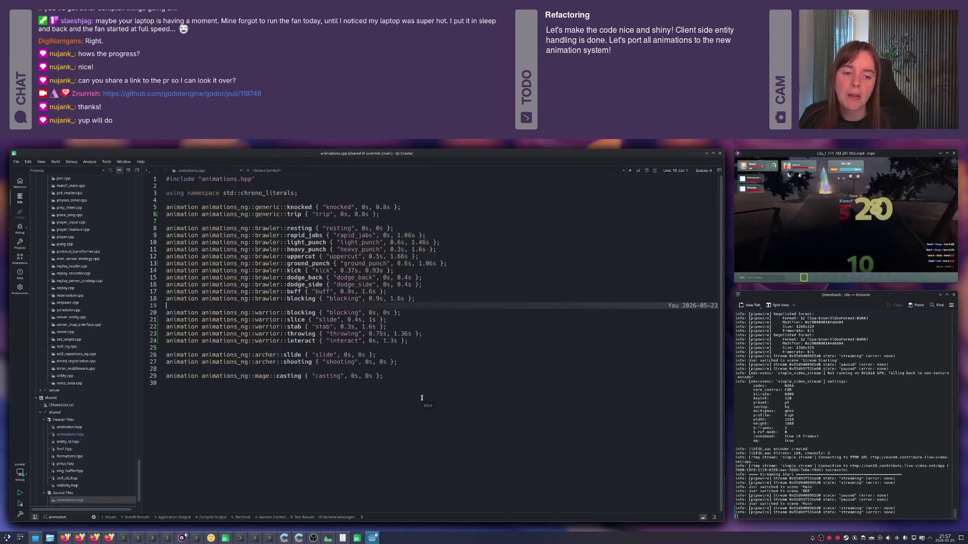
- Rename the Dualwield stab state to stab and move it to the left end
key(ctrl+Tab)
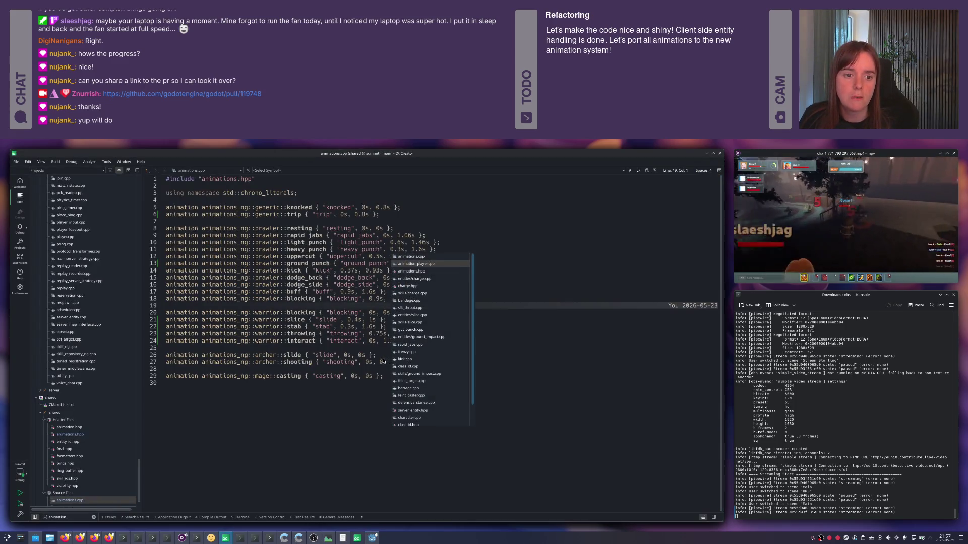
key(ctrl+Tab)
key(ctrl+shift+Tab)
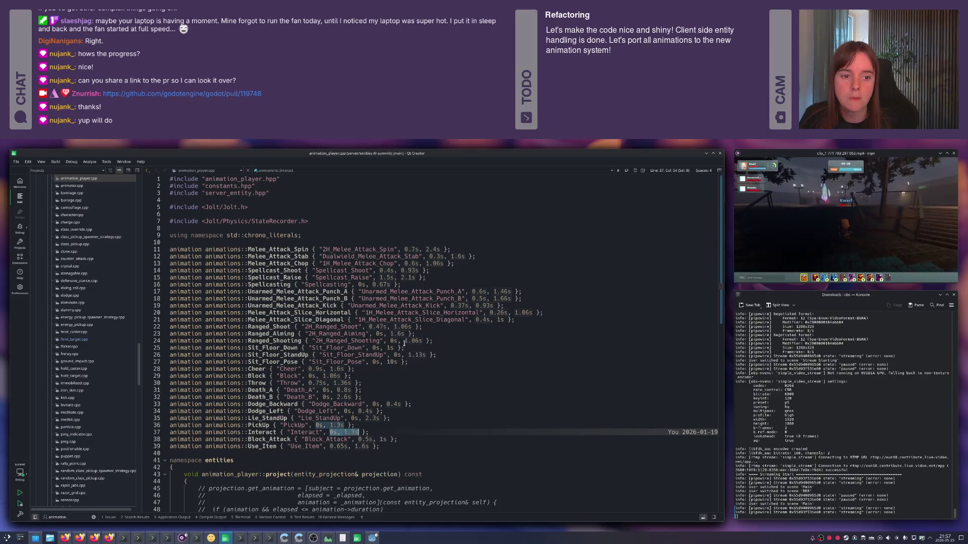
key(alt+Tab)
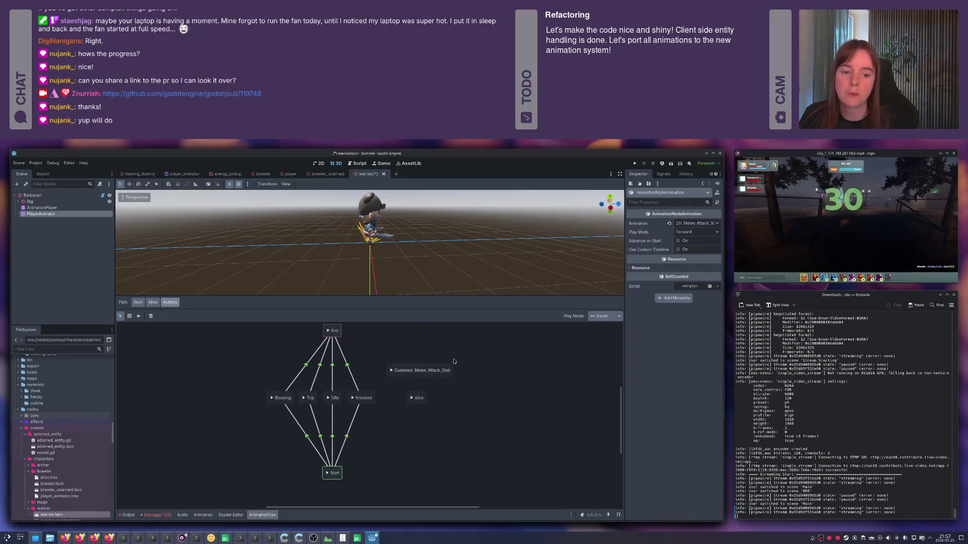
double_click(434, 372)
text(stab)
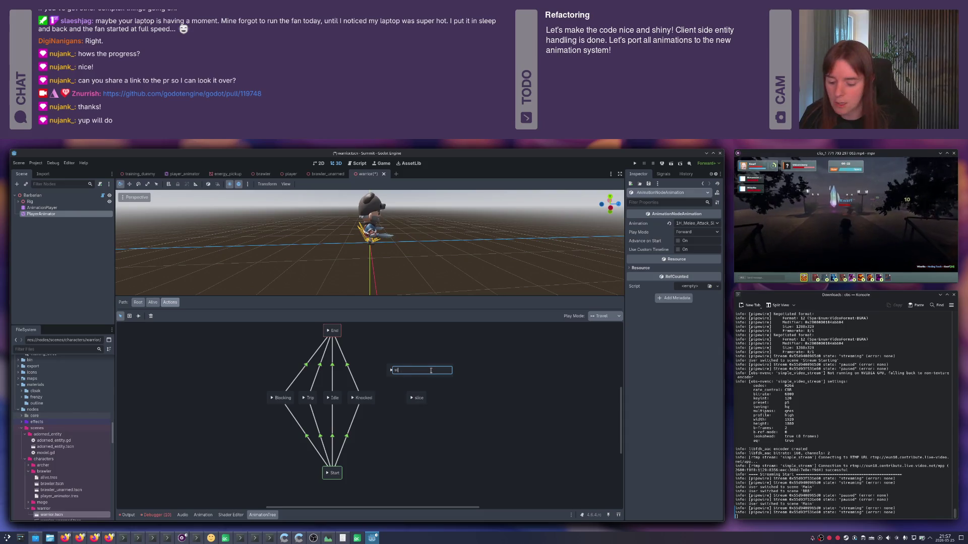
key(Return)
drag(420, 369, 254, 397)
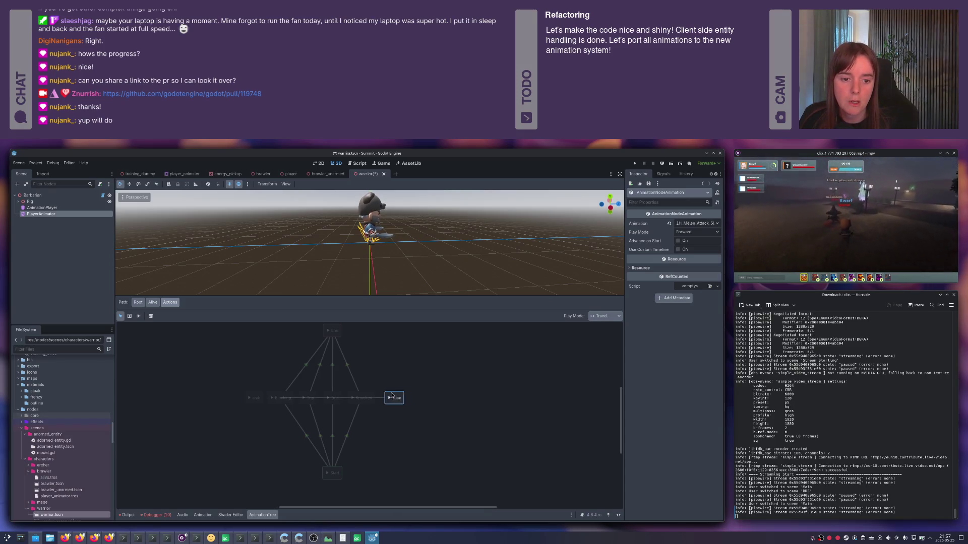
- Add a Throw animation state to the Actions state machine
right_click(441, 396)
key(alt+Tab)
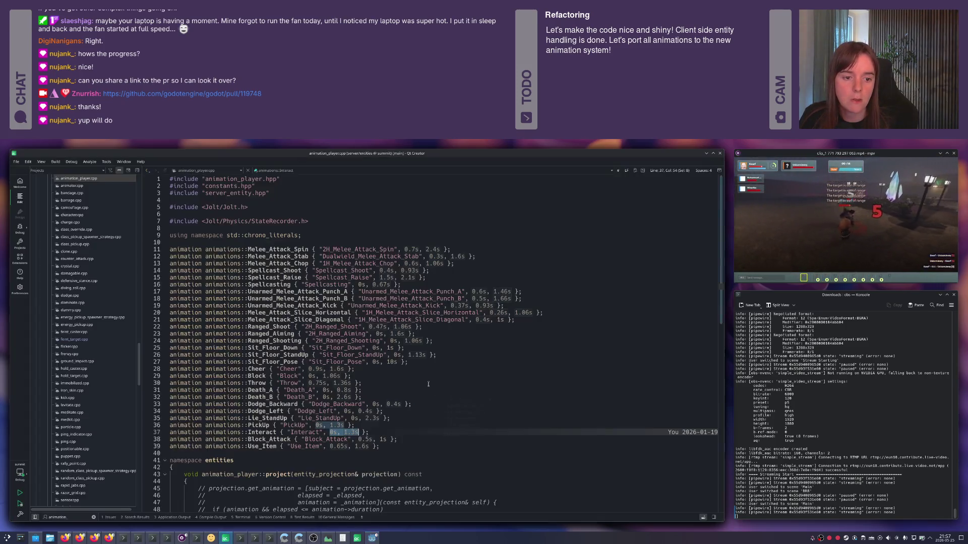
key(ctrl+Tab)
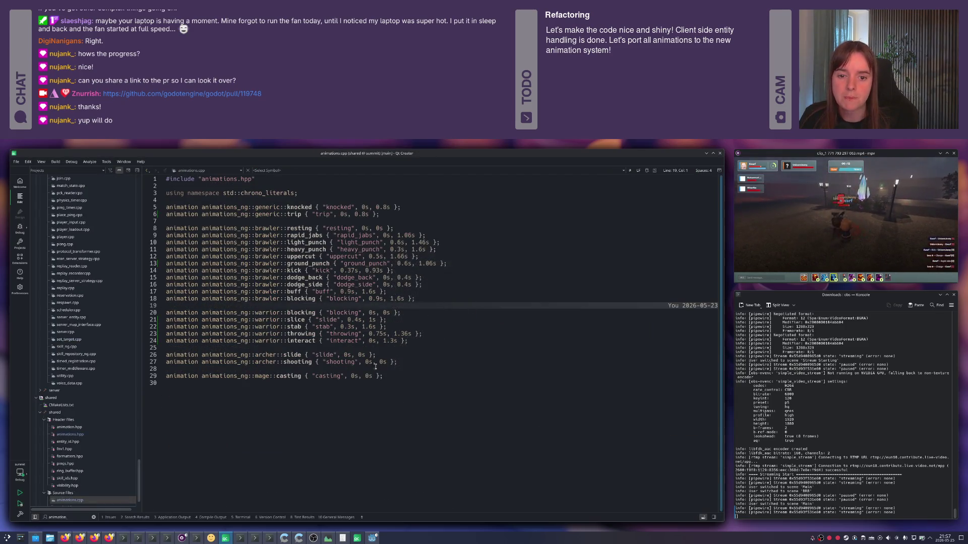
key(alt+Tab)
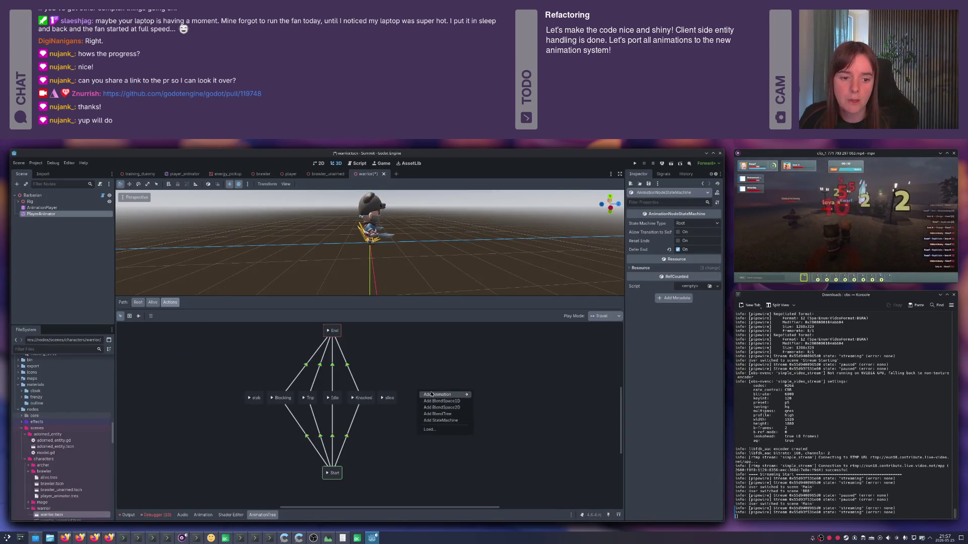
mouse_move(443, 394)
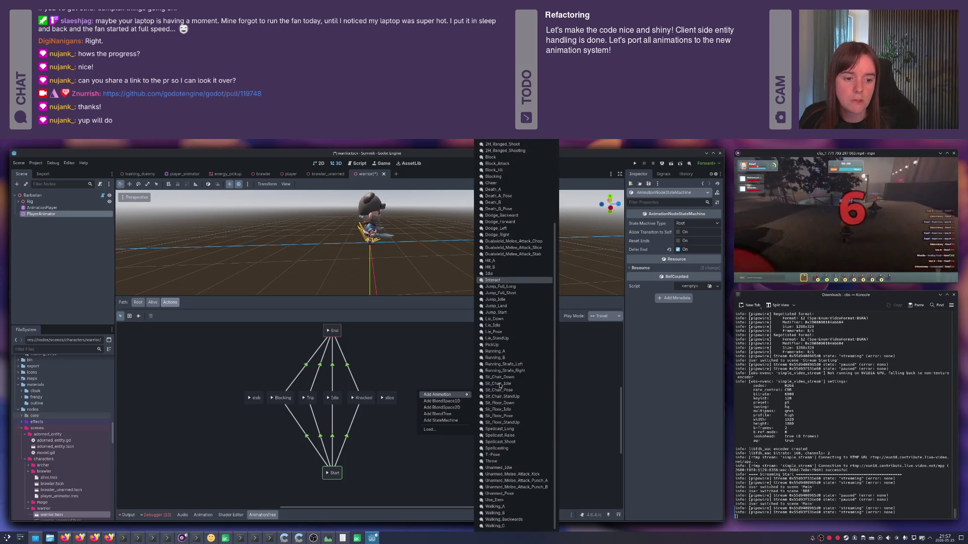
click(499, 462)
key(alt+Tab)
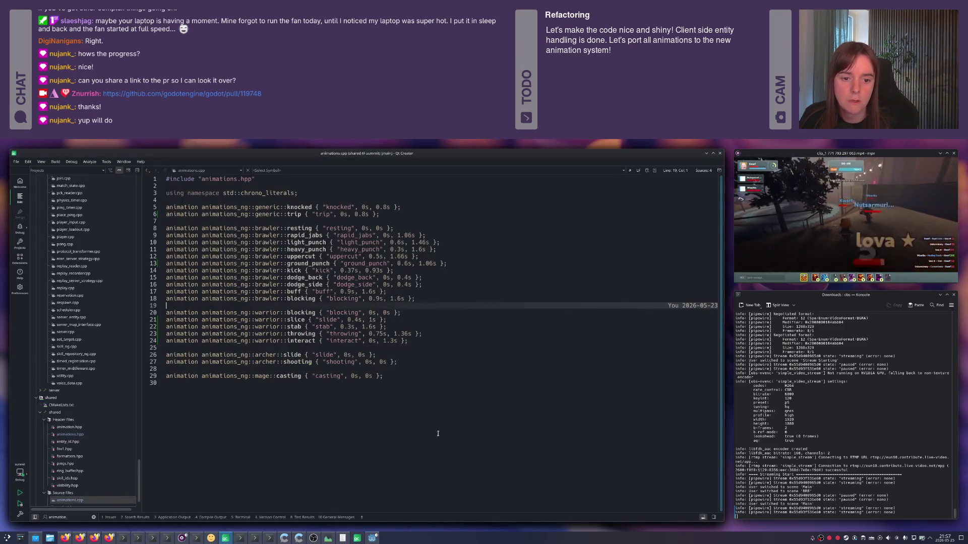
key(alt+Tab)
- Add an Interact animation state to the Actions state machine
right_click(448, 390)
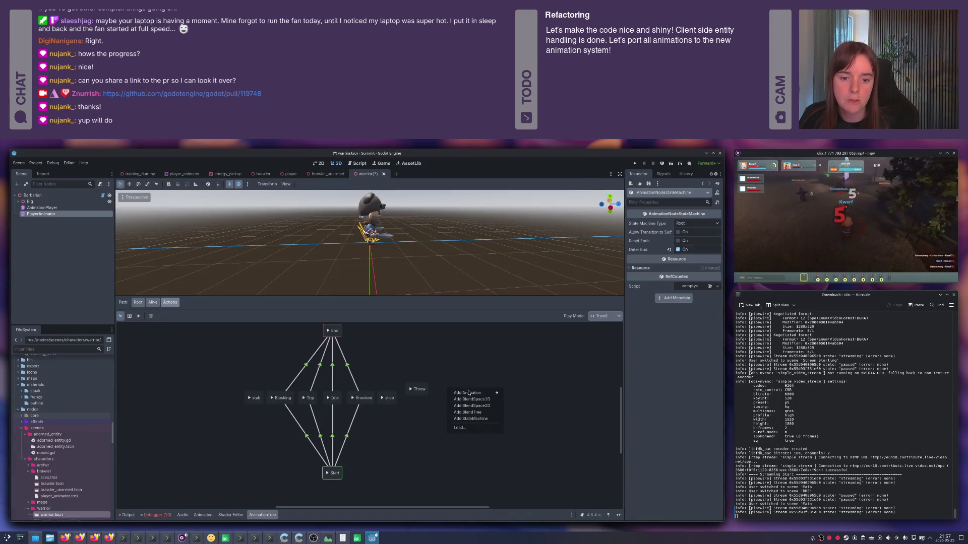
mouse_move(474, 393)
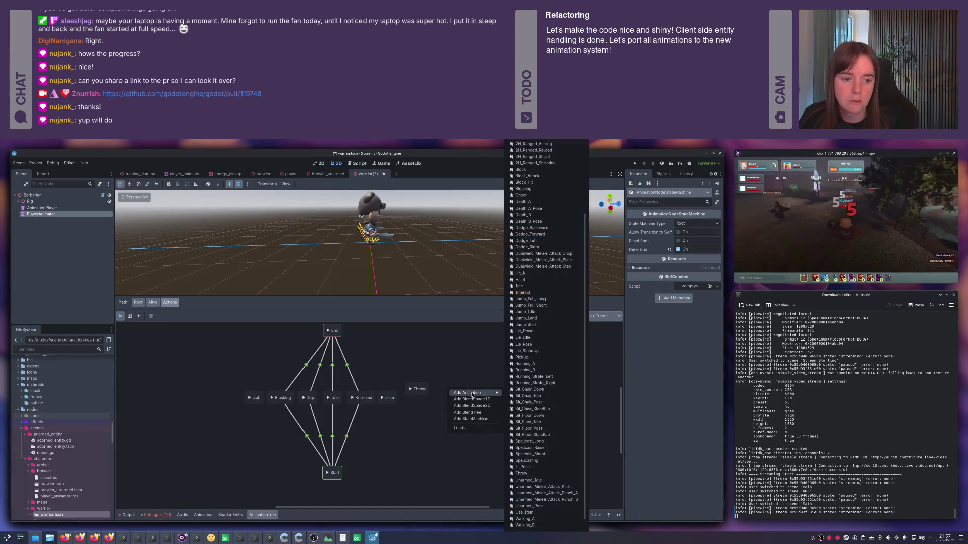
click(522, 292)
double_click(448, 386)
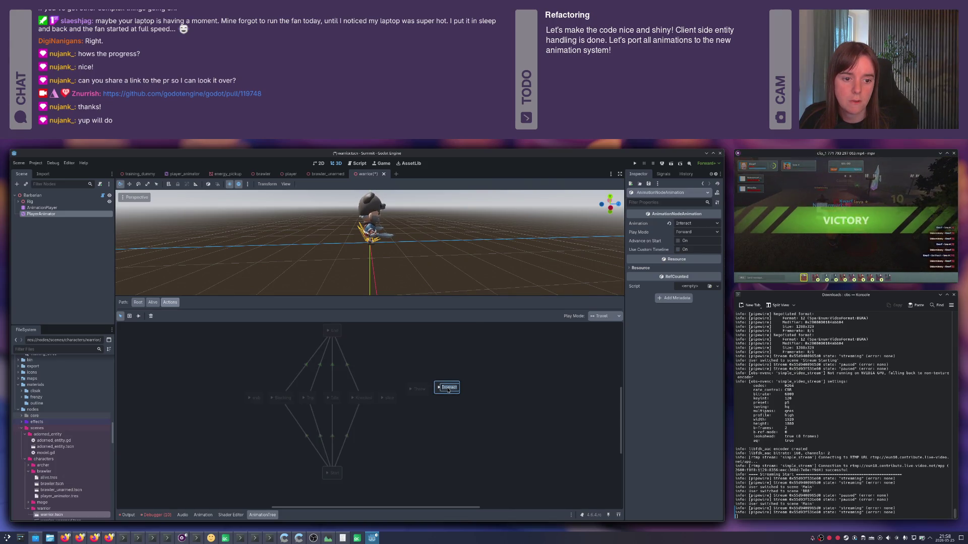
key(Return)
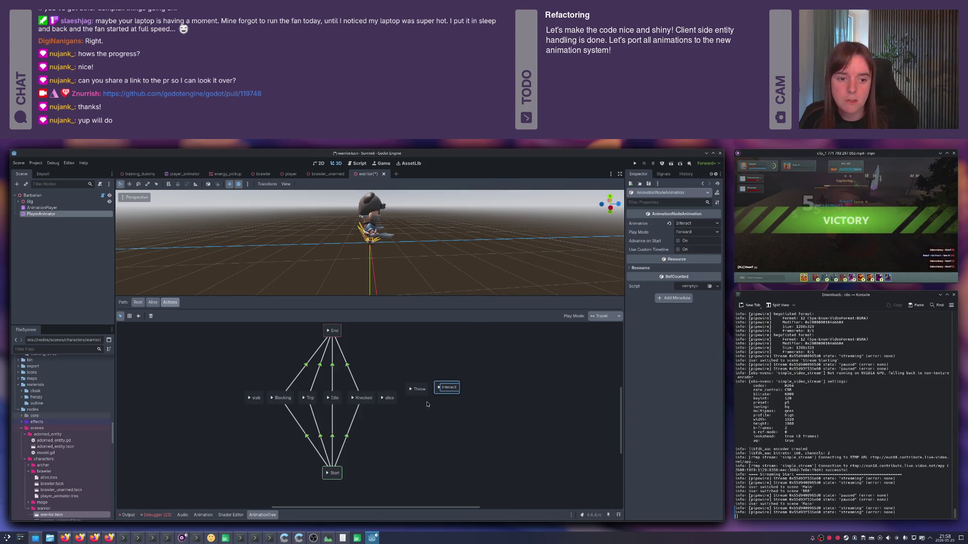
double_click(450, 387)
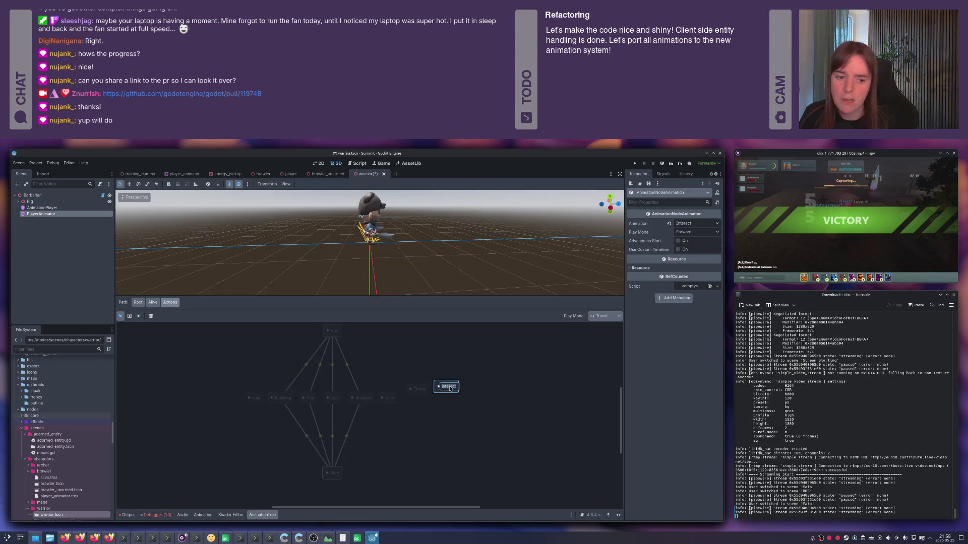
click(427, 376)
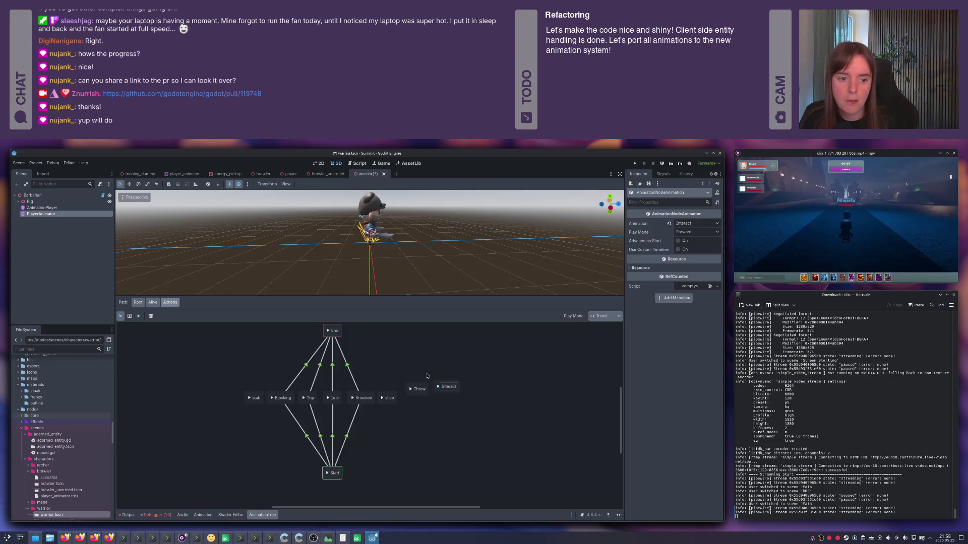
- Rename the attack states Slice and Stab, line up Interact, and save the scene
double_click(385, 398)
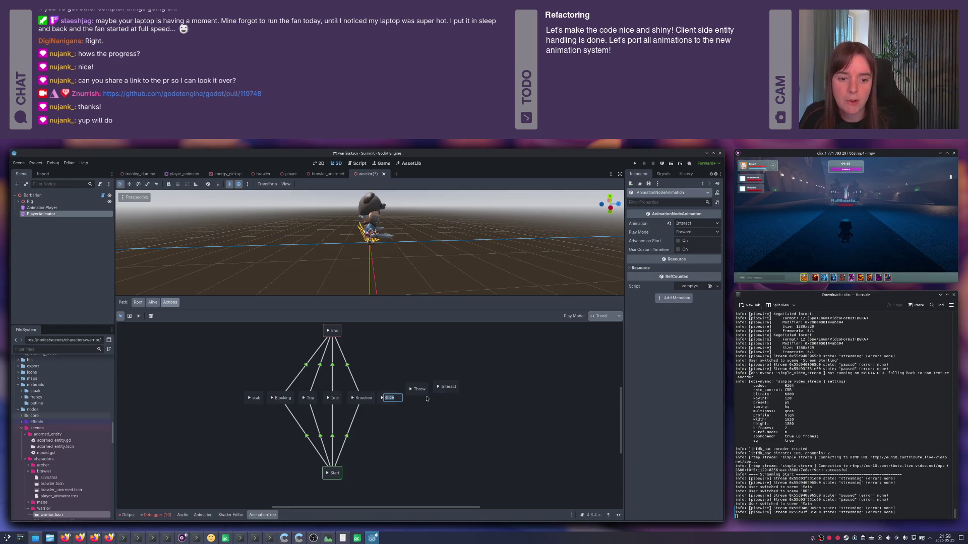
click(312, 391)
double_click(257, 399)
click(406, 360)
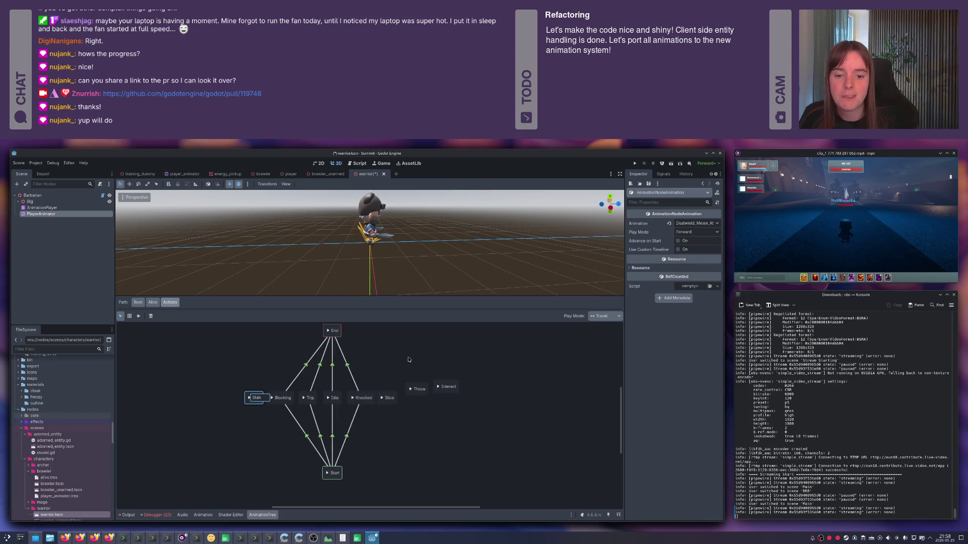
double_click(413, 398)
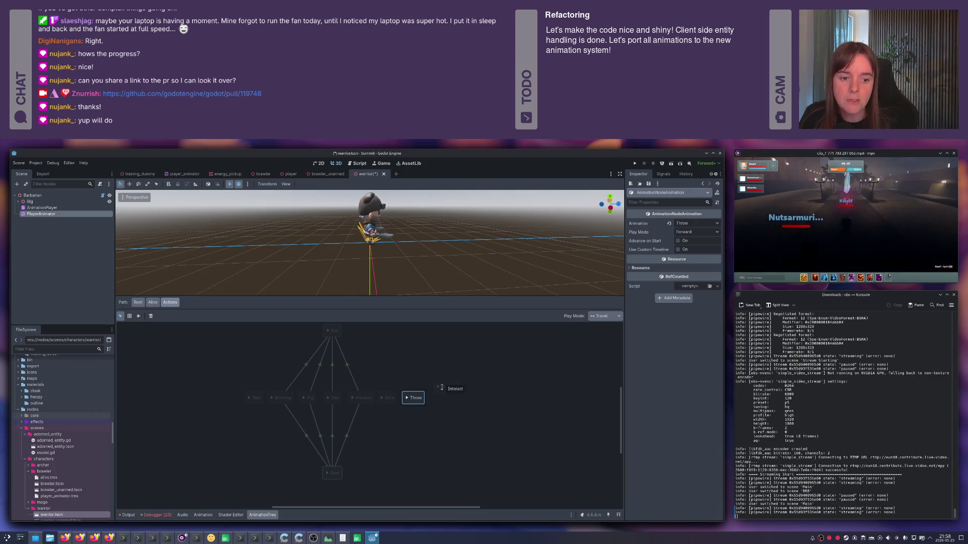
click(441, 387)
drag(442, 383, 438, 396)
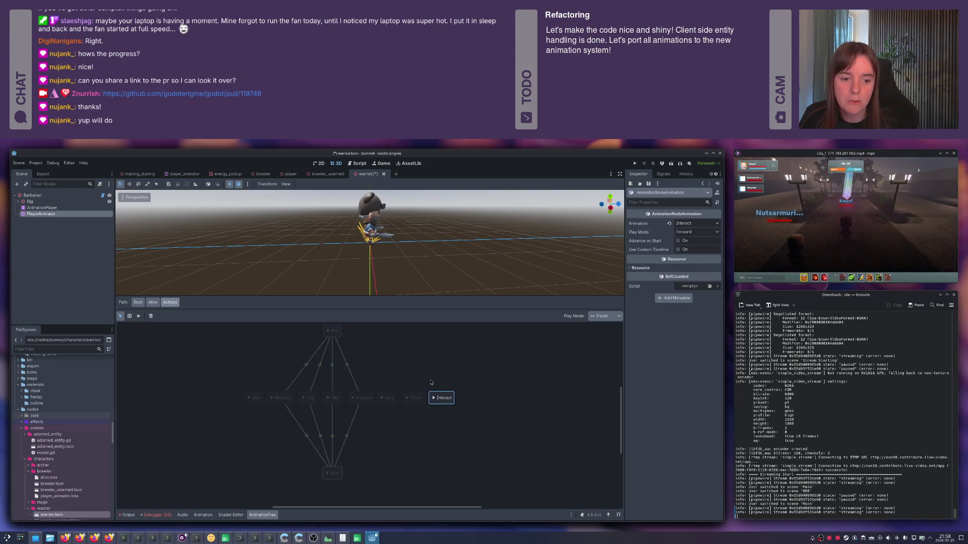
key(ctrl+s)
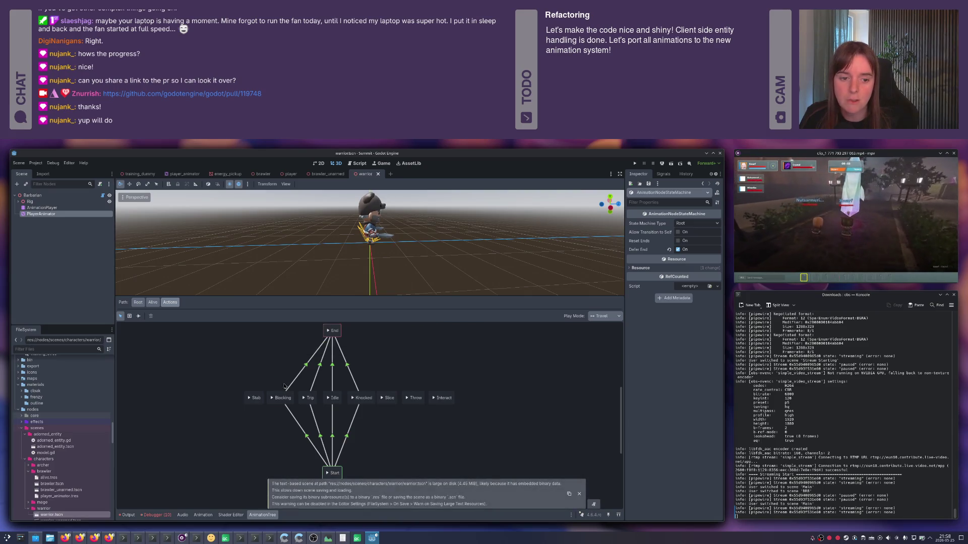
- Draw Start and End transitions for the Slice, Throw, Interact and Stab states
double_click(386, 398)
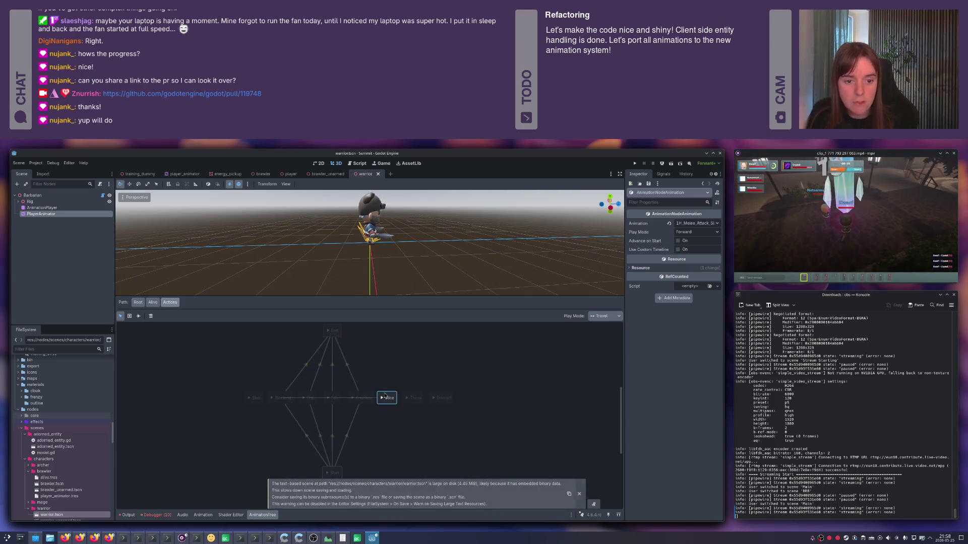
click(363, 444)
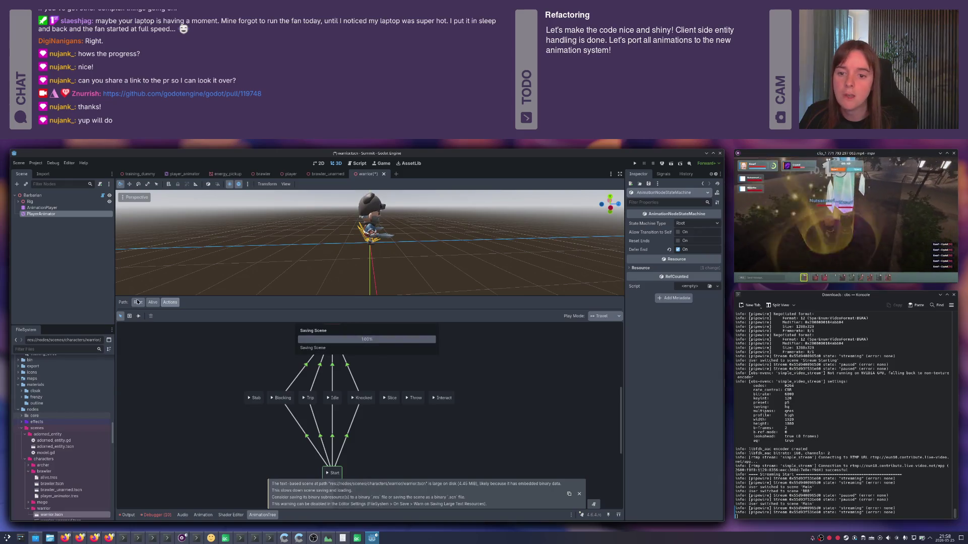
key(ctrl+s)
mouse_move(338, 475)
mouse_down()
mouse_move(388, 397)
mouse_move(346, 334)
mouse_move(333, 331)
mouse_up()
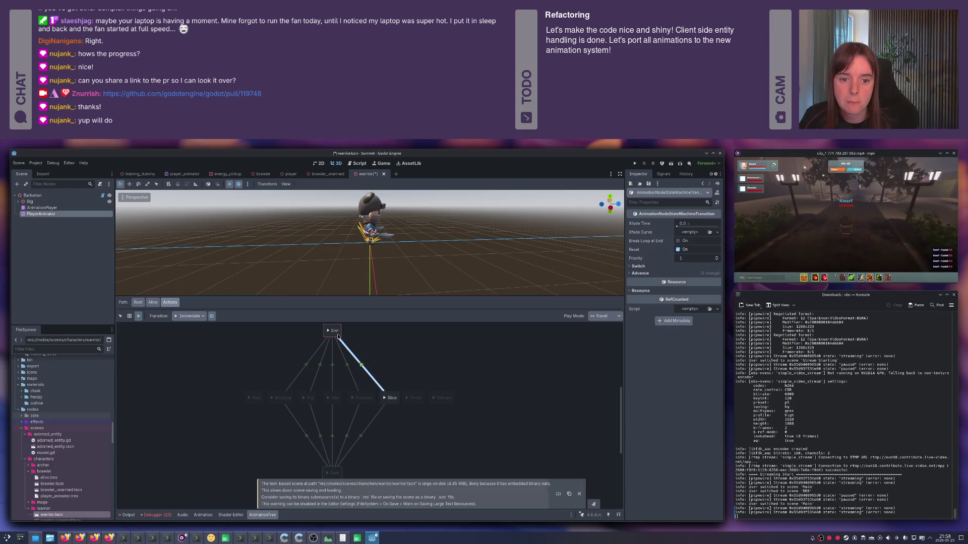
mouse_move(417, 433)
mouse_down()
mouse_move(414, 398)
mouse_move(339, 343)
mouse_up()
mouse_move(333, 472)
mouse_down()
mouse_move(375, 455)
mouse_move(443, 398)
mouse_move(333, 331)
mouse_up()
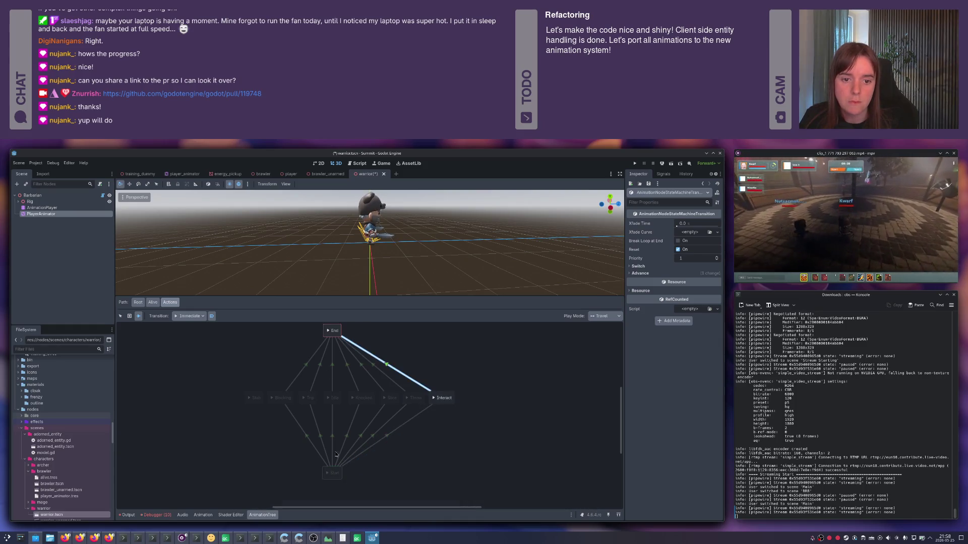
mouse_move(328, 475)
mouse_down()
mouse_move(269, 396)
mouse_move(256, 398)
mouse_move(329, 329)
mouse_up()
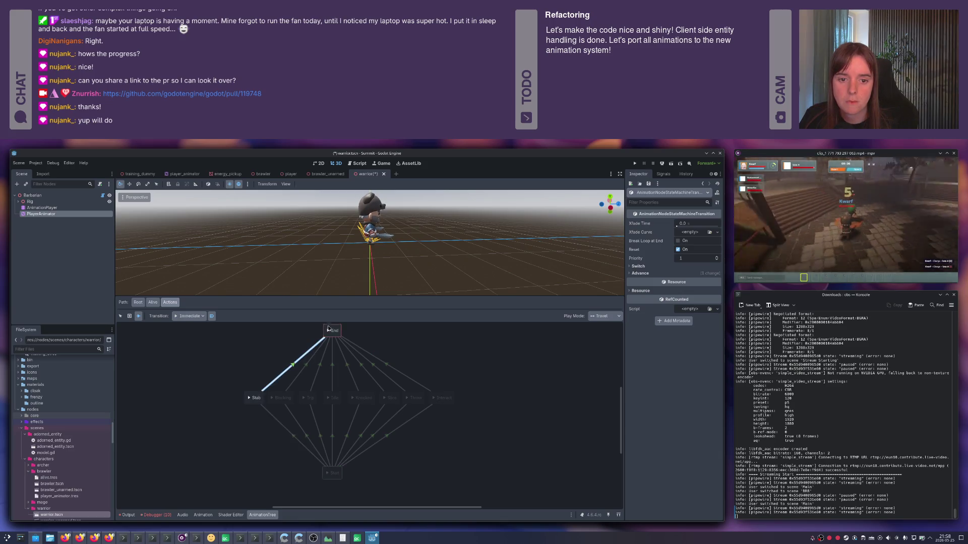
click(120, 316)
- Give Slice's transitions advance expressions action == "slice" in and action != "slice" out
click(430, 443)
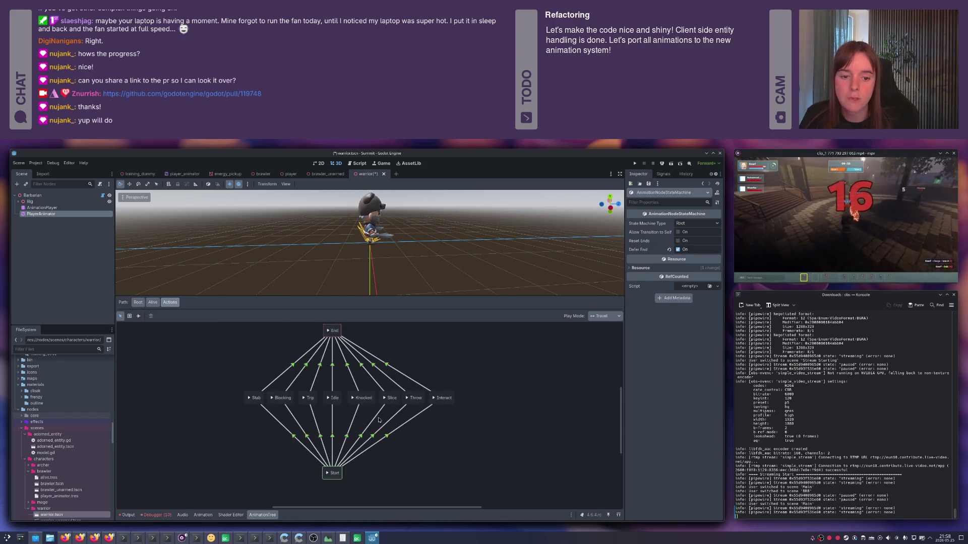
click(378, 418)
click(640, 272)
text(action == "slice")
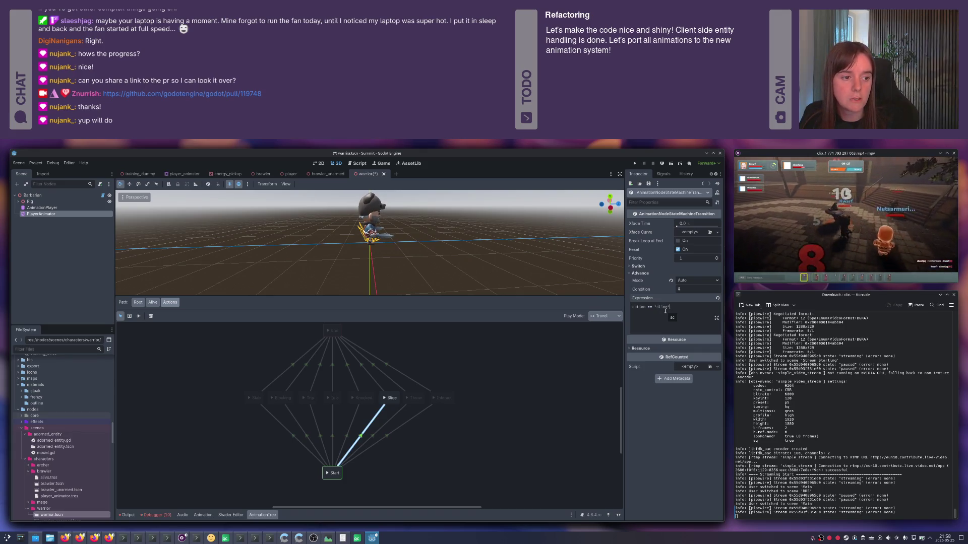
key(ctrl+a)
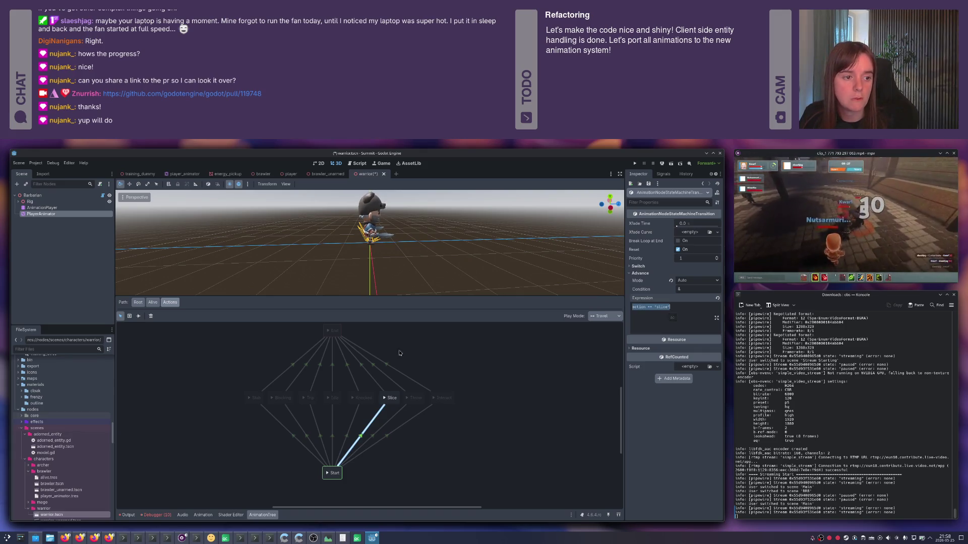
click(378, 382)
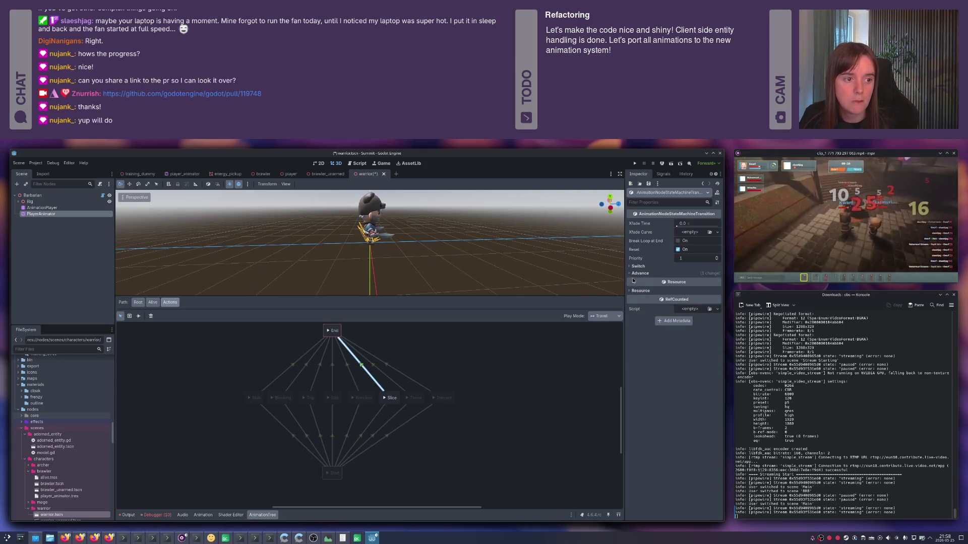
click(665, 315)
key(BackSpace)
text(!)
key(ctrl+s)
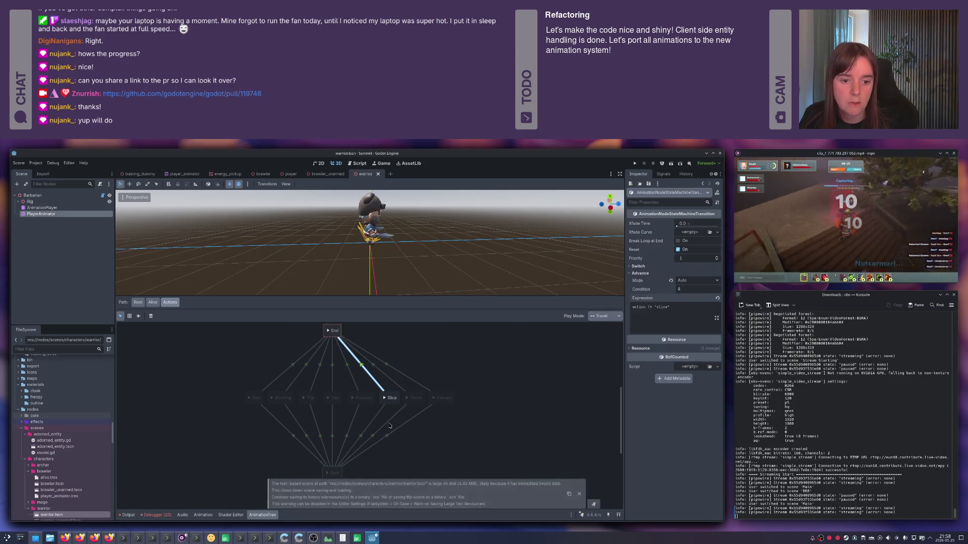
- Set Throw's transition advance expressions to match action against "throw"
click(396, 420)
click(640, 272)
double_click(661, 307)
text(throw)
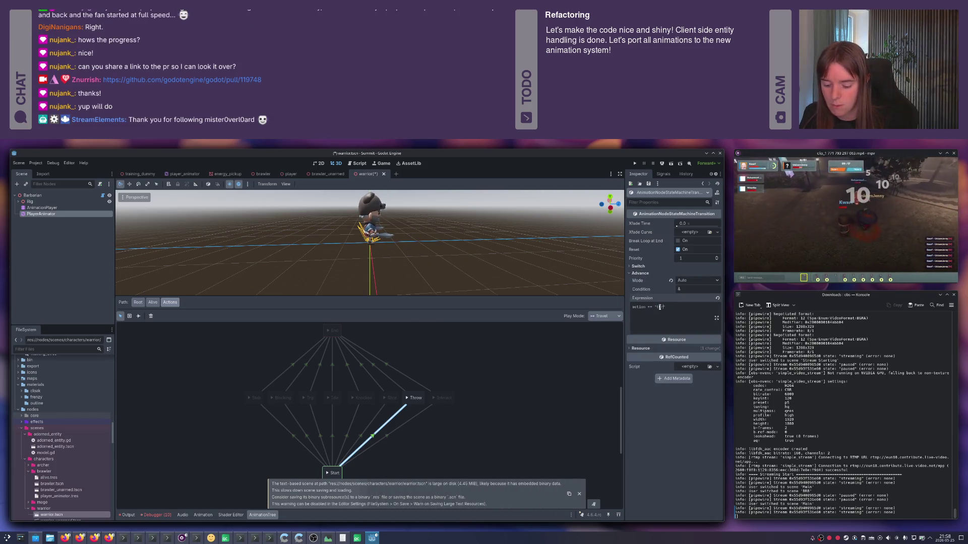
click(398, 381)
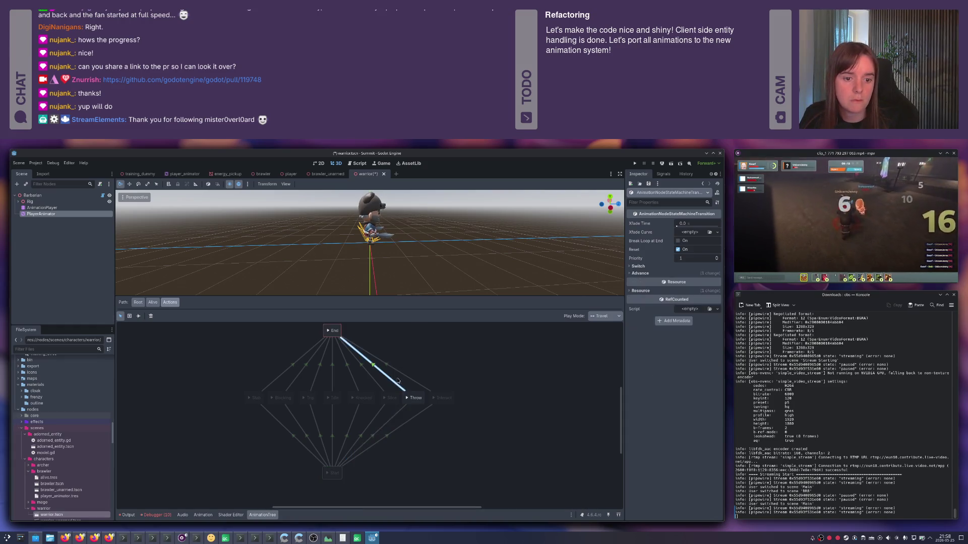
click(636, 273)
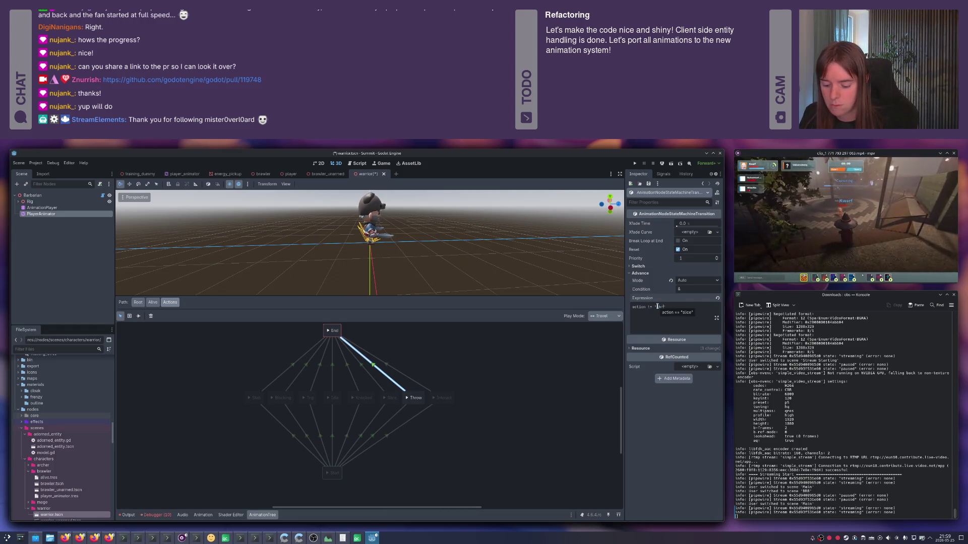
key(ctrl+s)
- Set both Interact transition advance expressions to compare action with "interact"
click(412, 420)
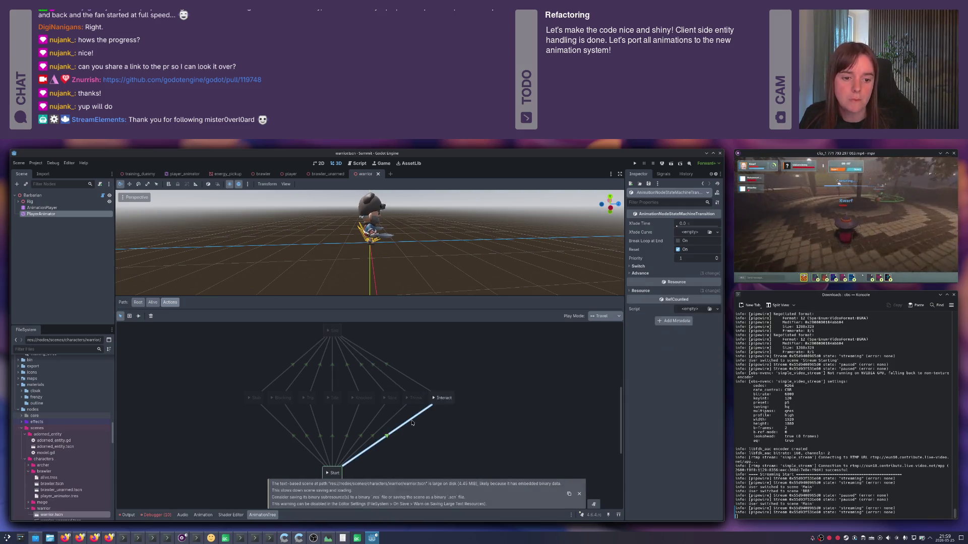
click(644, 274)
double_click(661, 307)
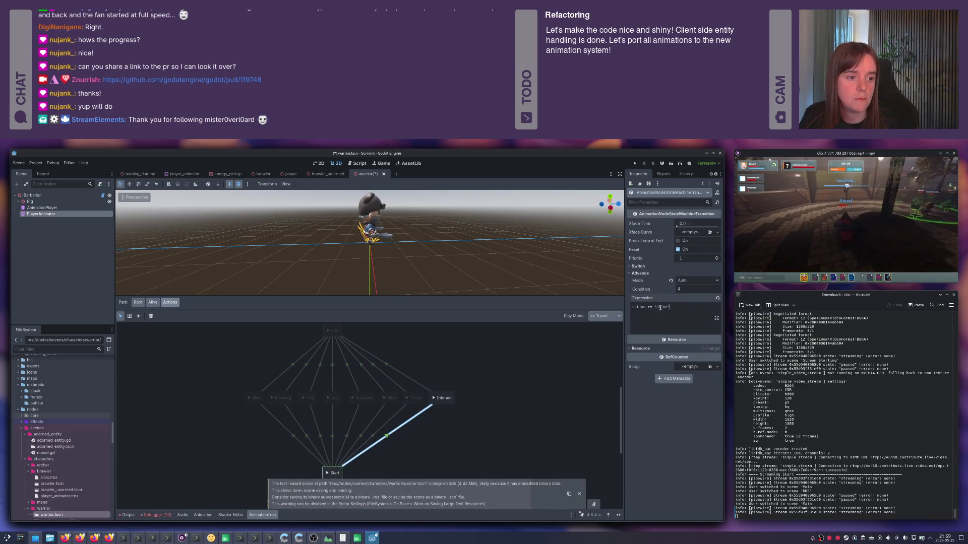
text(interact)
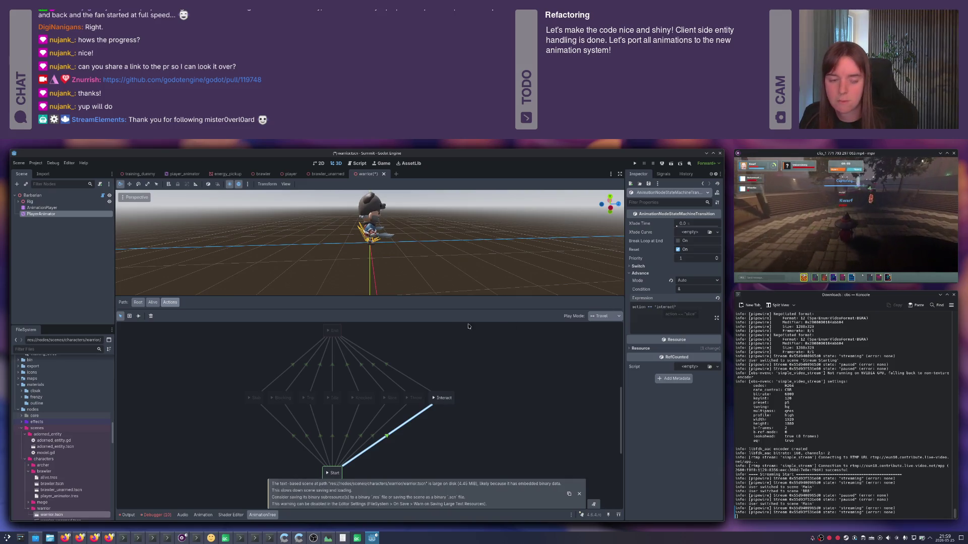
key(ctrl+s)
click(401, 374)
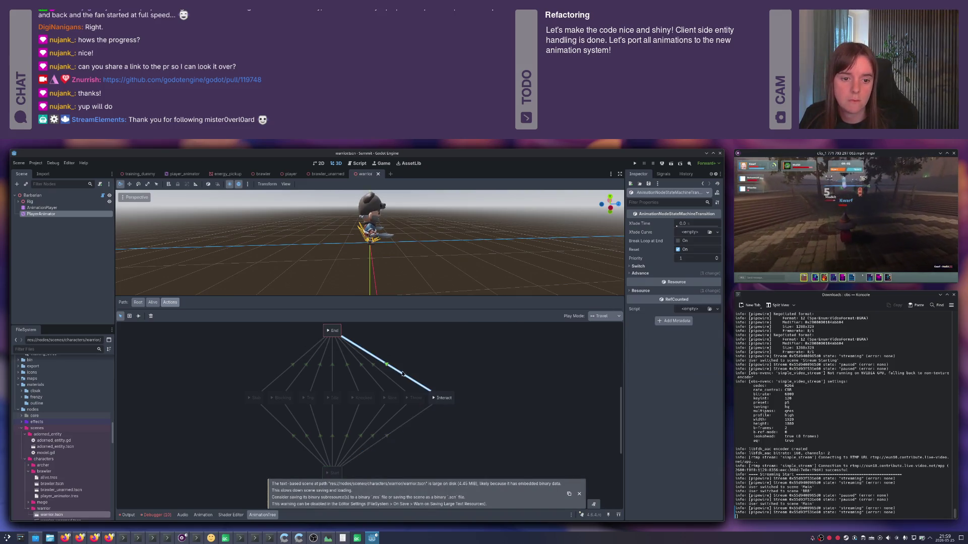
click(640, 273)
double_click(661, 307)
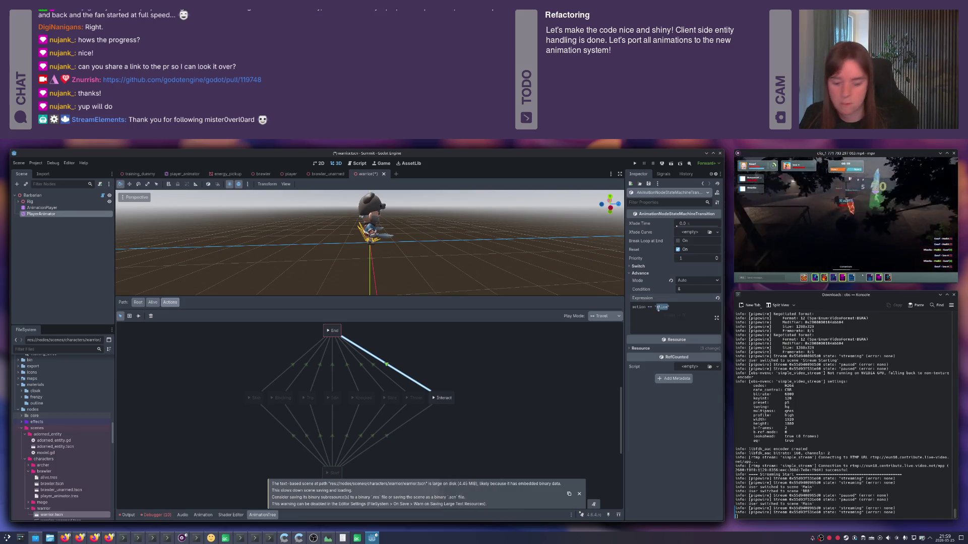
text(interact)
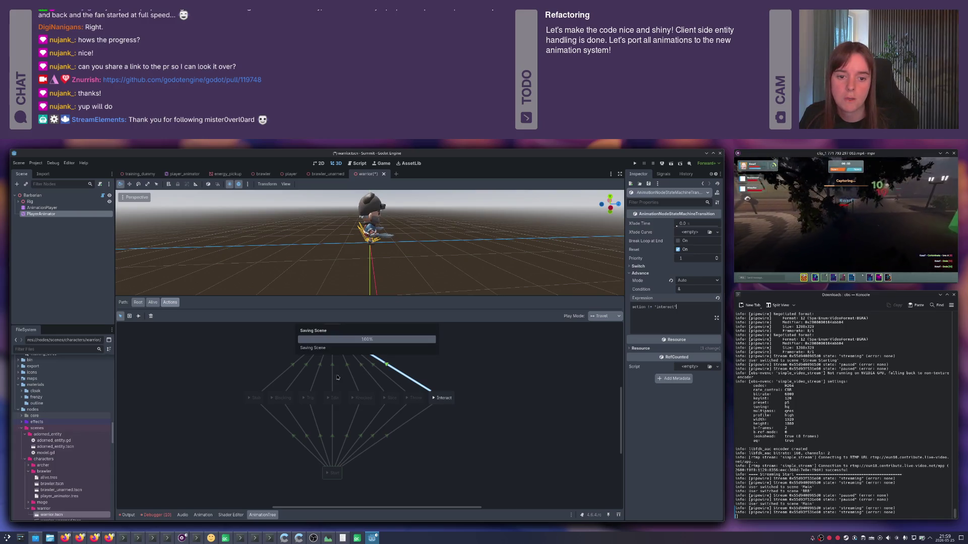
key(ctrl+s)
- Set Stab's transition advance expressions to action == and != "stab", and save
click(273, 419)
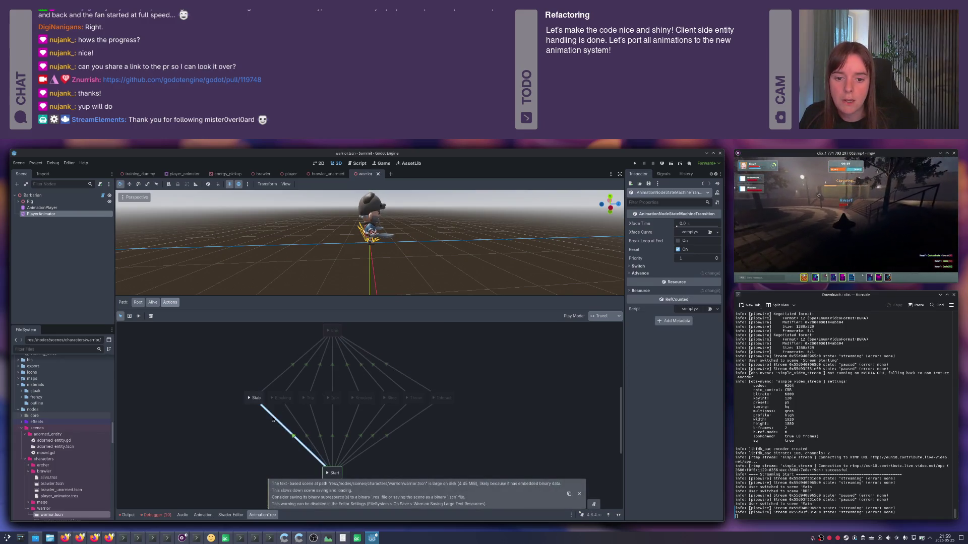
click(640, 273)
double_click(661, 307)
text(atab)
key(ctrl+s)
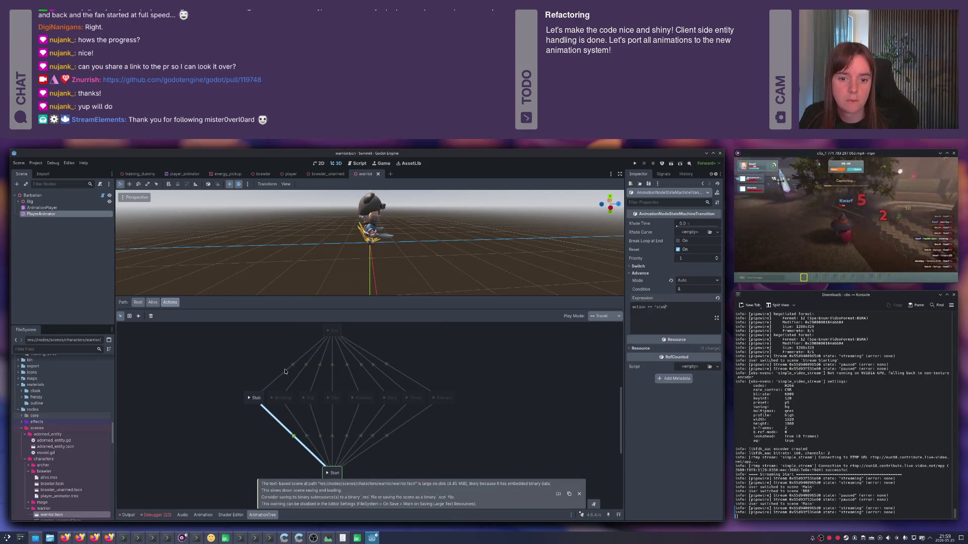
click(285, 372)
click(640, 274)
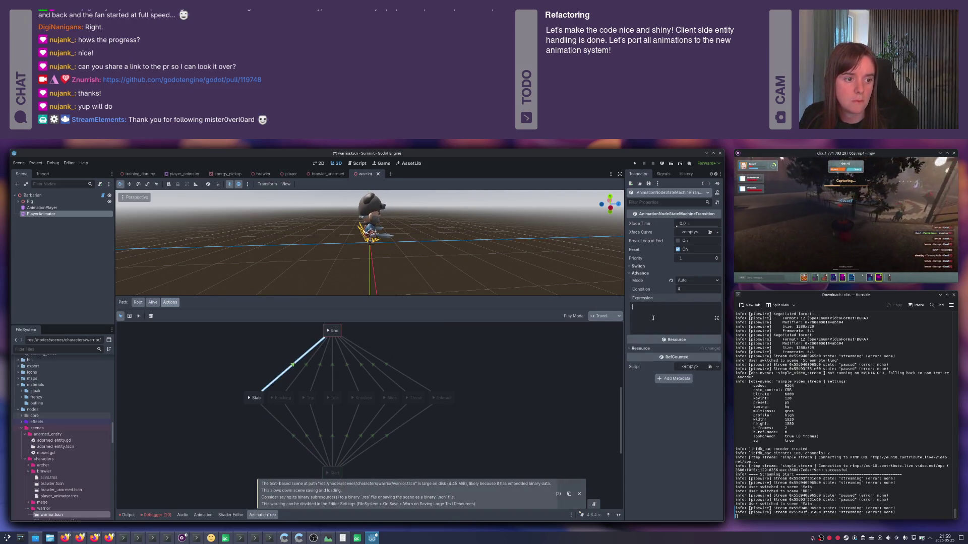
text(action == "slice!= "stab)
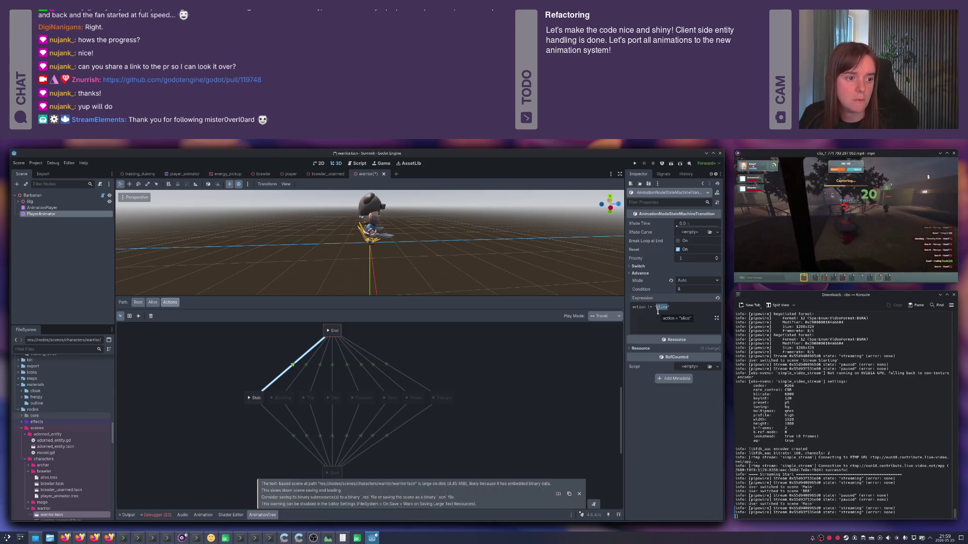
key(ctrl+s)
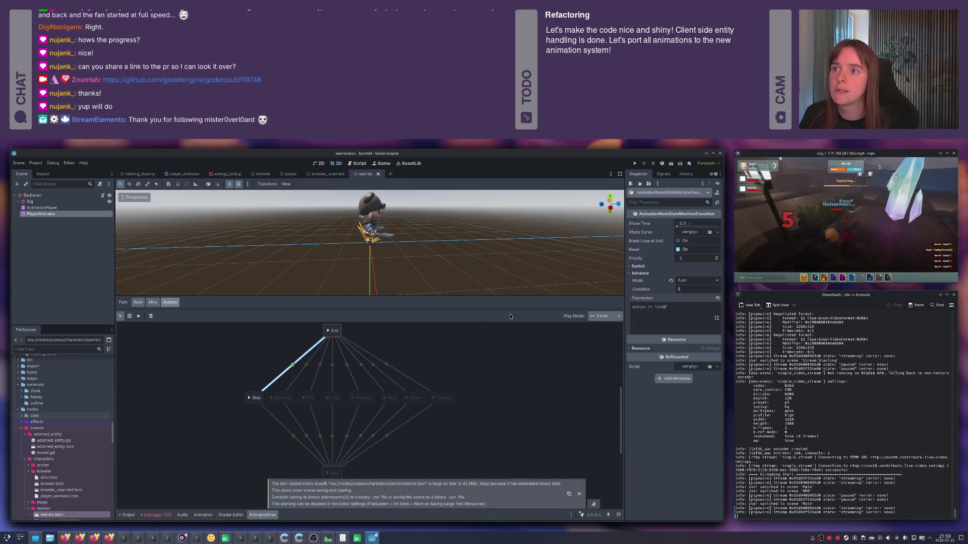
click(472, 342)
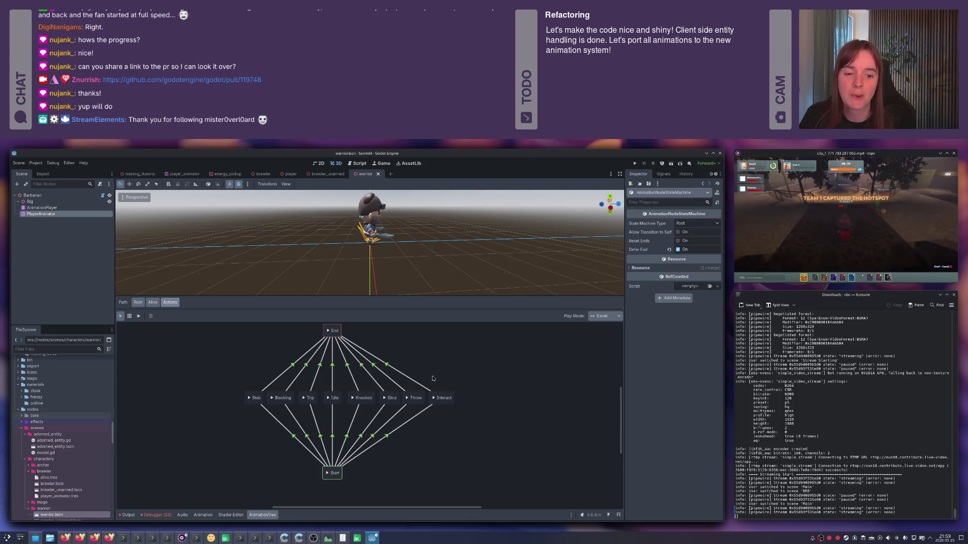
- Save the warrior scene and reload it from disk
key(ctrl+s)
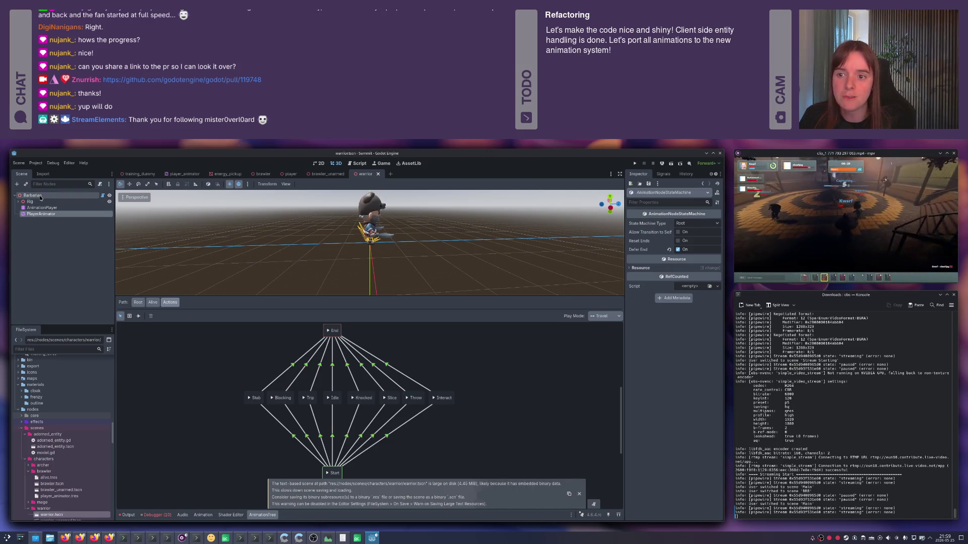
click(152, 302)
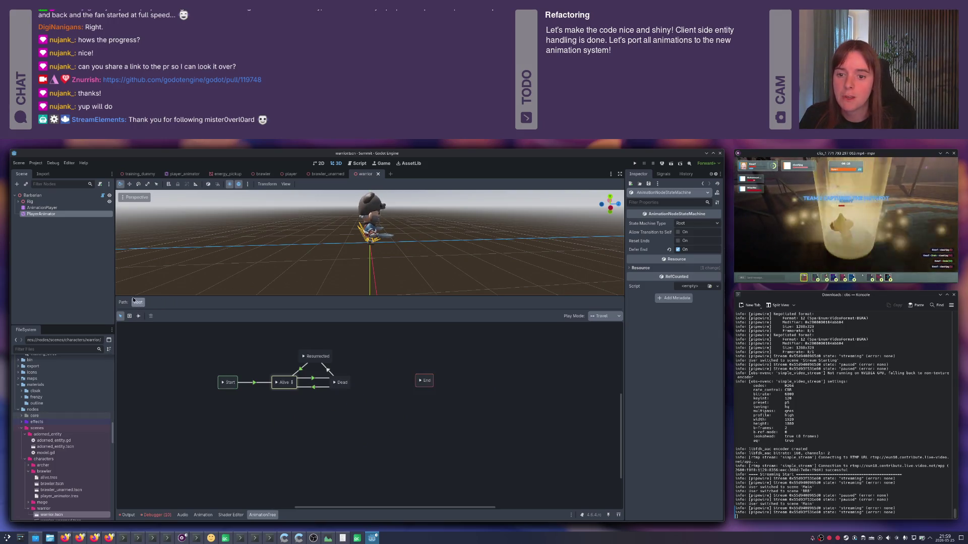
double_click(32, 195)
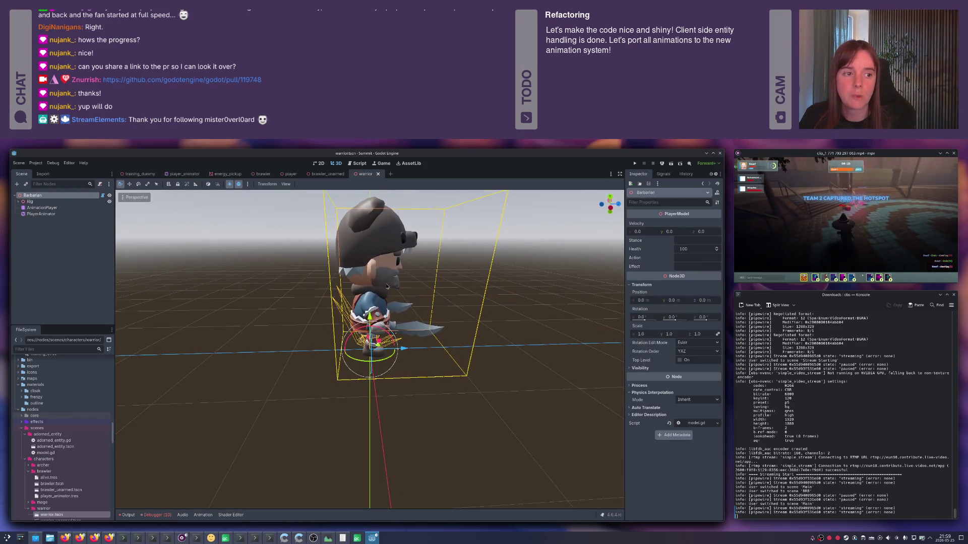
click(19, 163)
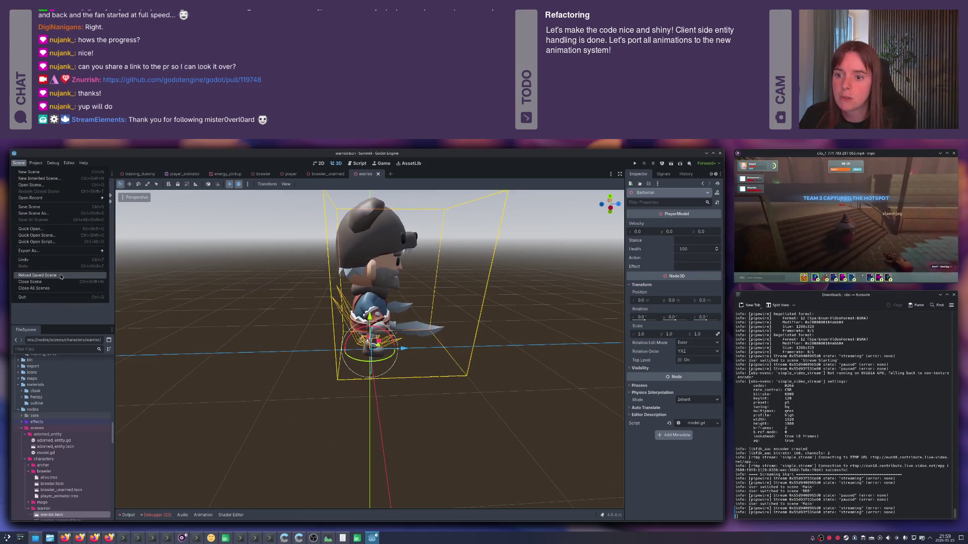
click(194, 269)
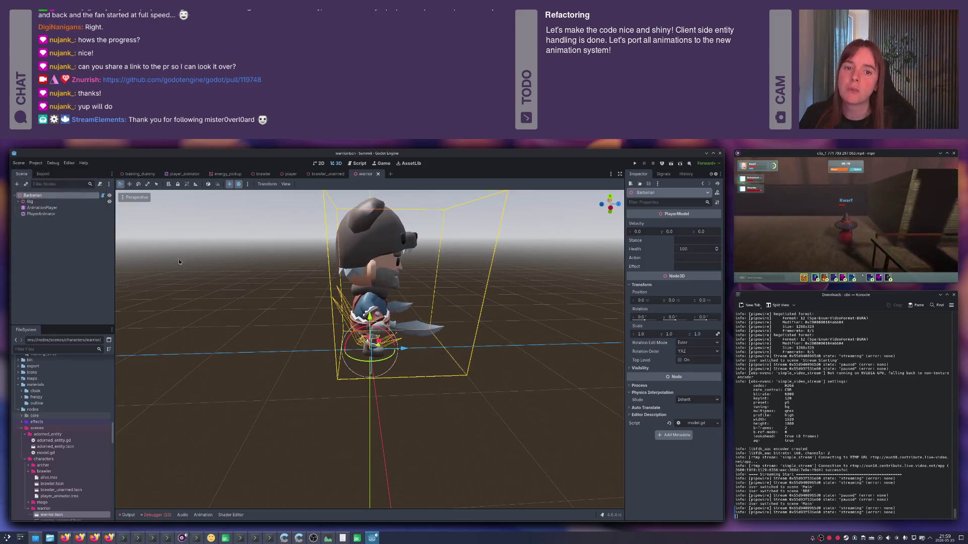
- Open PlayerAnimator's graph and go down through Alive into Actions
click(41, 213)
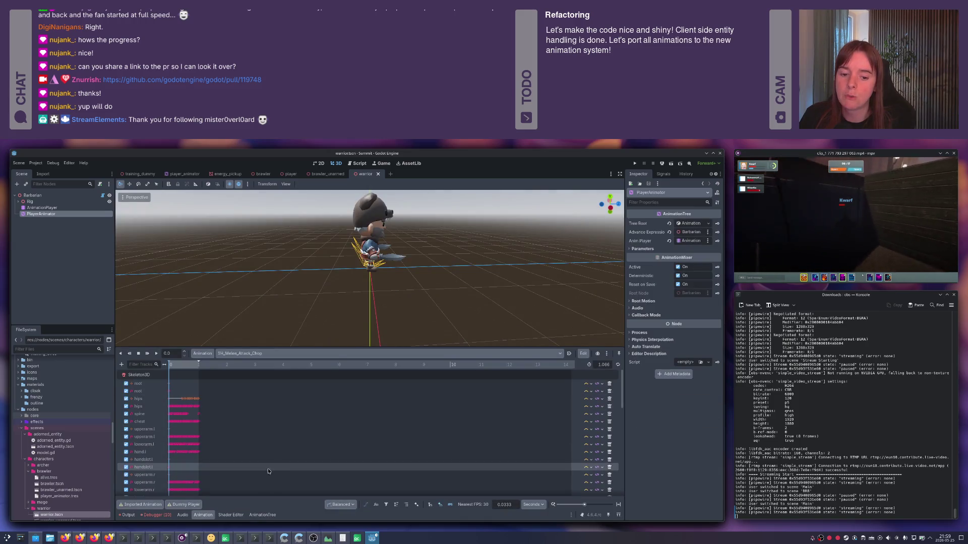
click(268, 515)
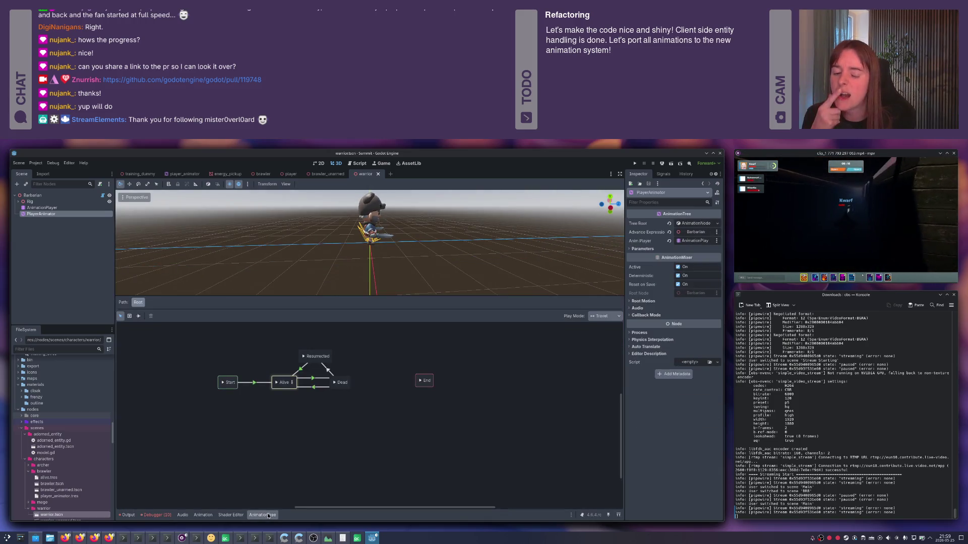
click(293, 384)
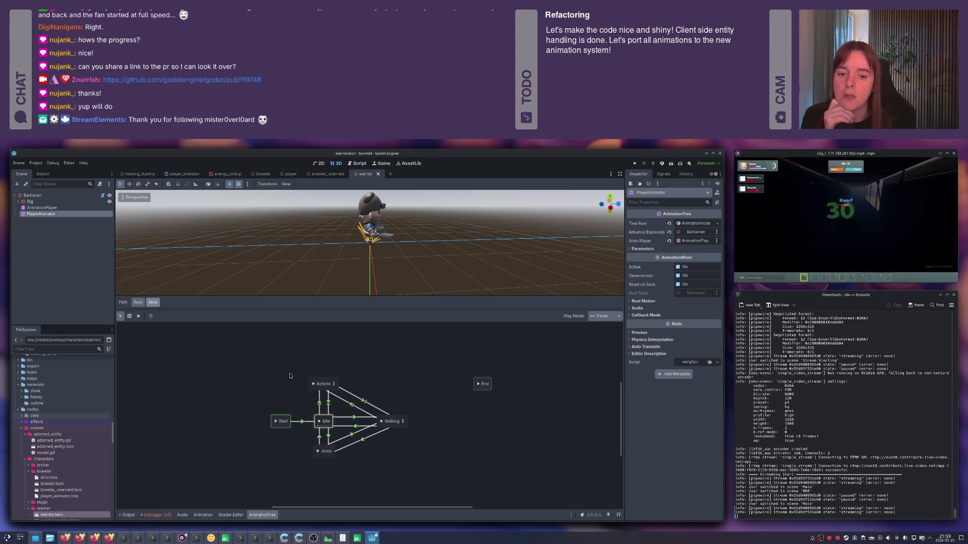
click(333, 384)
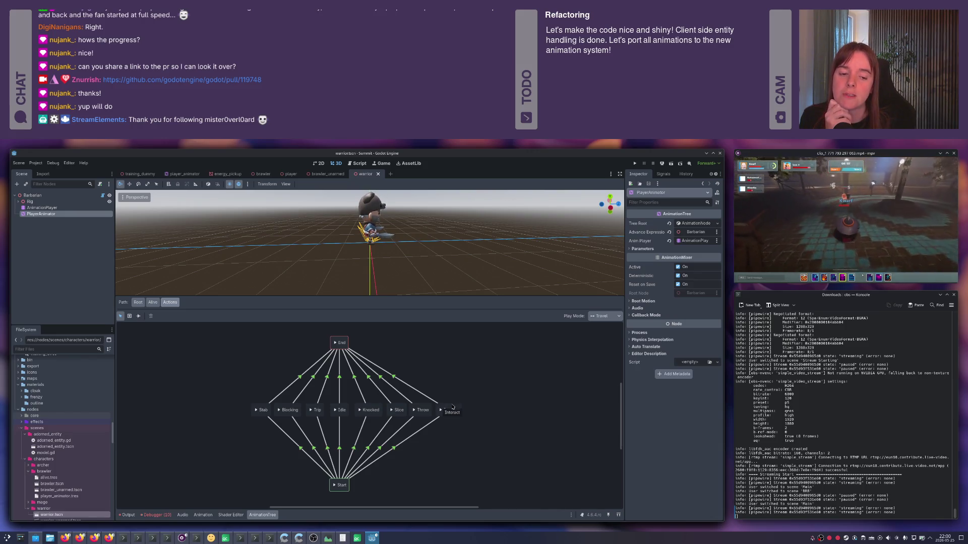
- Add a new BlendTree state to the Actions state machine
click(422, 410)
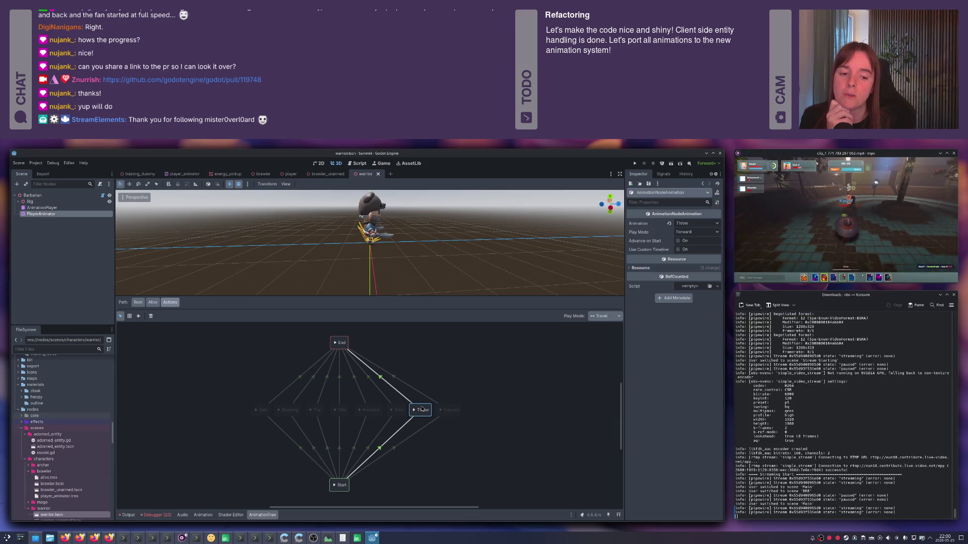
click(399, 409)
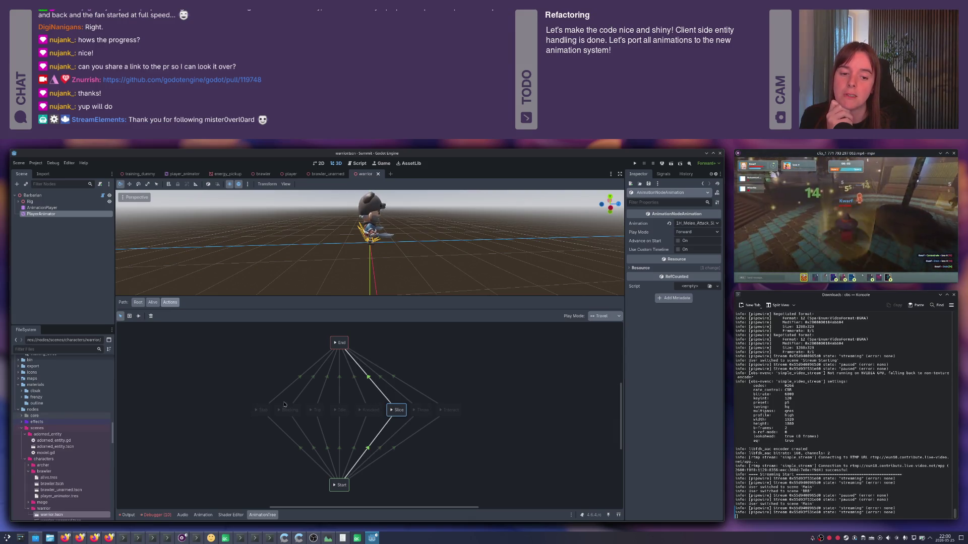
click(244, 387)
right_click(460, 367)
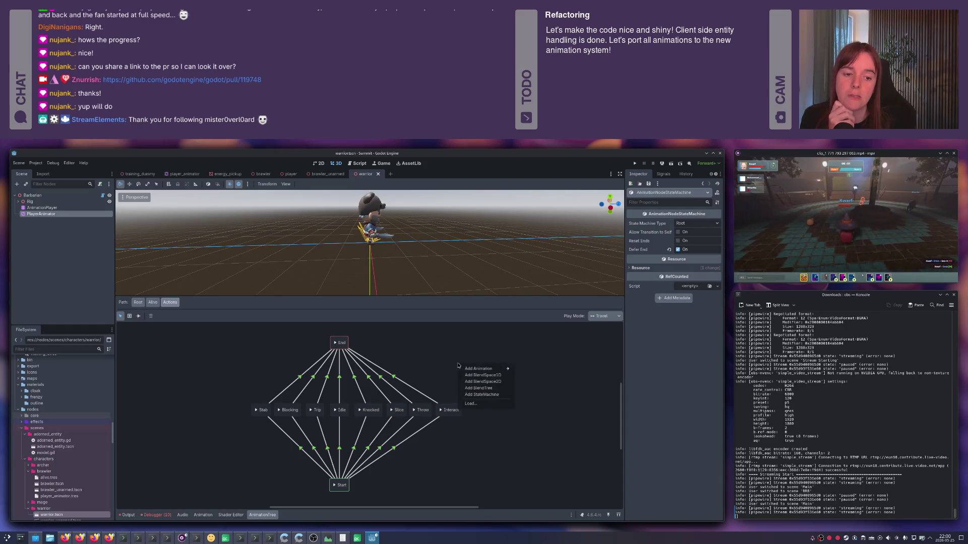
mouse_move(481, 368)
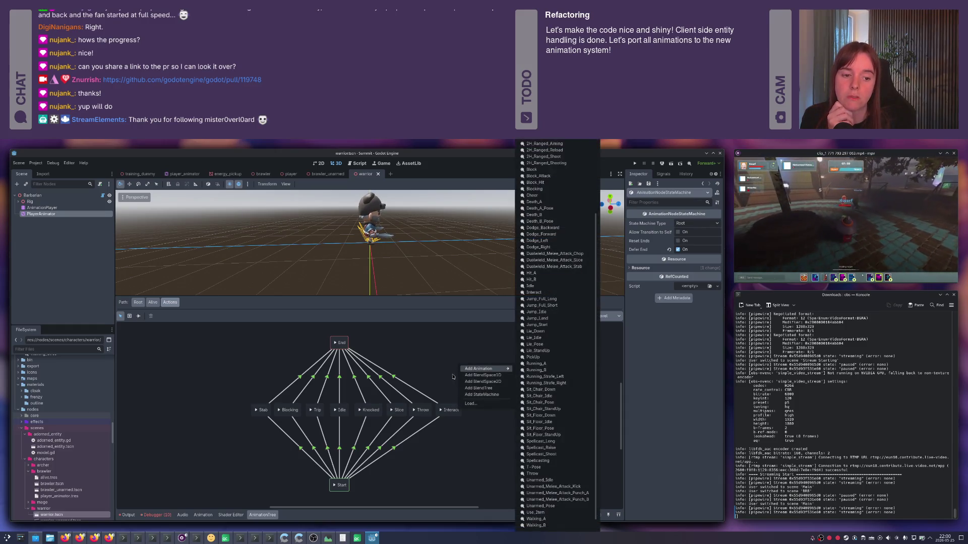
click(453, 377)
right_click(458, 354)
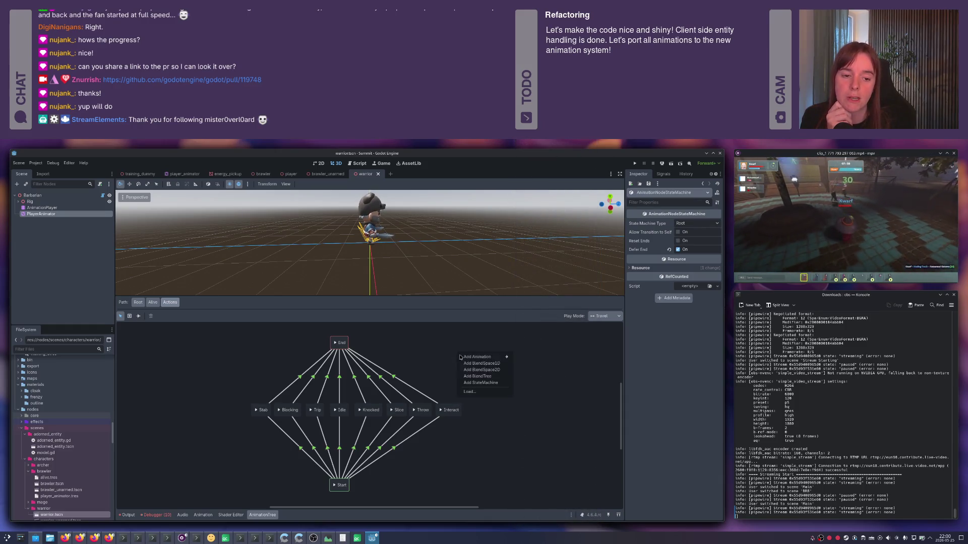
click(480, 377)
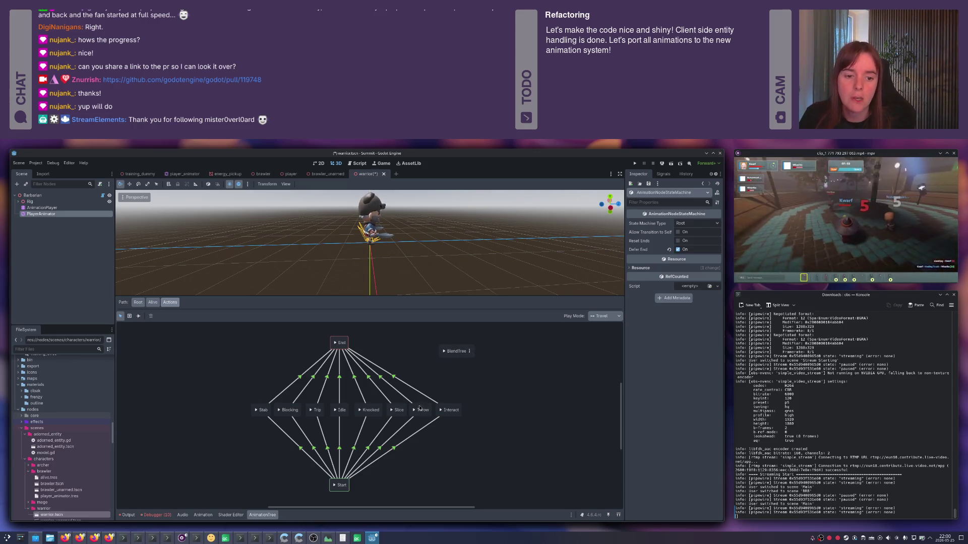
- Retarget Throw's Start and End transitions to the blend tree, delete Throw, rename it Throw
drag(411, 404, 447, 351)
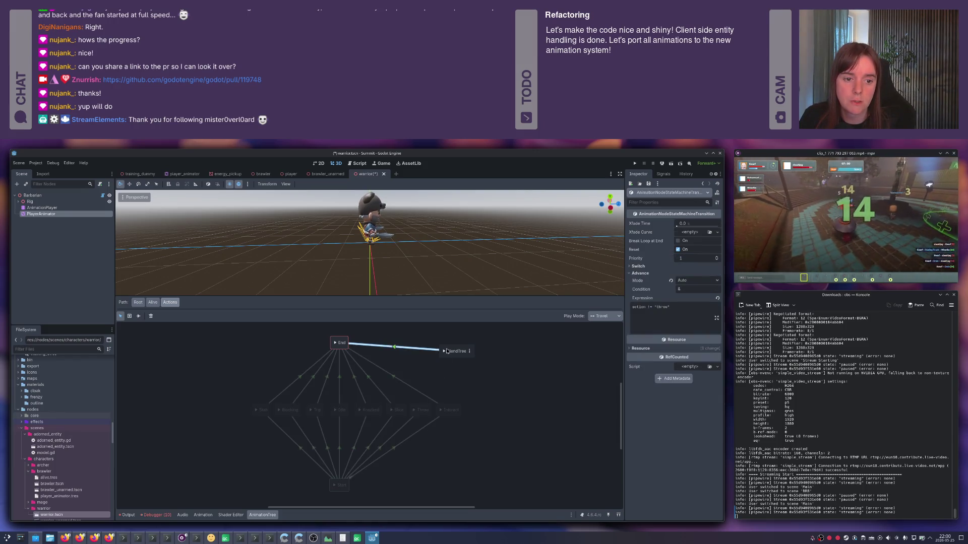
click(413, 417)
drag(413, 419, 451, 352)
click(425, 410)
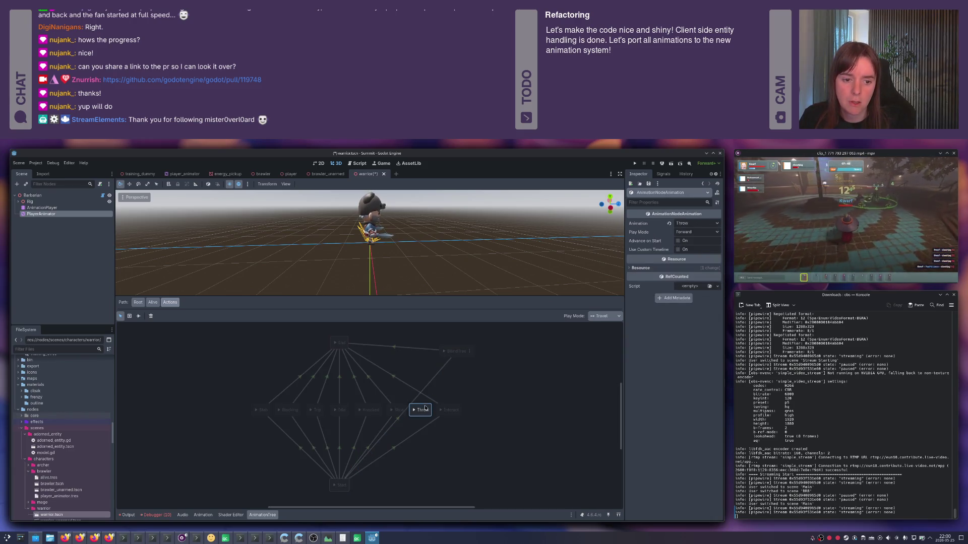
key(Delete)
drag(452, 348, 418, 412)
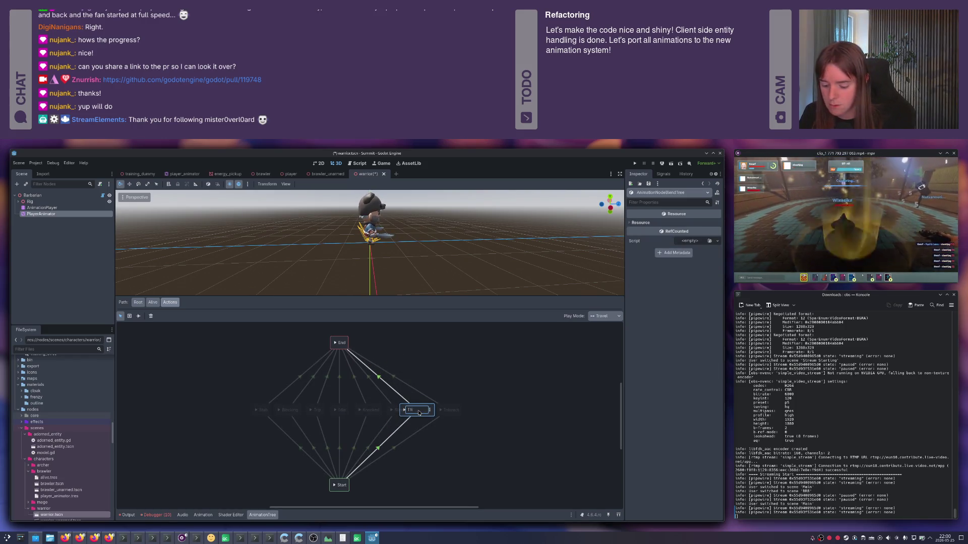
key(Return)
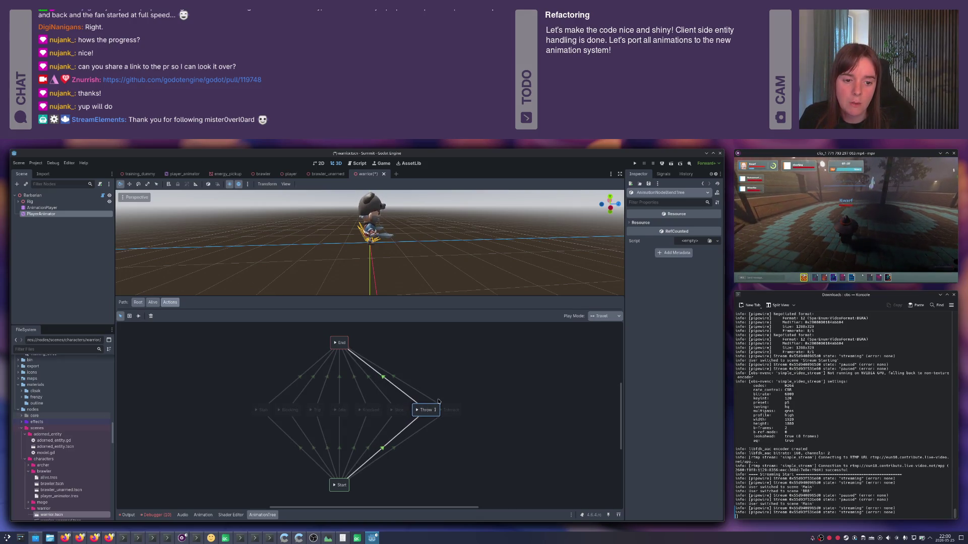
- Nudge Interact into line, save the scene, and open the Throw blend tree
click(412, 412)
click(421, 407)
drag(450, 409, 455, 410)
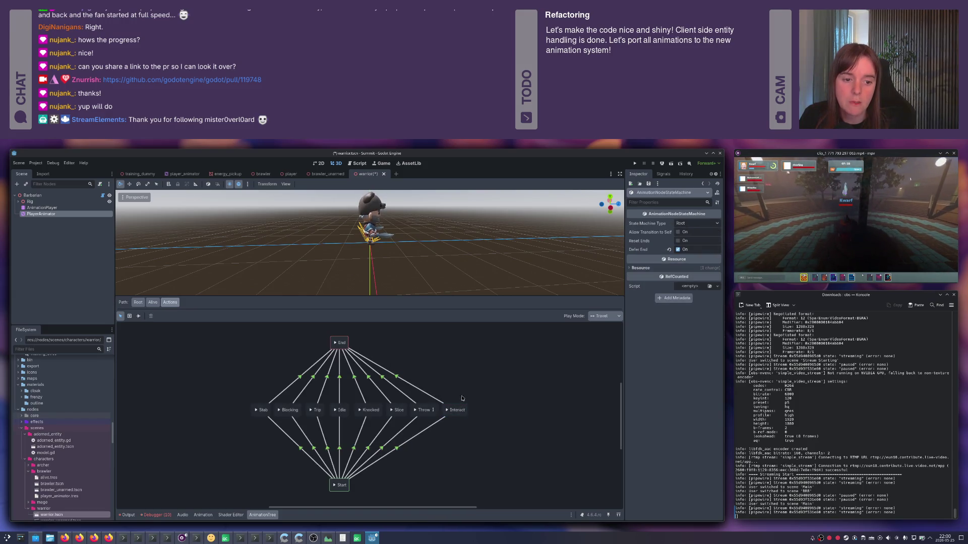
key(ctrl+s)
click(436, 412)
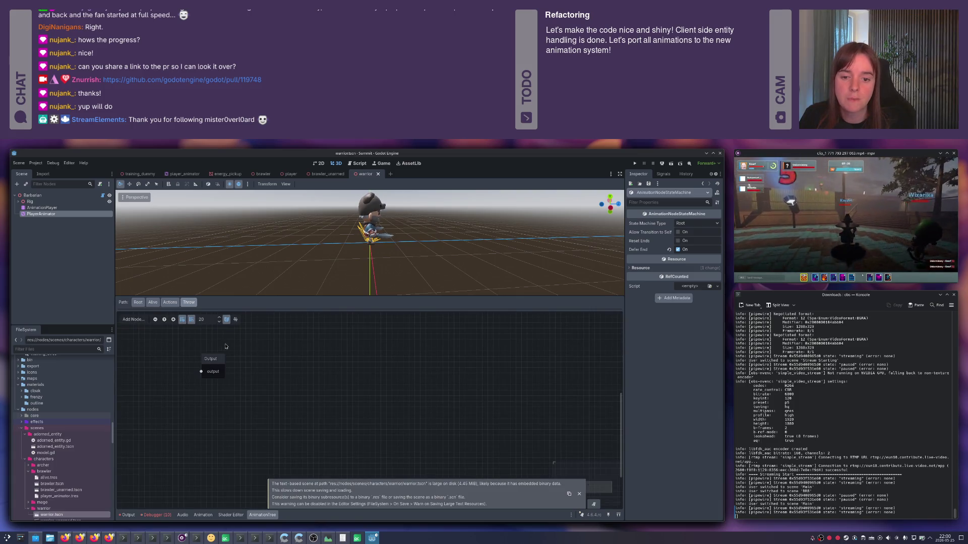
- Move Output right and load res://nodes/scenes/player/movement.tres as a BlendSpace2D node
drag(210, 360, 410, 400)
right_click(288, 356)
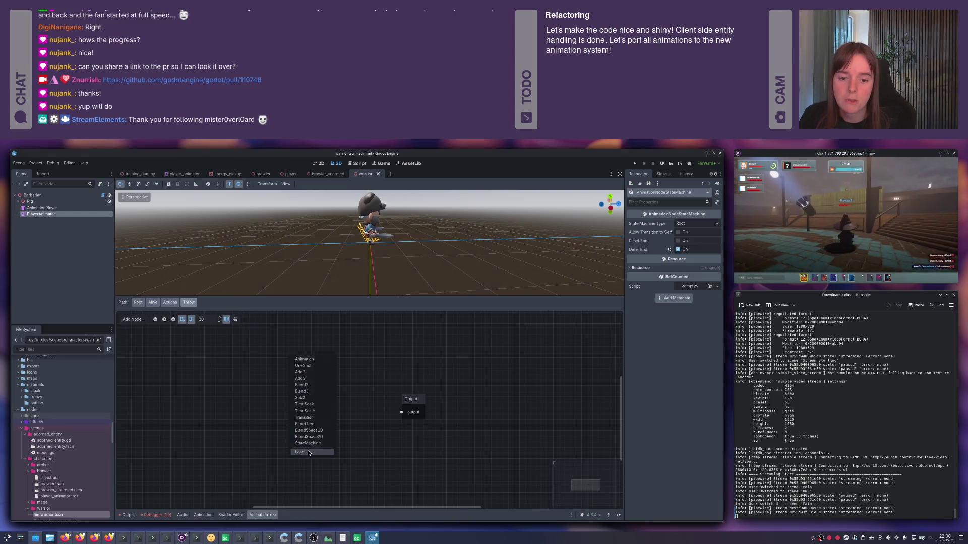
click(301, 452)
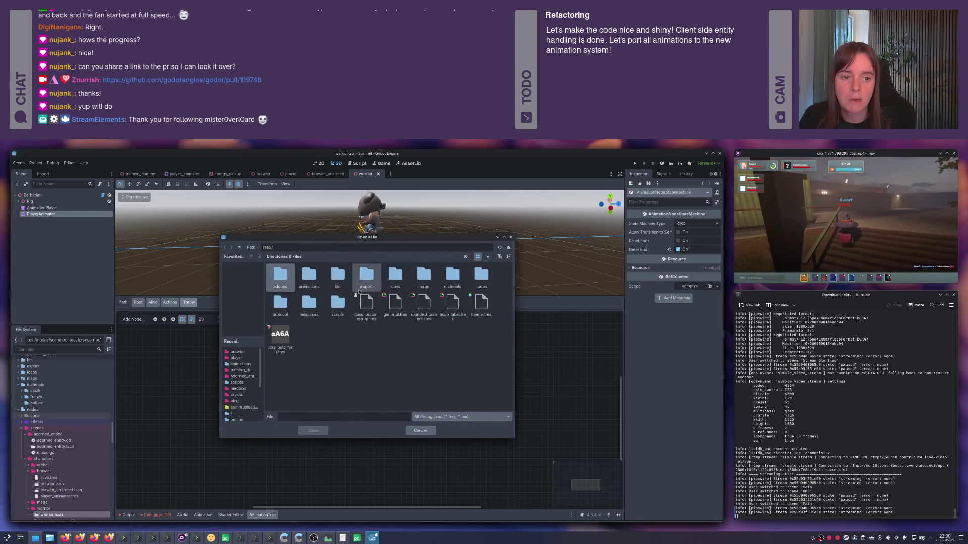
double_click(306, 309)
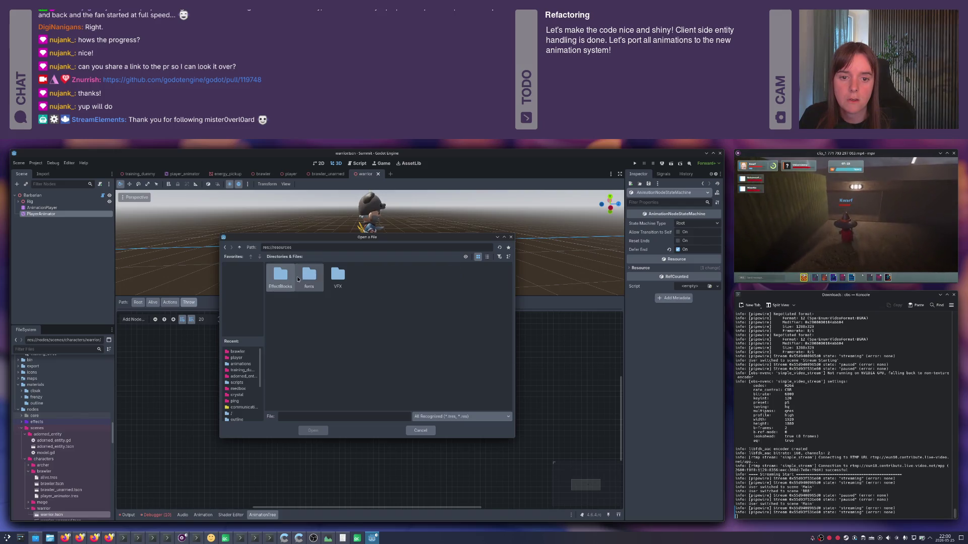
click(241, 248)
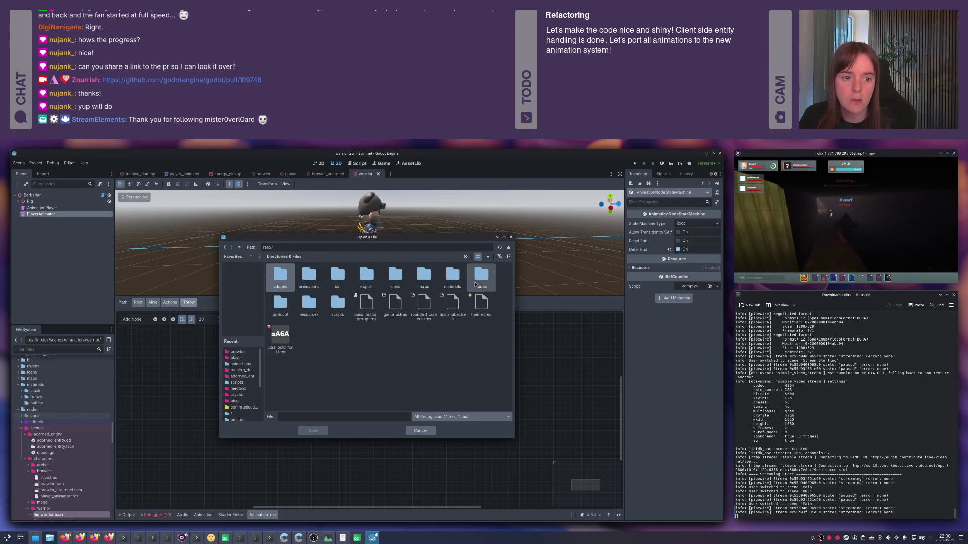
double_click(482, 277)
double_click(337, 277)
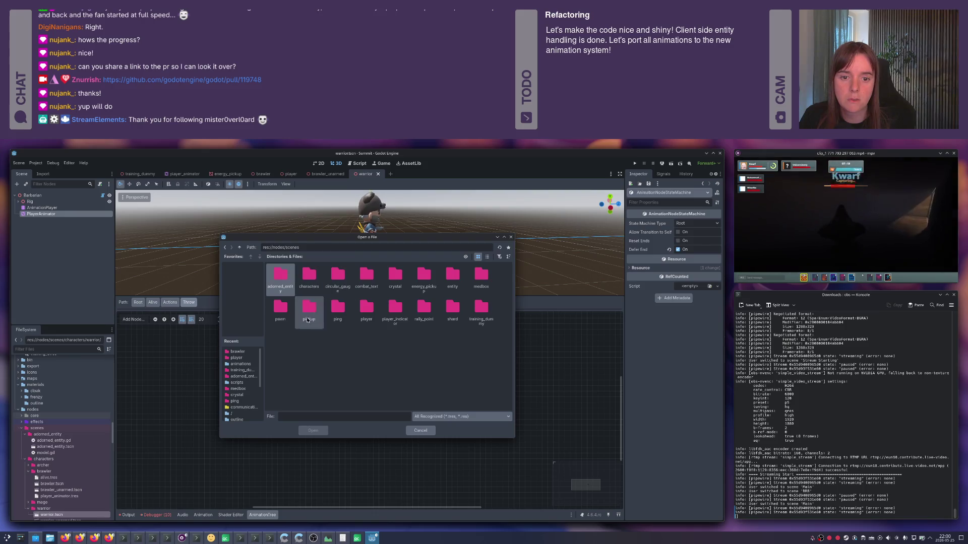
double_click(366, 308)
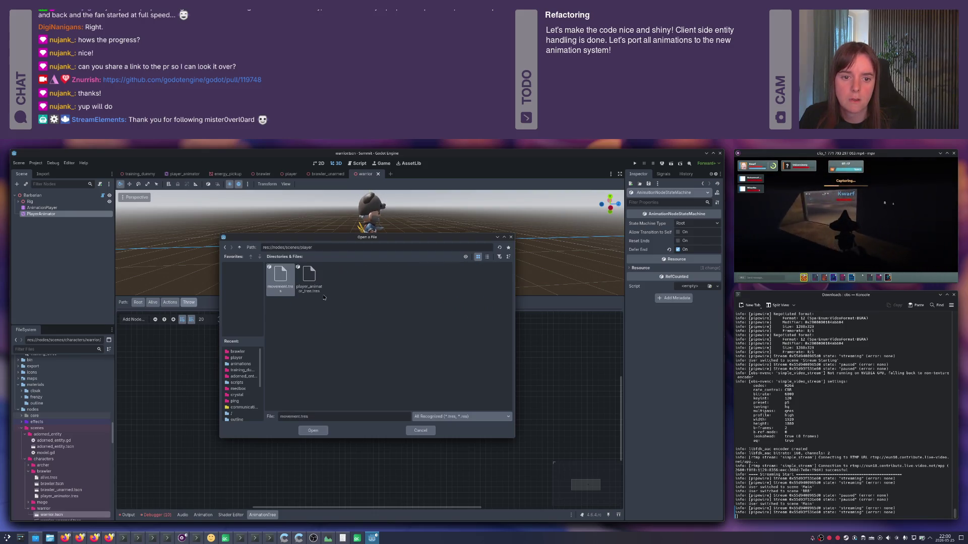
double_click(281, 282)
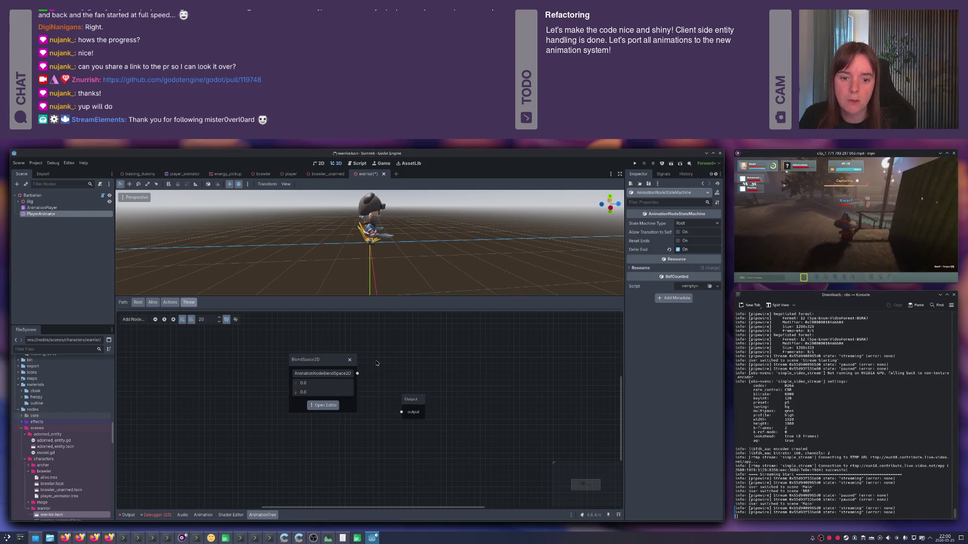
- Add a Blend2 node beside the movement BlendSpace2D in the Throw blend tree
drag(327, 364, 327, 344)
drag(368, 410, 379, 395)
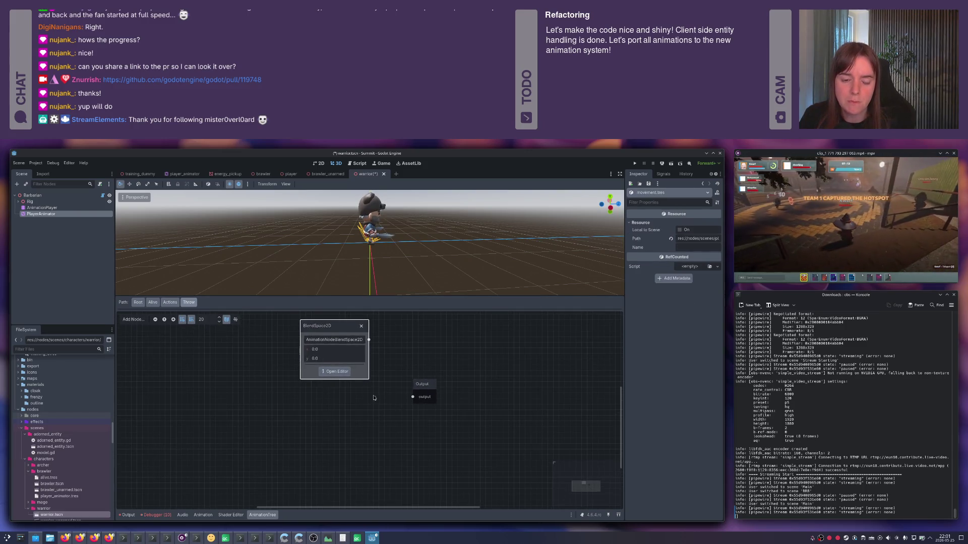
right_click(326, 418)
click(342, 448)
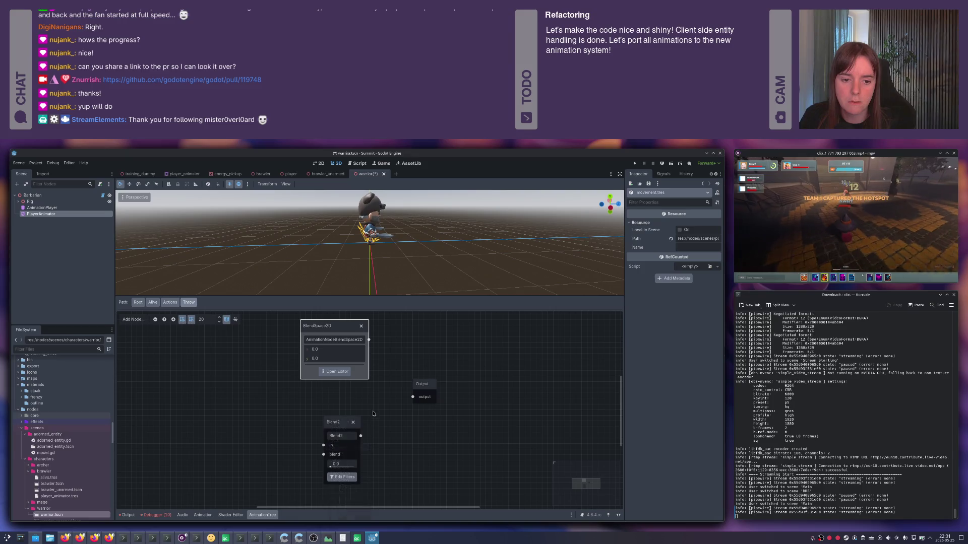
drag(337, 424, 364, 406)
drag(327, 332, 276, 349)
drag(365, 406, 364, 384)
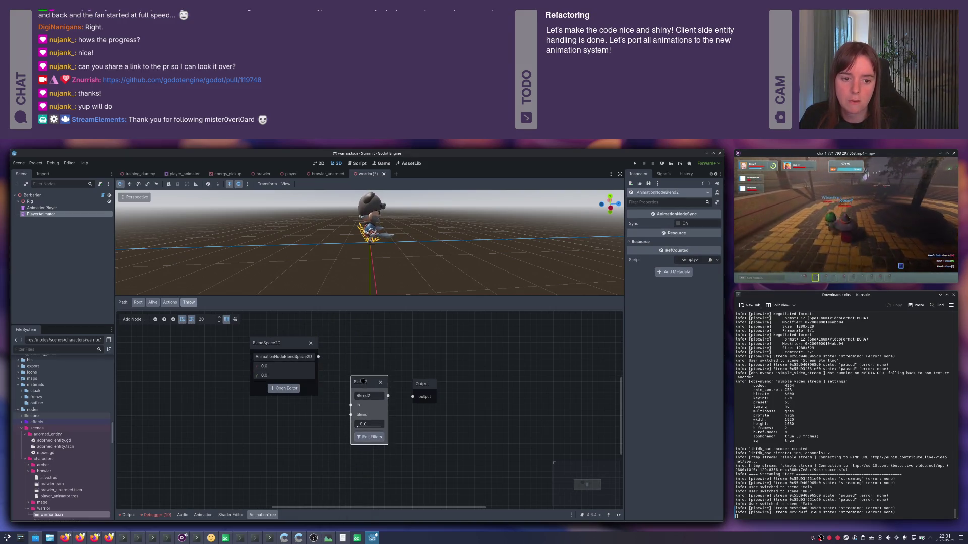
- Add an Animation node playing Throw and connect Blend2's output to the Output node
right_click(247, 430)
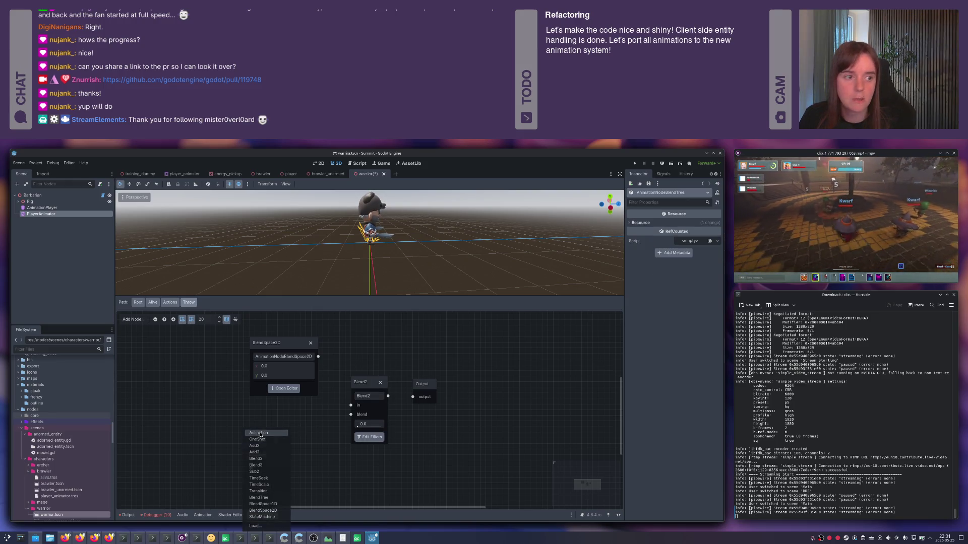
click(260, 433)
drag(255, 442, 267, 433)
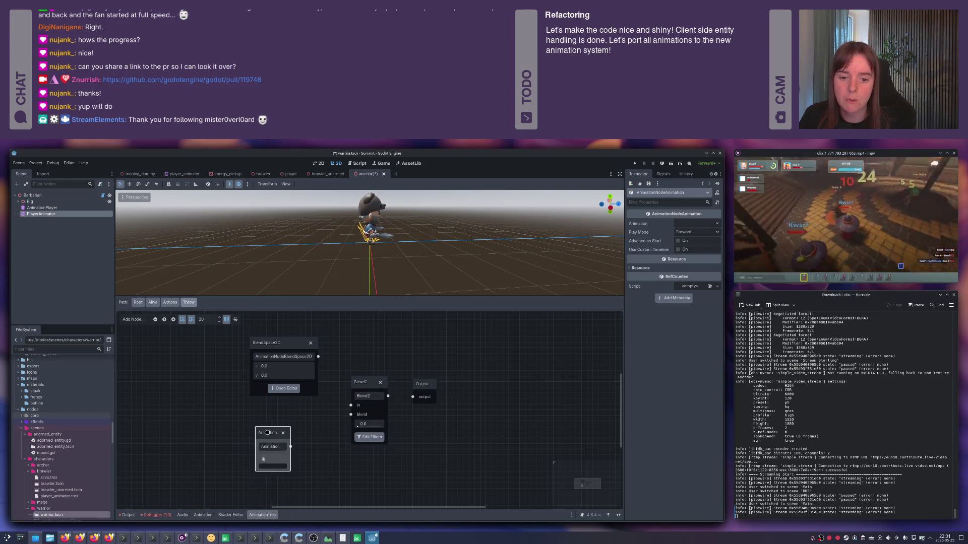
click(267, 460)
scroll(291, 478, down, 5)
scroll(291, 477, down, 10)
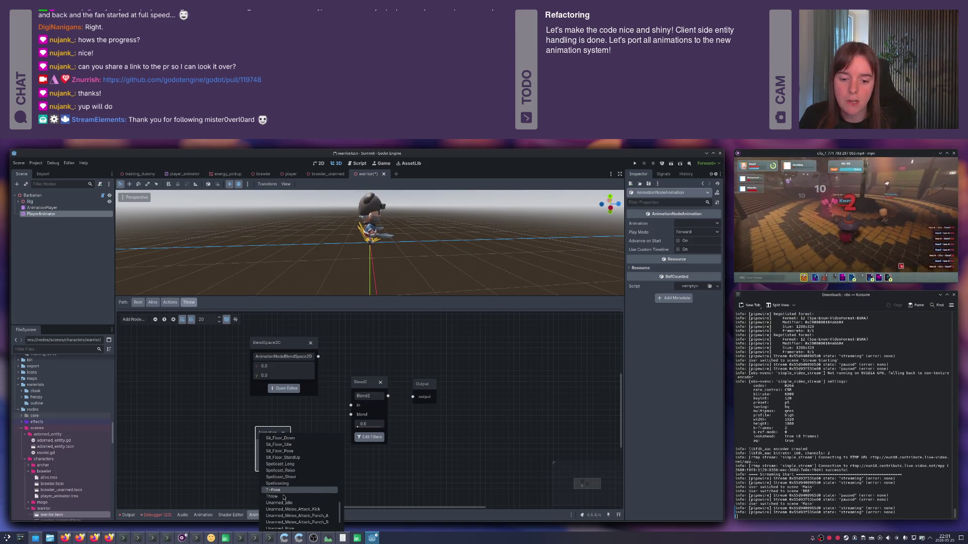
click(284, 497)
mouse_move(267, 434)
mouse_down()
mouse_move(347, 419)
mouse_move(349, 406)
mouse_up()
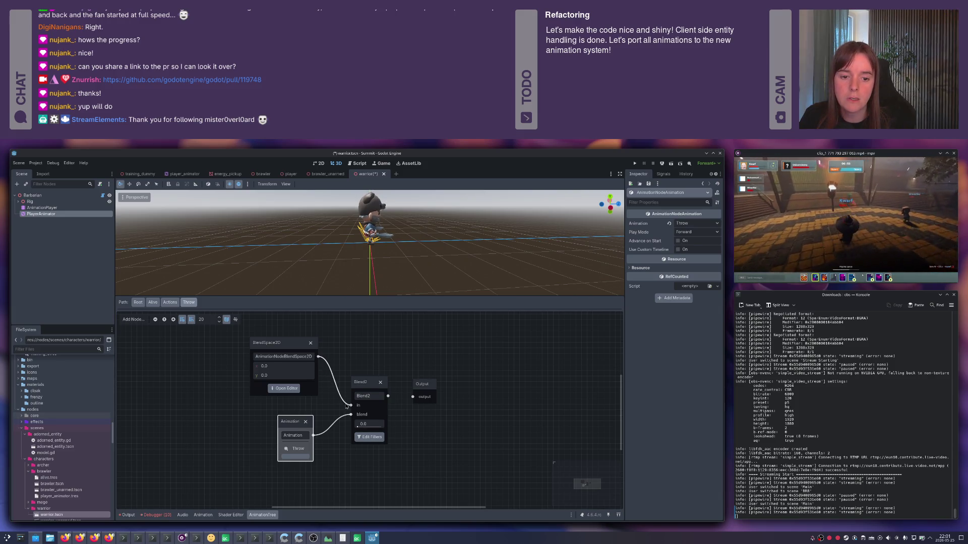
drag(407, 398, 415, 399)
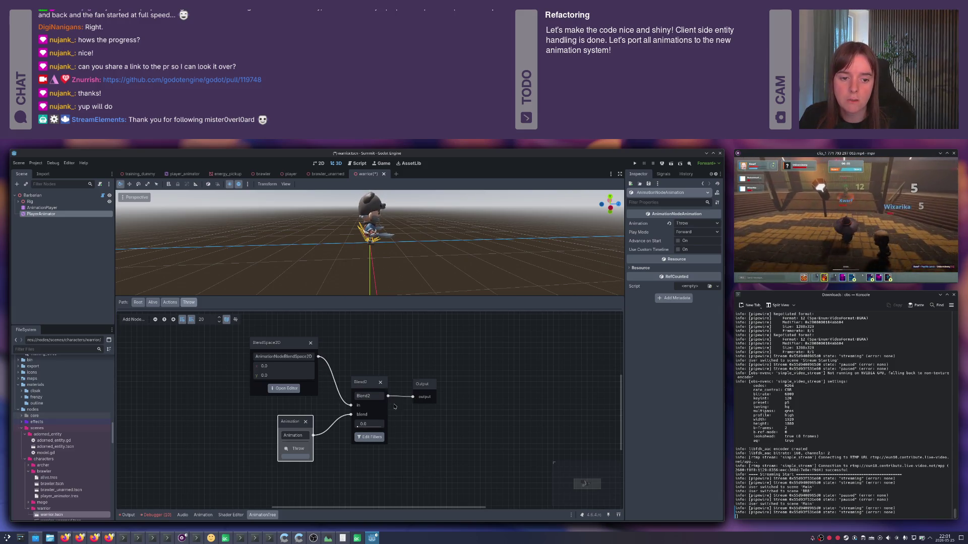
- Save the warrior scene and return to the Actions state machine
click(439, 435)
key(ctrl+s)
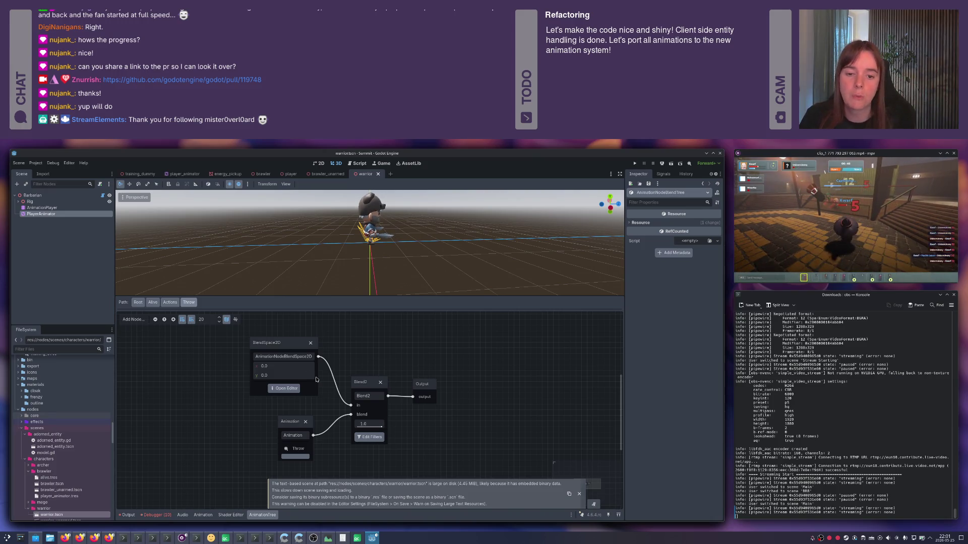
click(170, 302)
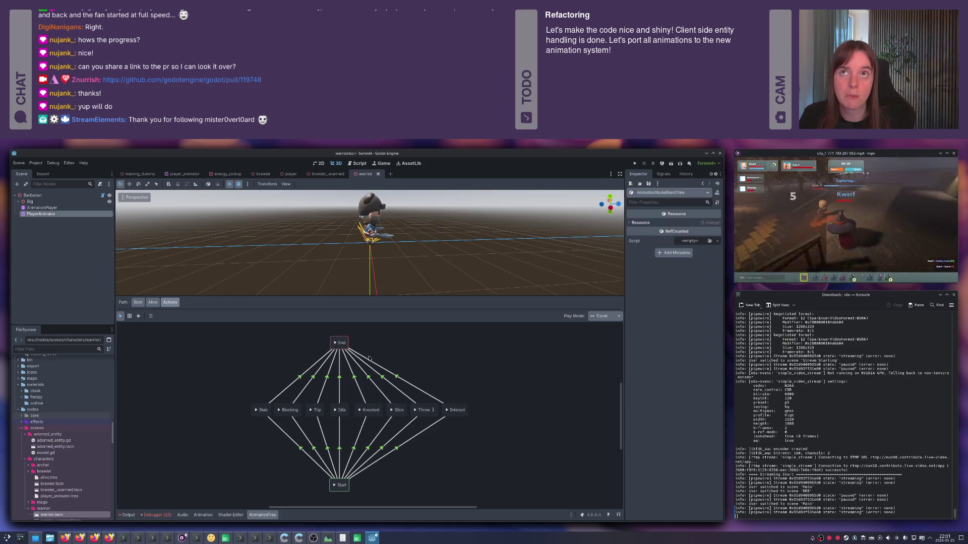
- Add a new BlendTree state and move it into the middle row of Actions
right_click(422, 353)
mouse_move(444, 356)
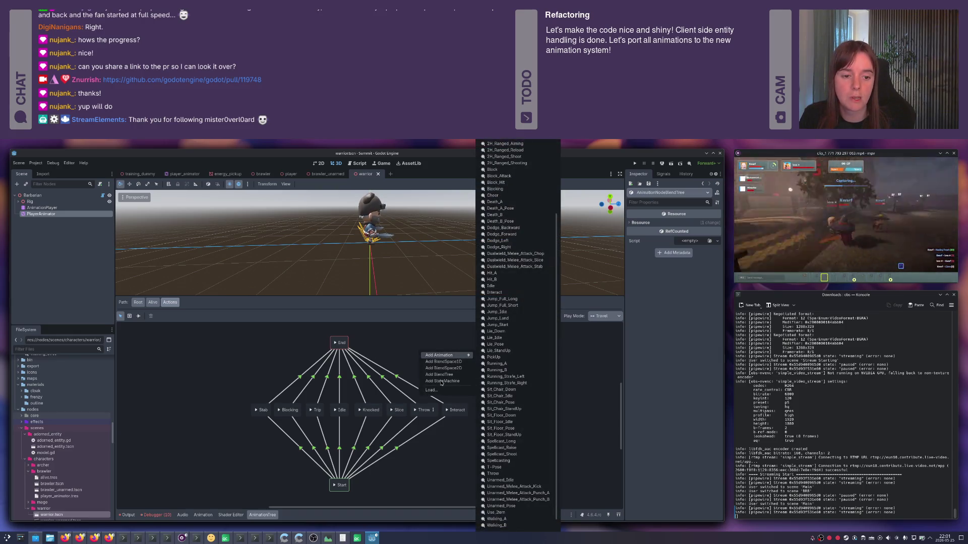
click(439, 375)
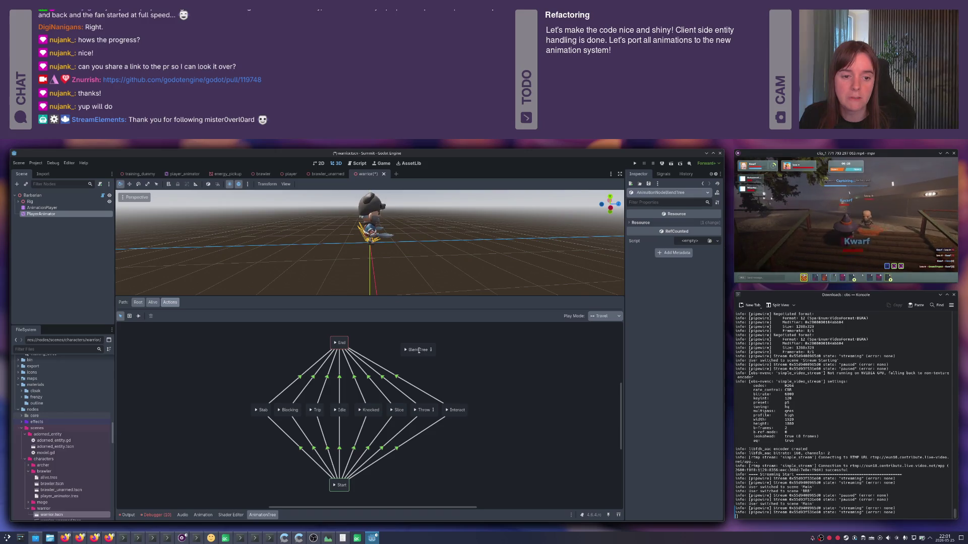
click(393, 405)
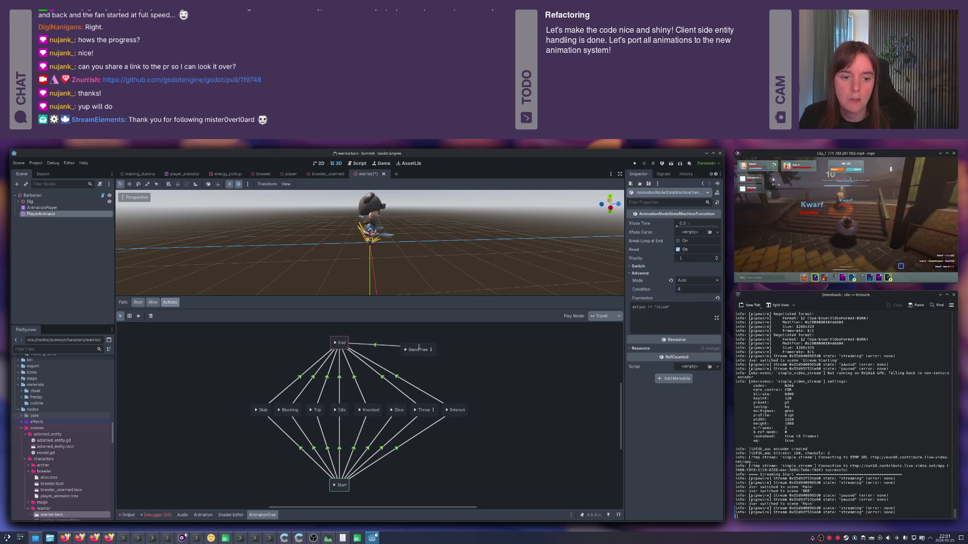
click(391, 420)
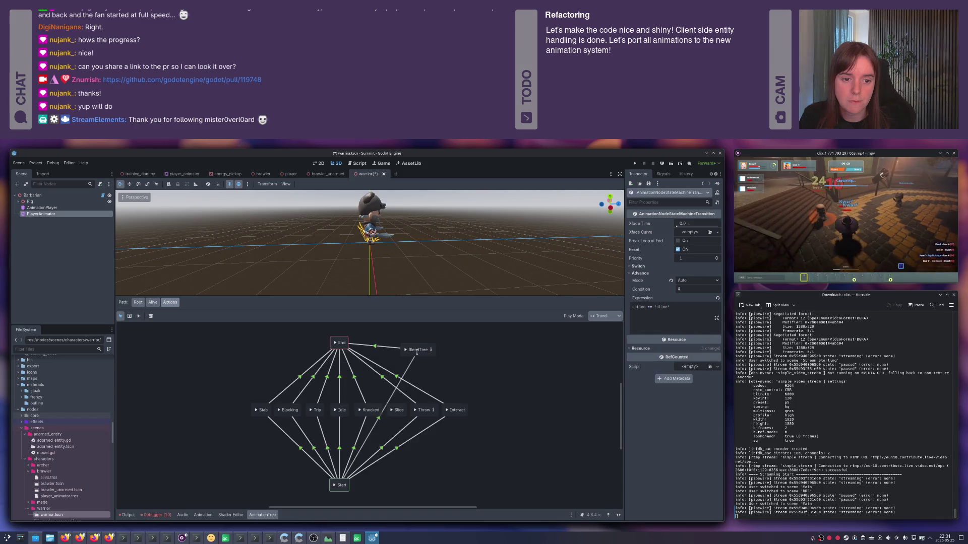
click(383, 413)
click(397, 413)
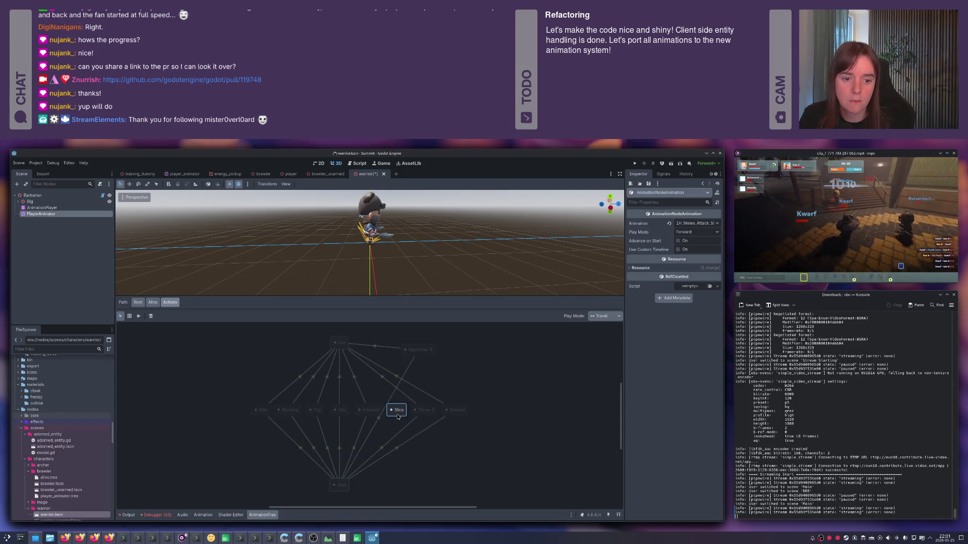
click(416, 391)
click(417, 349)
mouse_move(417, 349)
mouse_down()
mouse_move(400, 416)
mouse_move(407, 409)
mouse_up()
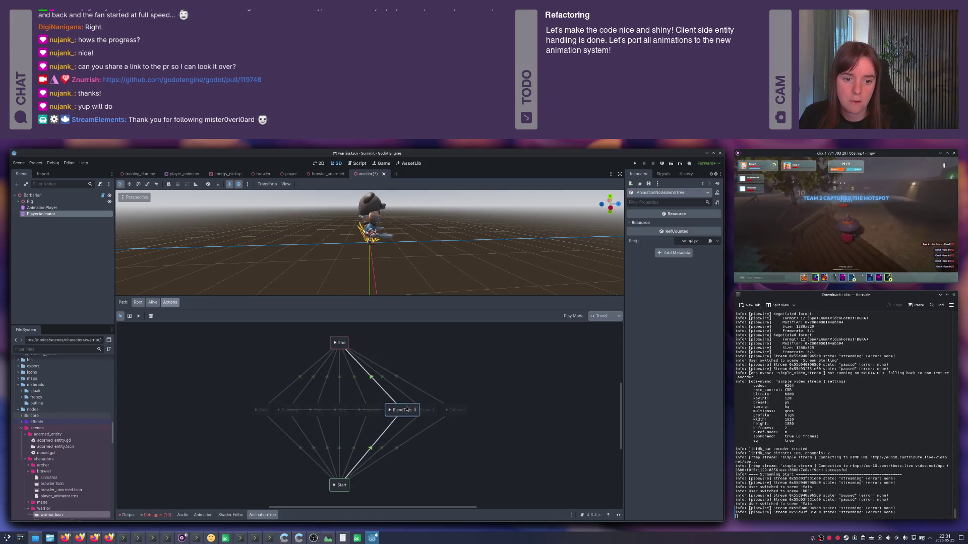
- Name the new state Slice and open its blend tree for editing
double_click(407, 409)
text(Slice)
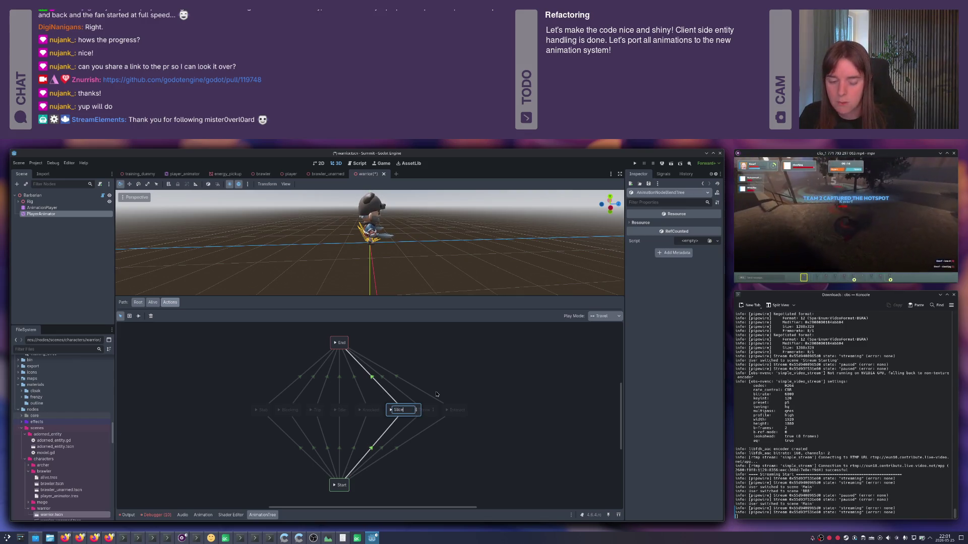
key(Return)
mouse_move(496, 433)
mouse_down()
mouse_move(432, 398)
mouse_move(422, 402)
mouse_up()
click(421, 412)
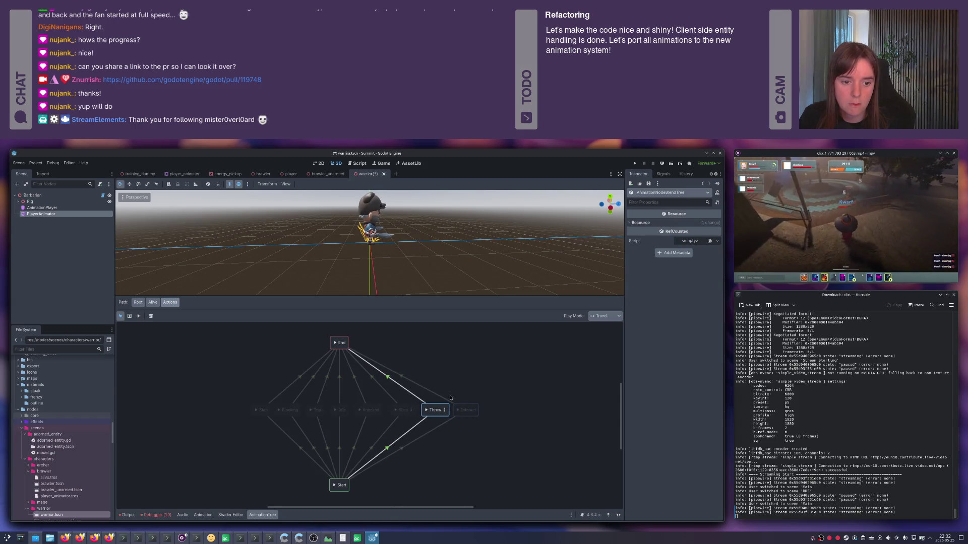
click(410, 410)
drag(186, 394, 347, 395)
- Load movement.tres as a BlendSpace2D, add a Blend2 with blend 1.0, and save
right_click(254, 374)
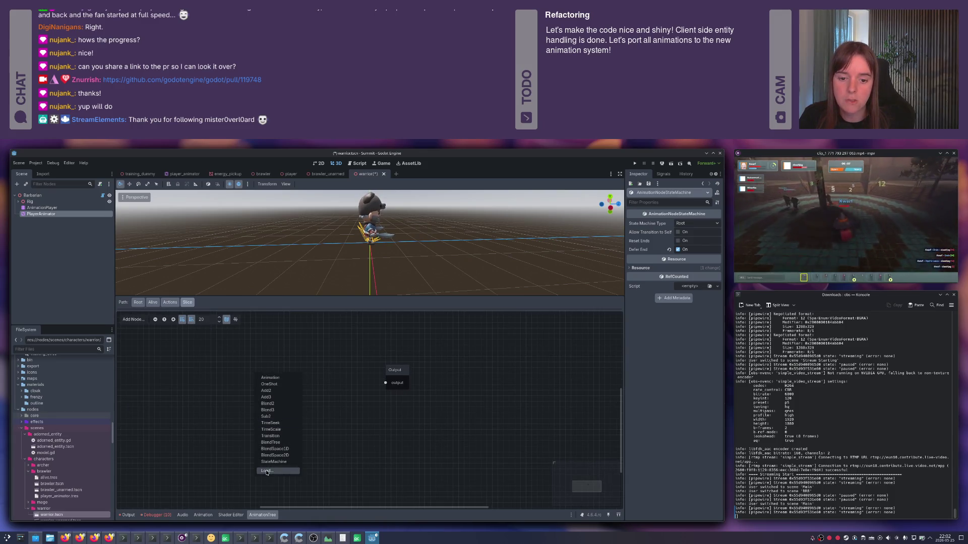
click(269, 473)
double_click(276, 281)
drag(281, 380, 232, 359)
right_click(336, 388)
click(351, 418)
mouse_move(346, 392)
mouse_down()
mouse_move(325, 375)
mouse_move(303, 390)
mouse_move(386, 383)
mouse_up()
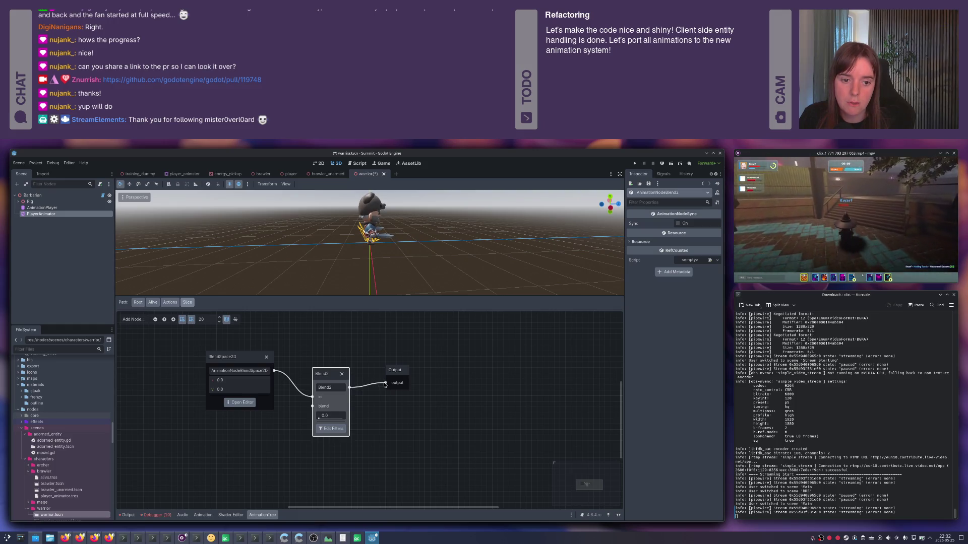
drag(335, 417, 348, 418)
key(ctrl+s)
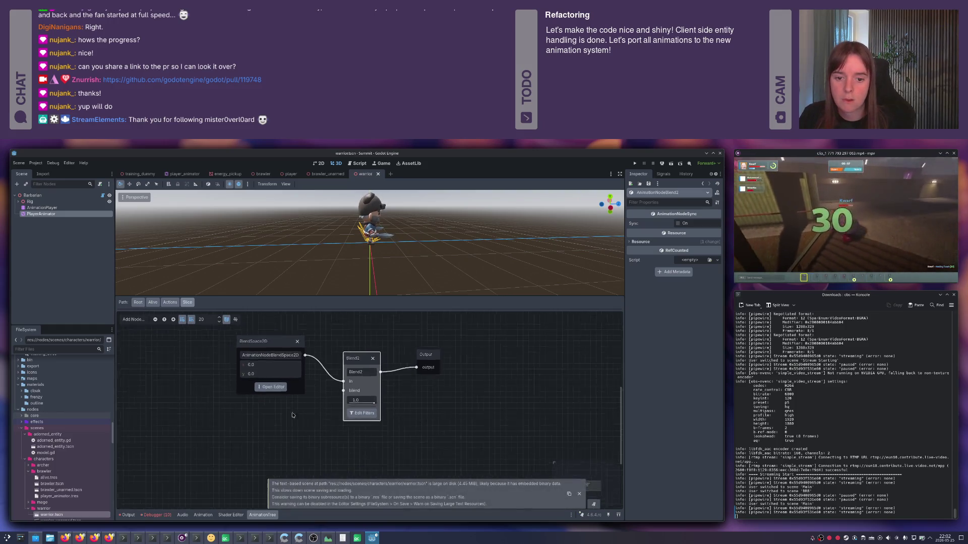
- Add a 1H_Melee_Attack_Slice_Diagonal Animation node into Blend2's blend input and save
right_click(301, 421)
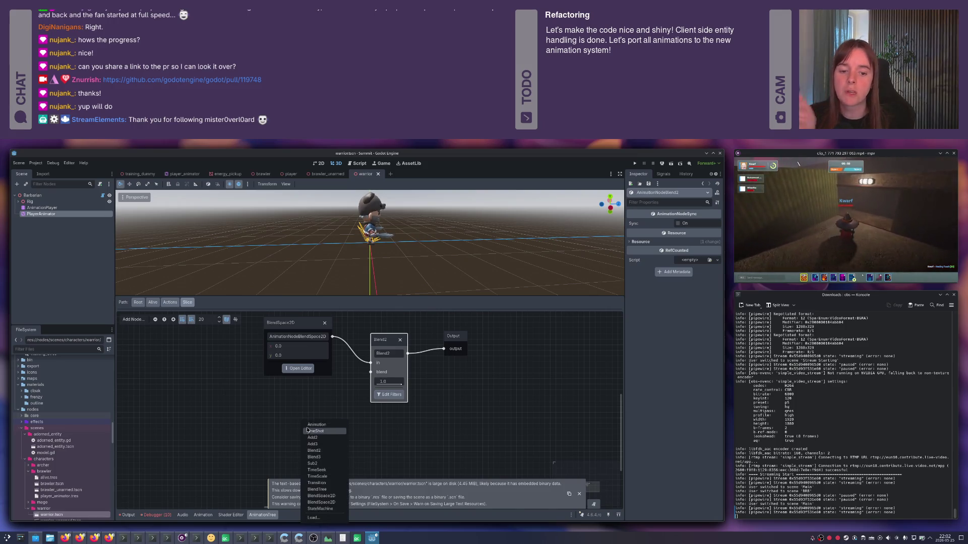
click(312, 429)
drag(315, 429, 311, 400)
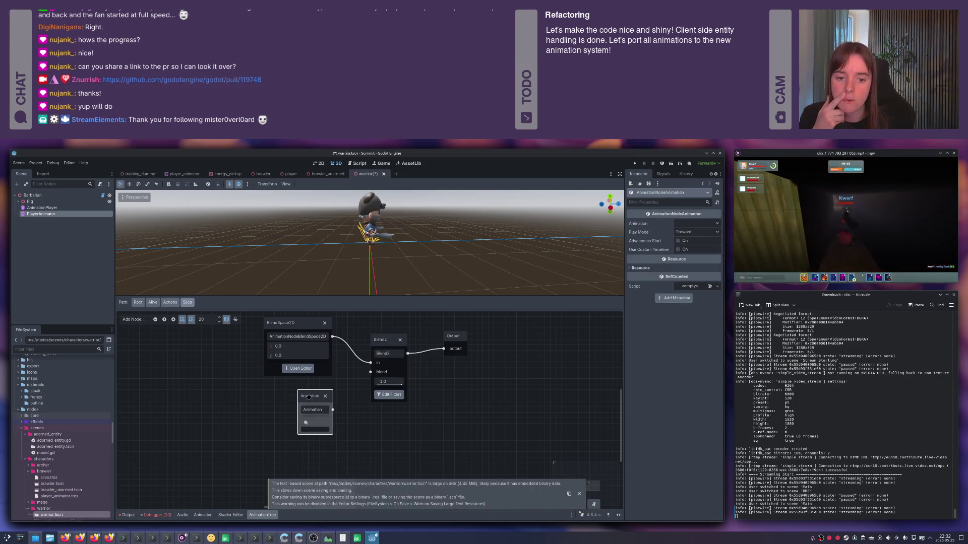
click(310, 427)
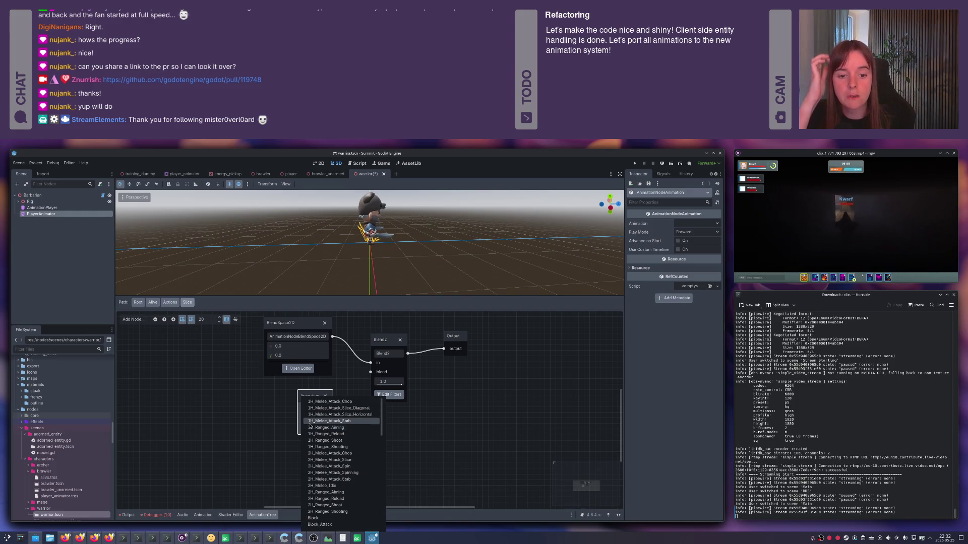
click(325, 408)
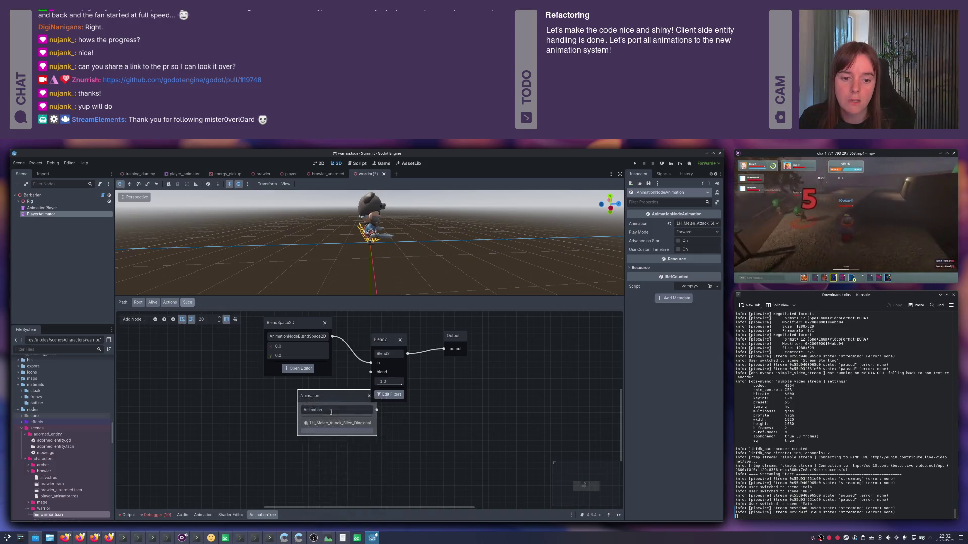
drag(326, 397, 278, 397)
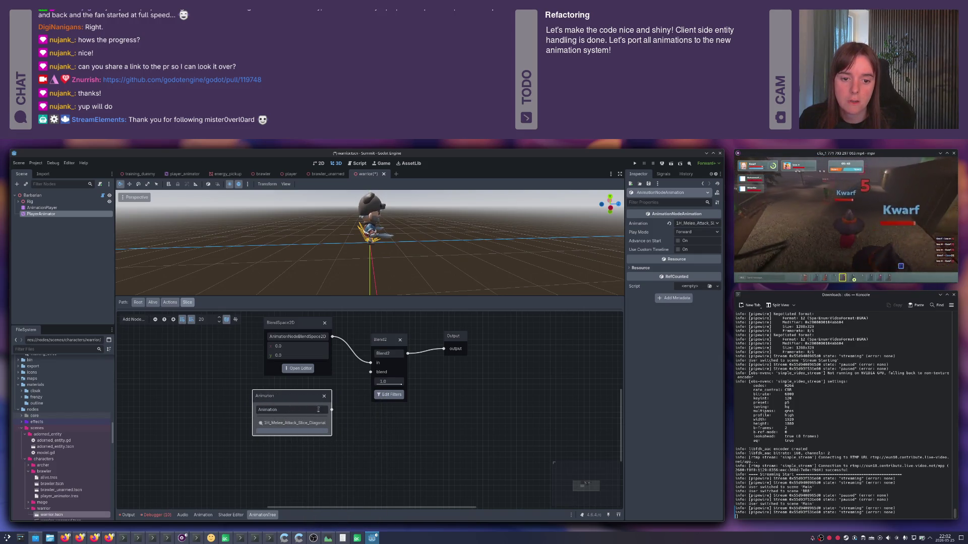
drag(332, 409, 371, 372)
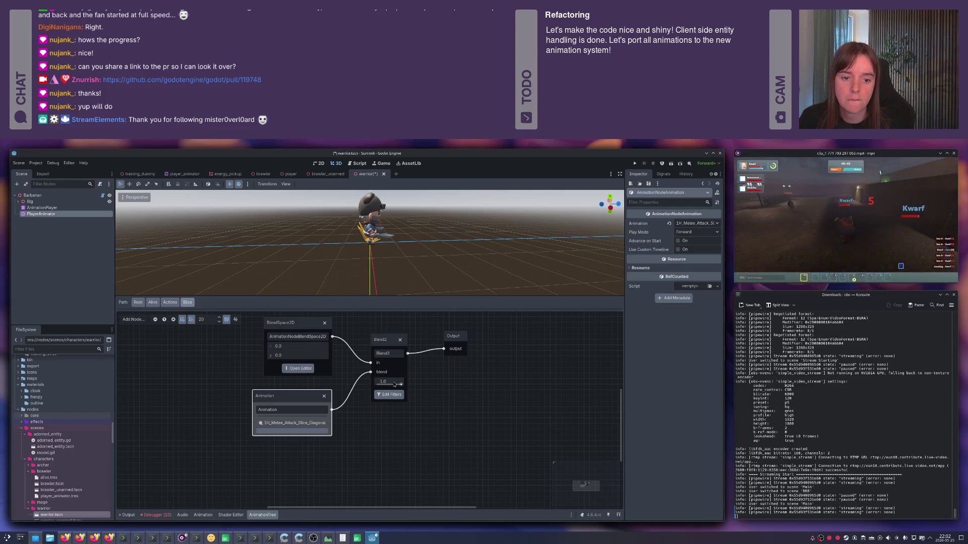
key(ctrl+s)
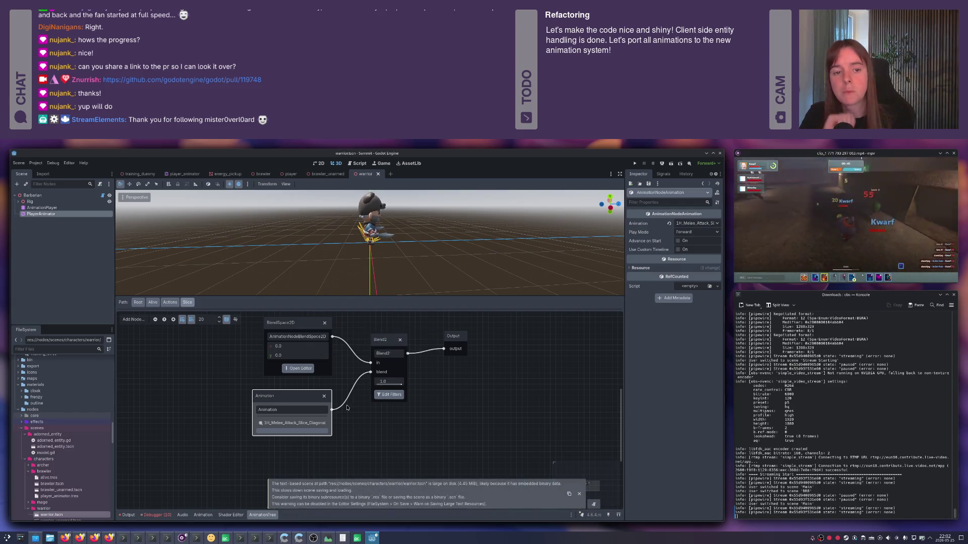
click(578, 495)
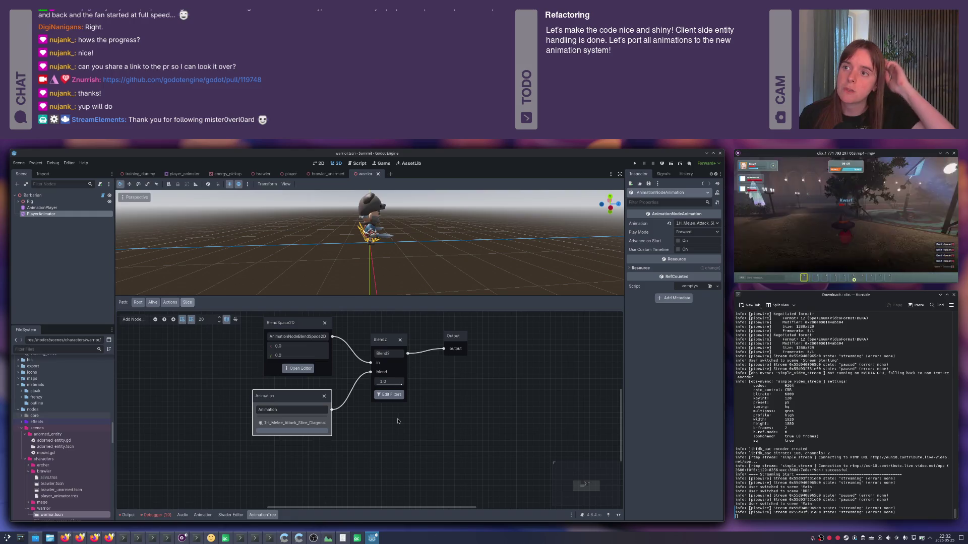
key(alt+Tab)
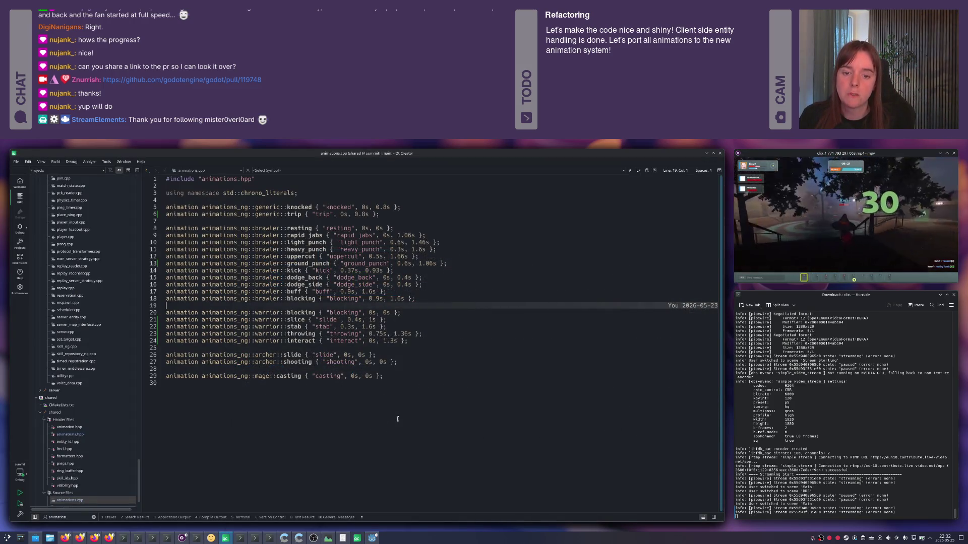
key(ctrl+k)
text(class_)
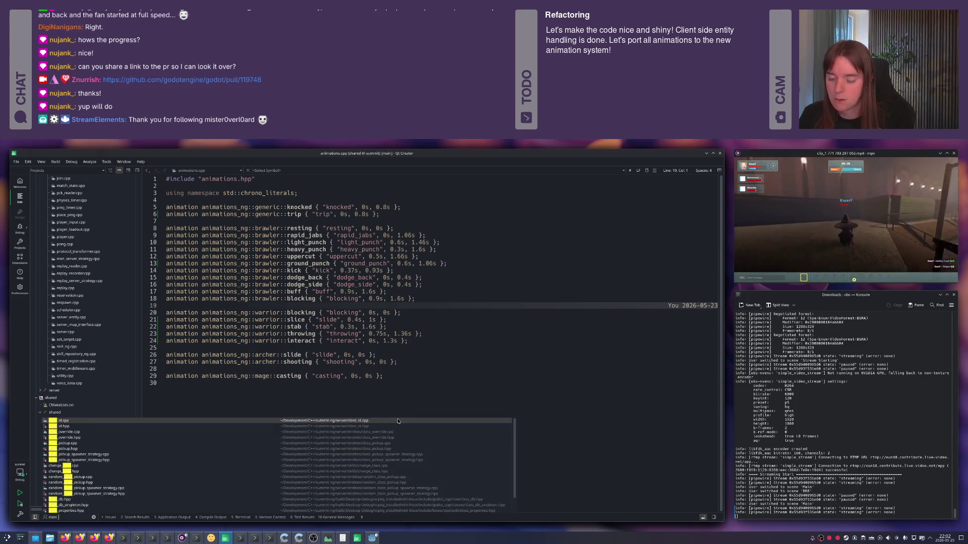
text(id)
key(Return)
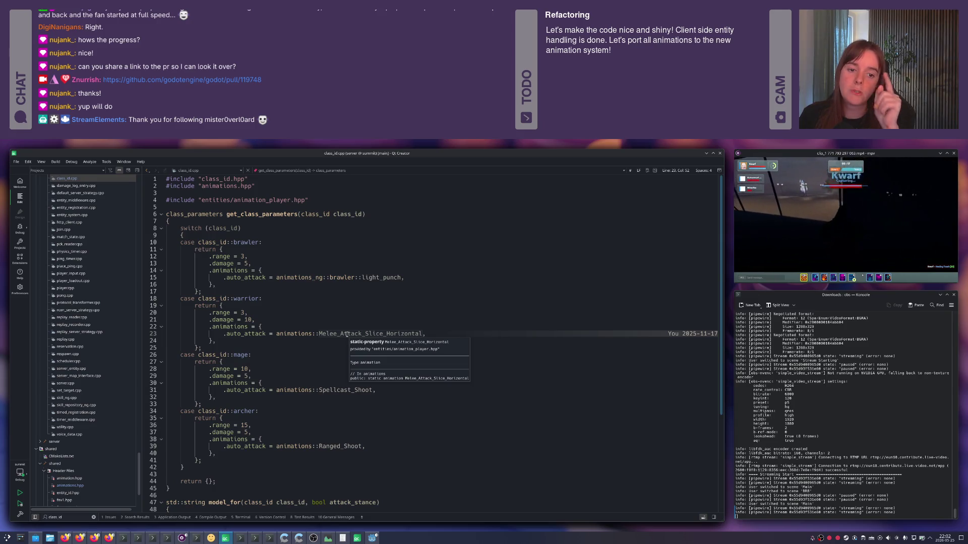
key(alt+Tab)
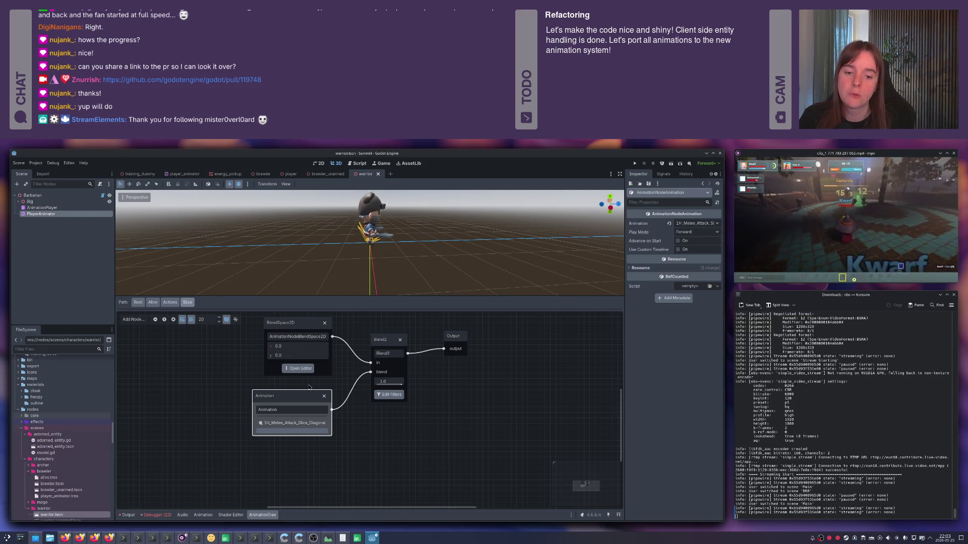
- Filter the Slice Blend2 to the spine bone tracks, confirm, and save the warrior scene
click(388, 395)
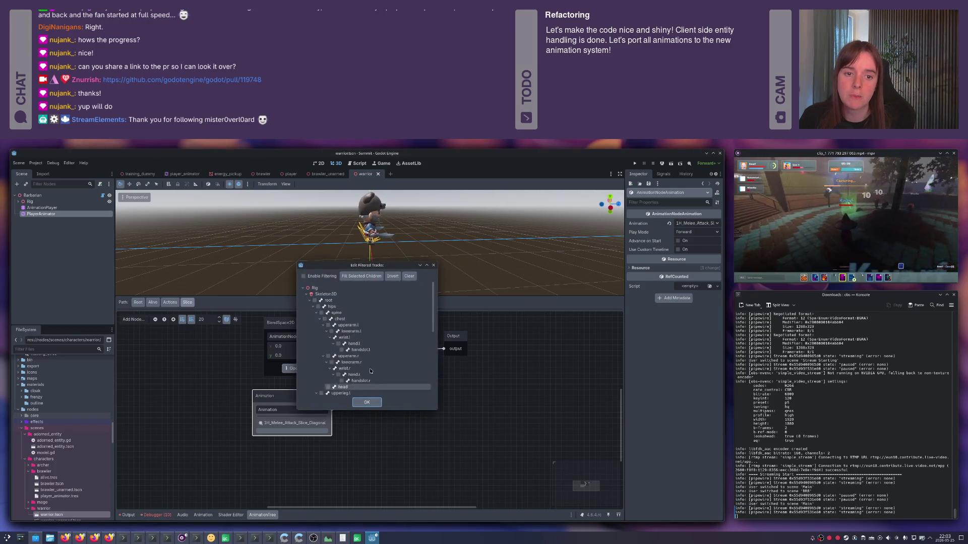
click(322, 312)
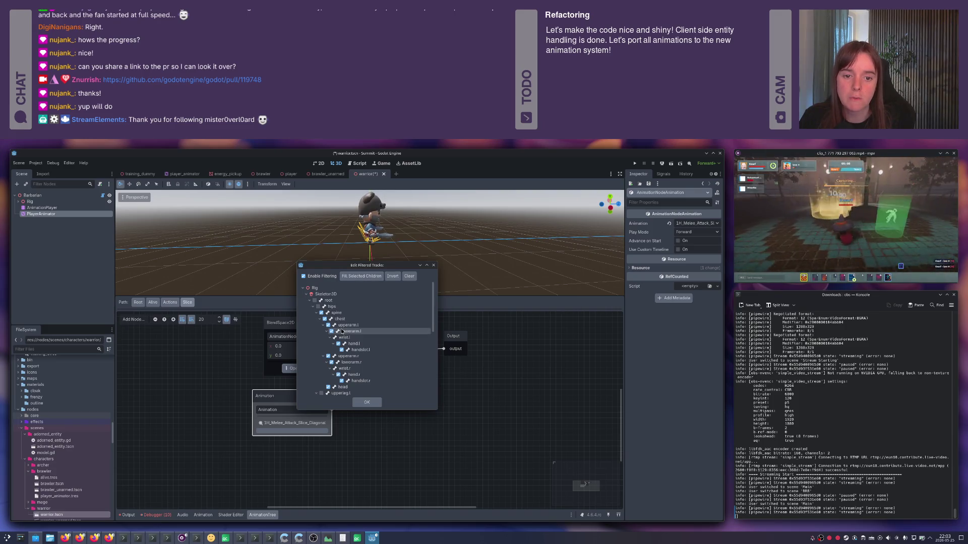
scroll(335, 323, down, 3)
scroll(342, 331, down, 1)
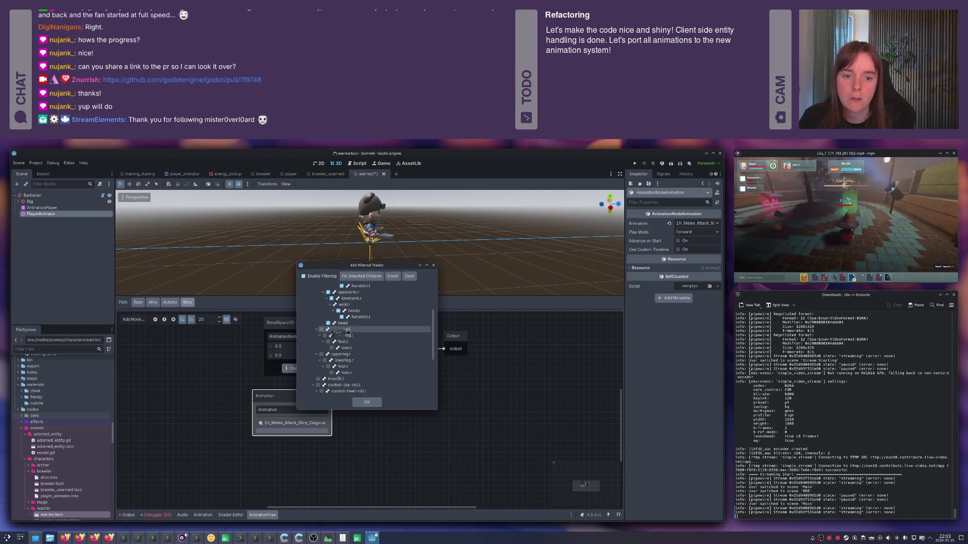
scroll(353, 335, up, 3)
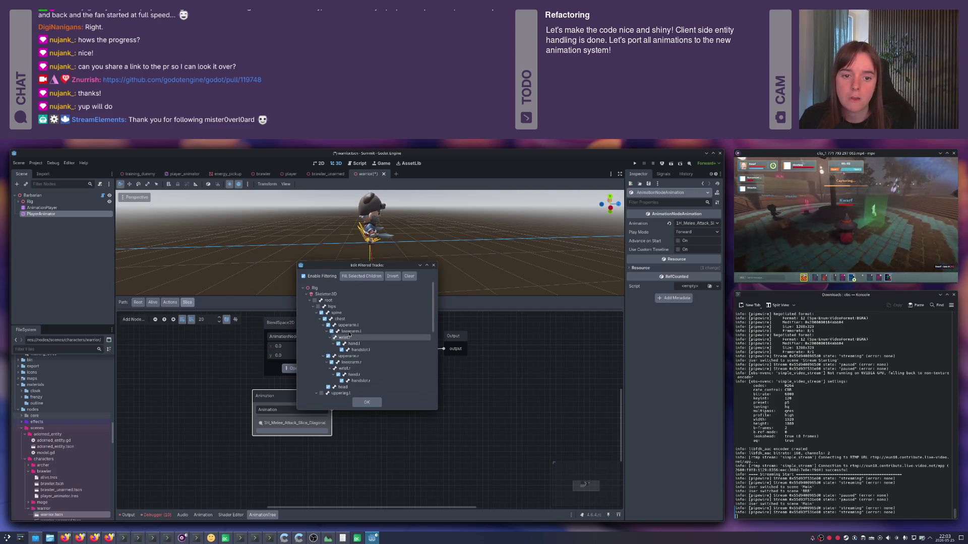
click(314, 306)
scroll(331, 312, down, 1)
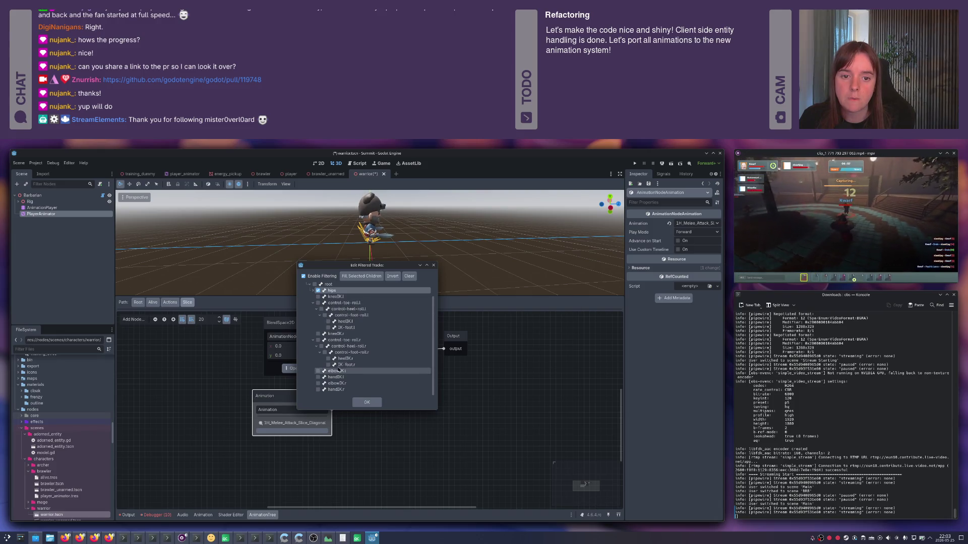
click(367, 402)
click(396, 421)
key(ctrl+s)
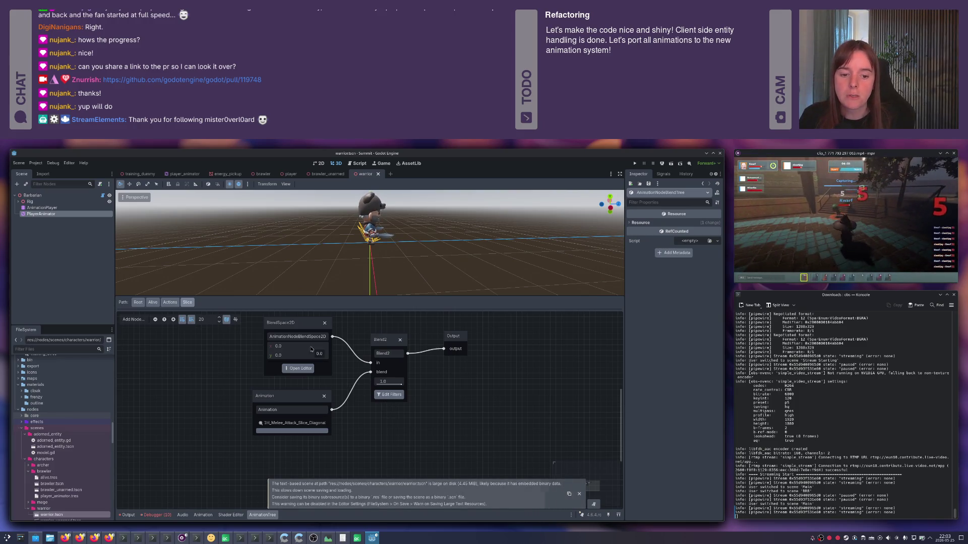
click(170, 302)
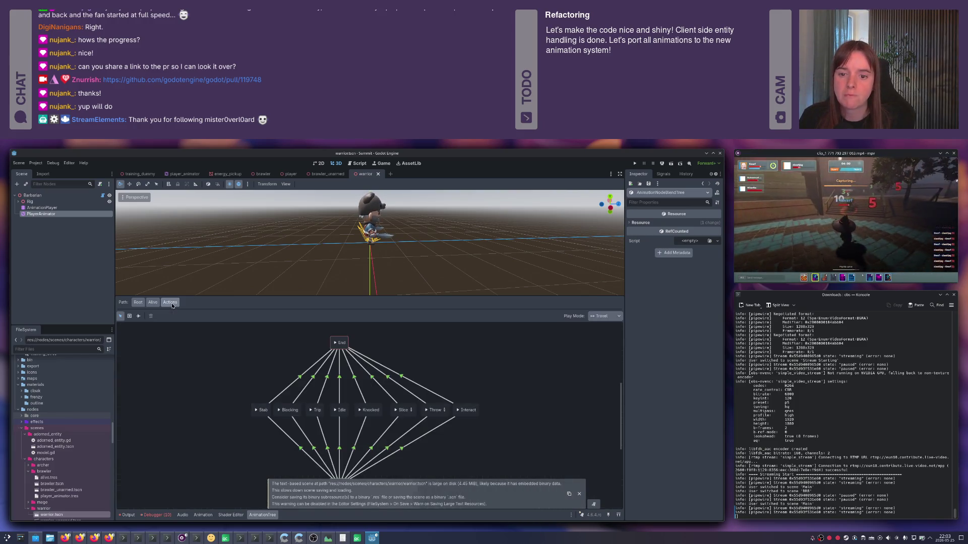
- Rename the Slice state to Slice Horizontal
double_click(404, 411)
click(403, 412)
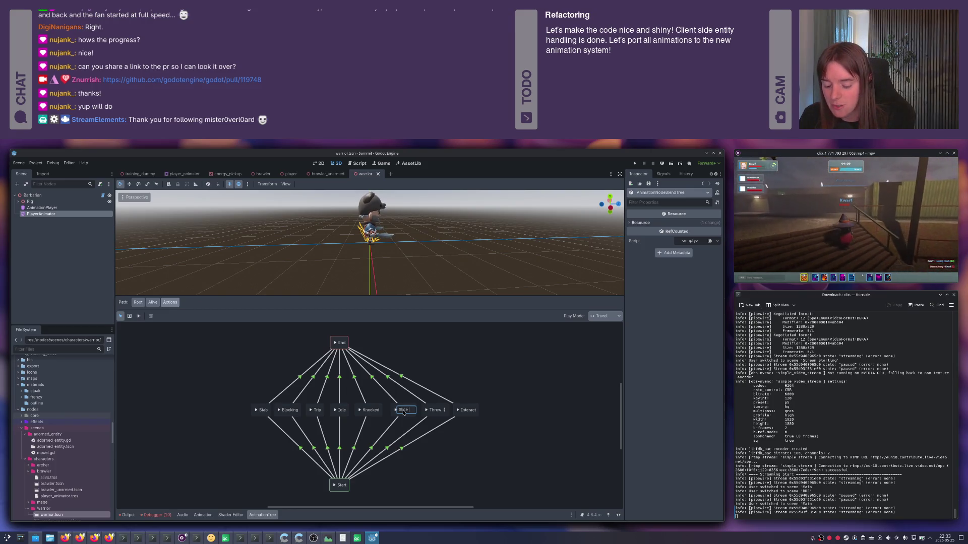
key(Return)
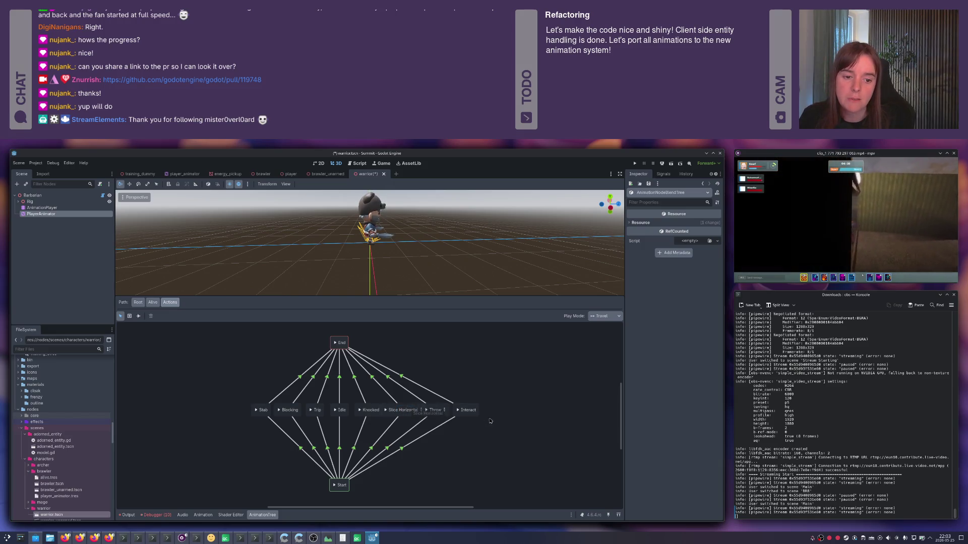
click(490, 421)
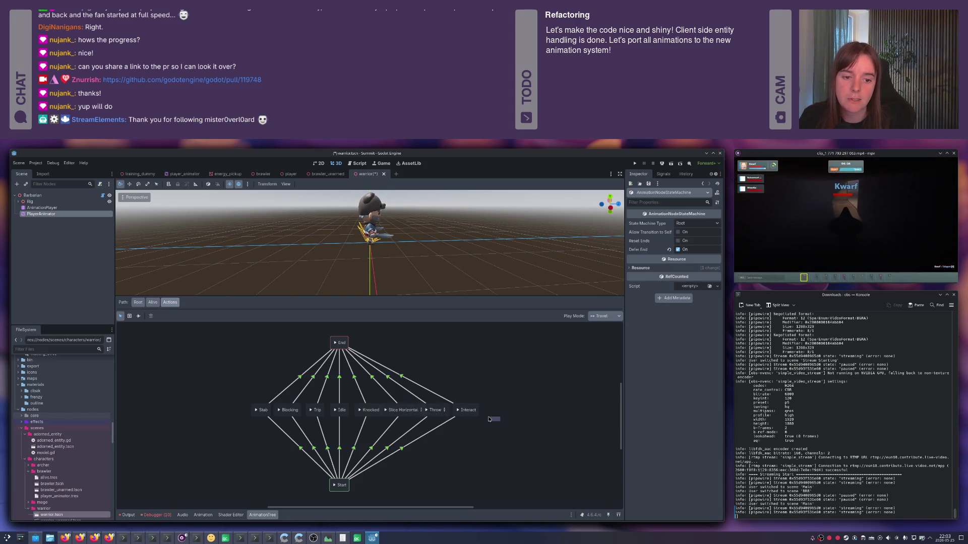
- Change that state's name to Slice Diagonal, position it, and save the scene
double_click(409, 411)
text(Diag)
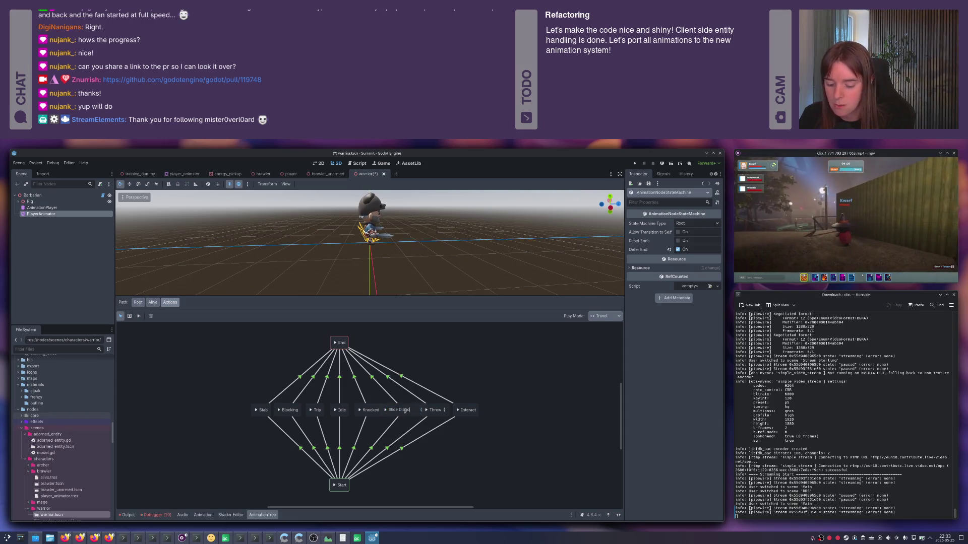
key(Return)
mouse_move(525, 428)
mouse_down()
mouse_move(384, 397)
mouse_move(405, 408)
mouse_up()
click(475, 371)
key(ctrl+s)
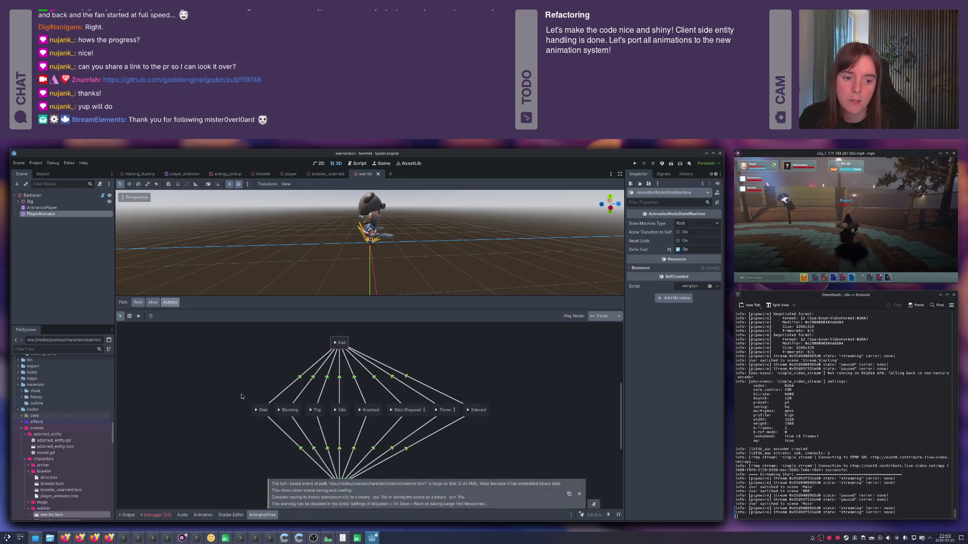
right_click(216, 406)
- Add a new blend tree state named Slice Horizontal
click(233, 431)
double_click(214, 405)
text(Sl)
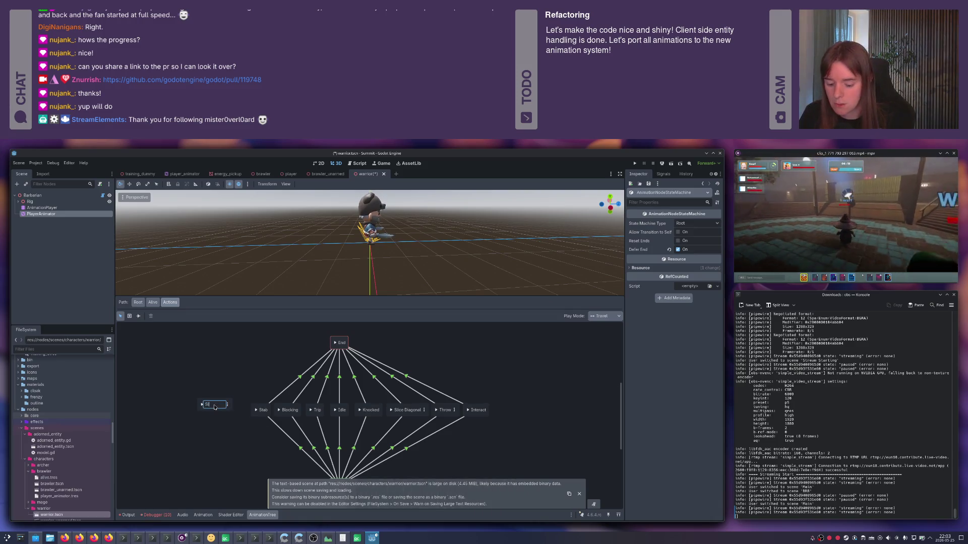
text(ice Horizonta)
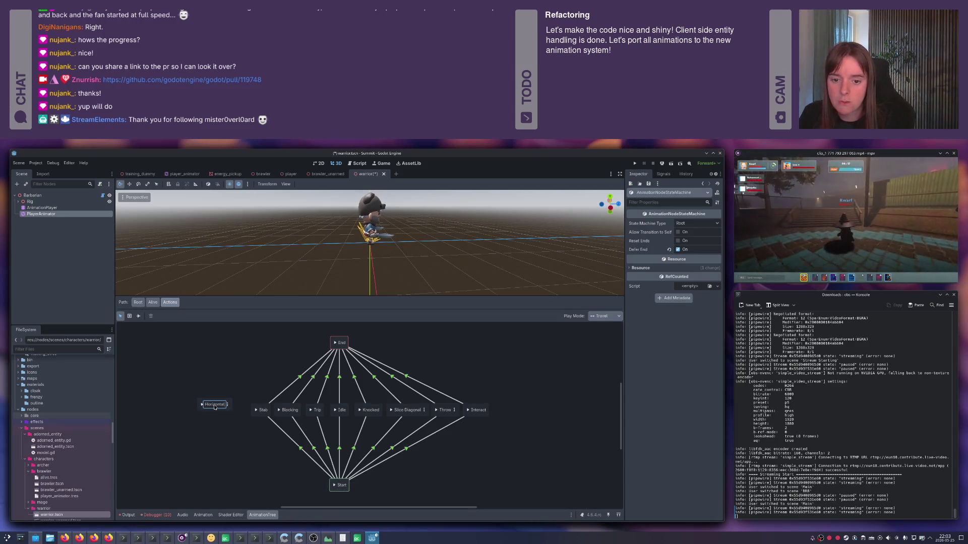
key(Return)
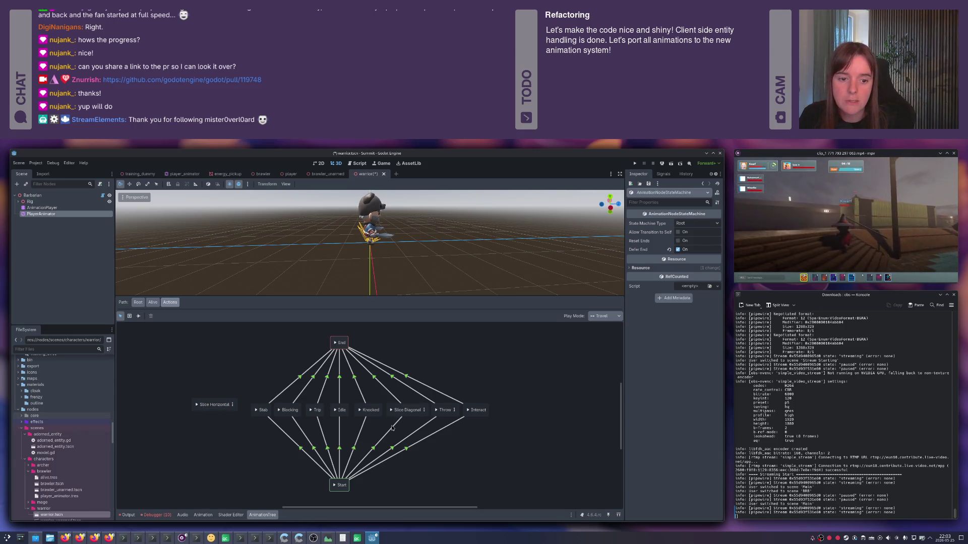
- Check Slice Diagonal's transitions use action == "slice_diagonal", then save the scene
click(393, 427)
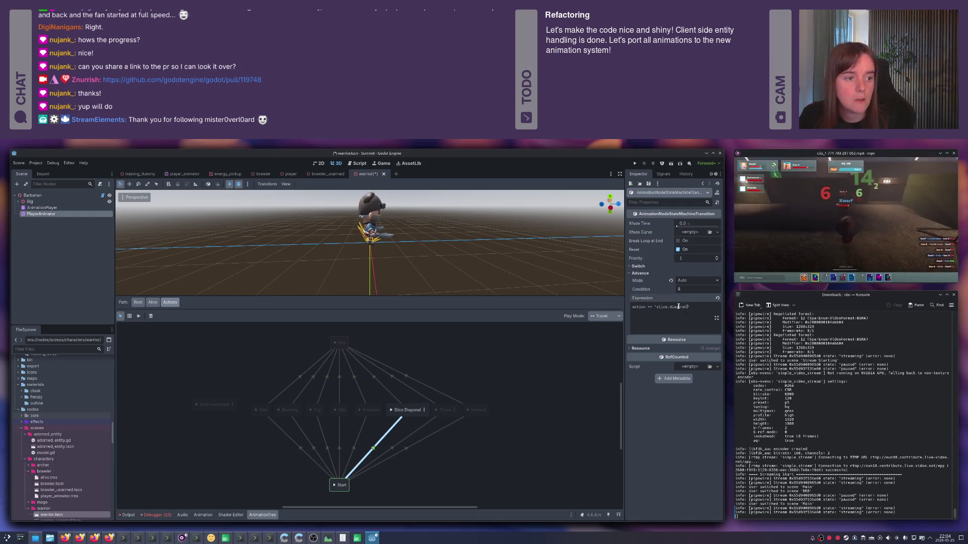
double_click(681, 306)
click(393, 387)
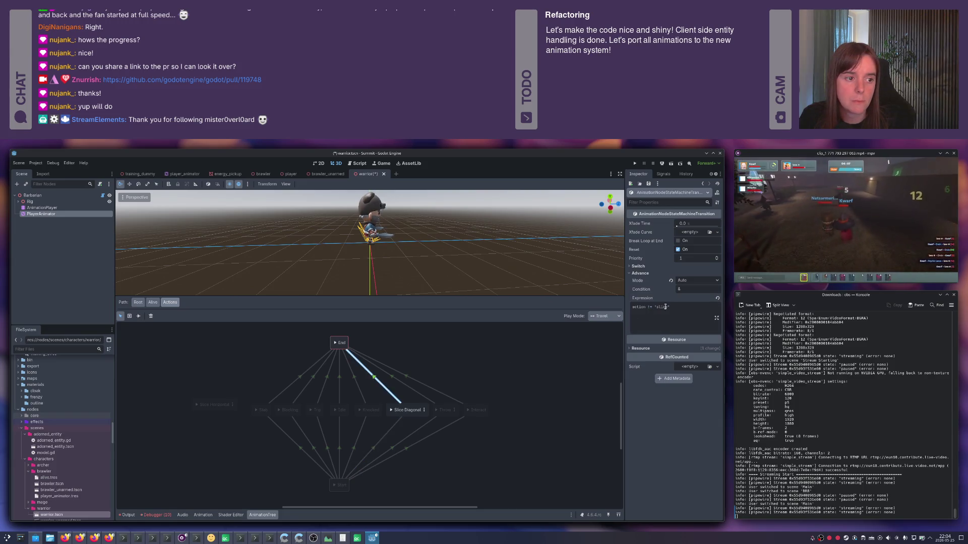
click(555, 351)
key(ctrl+s)
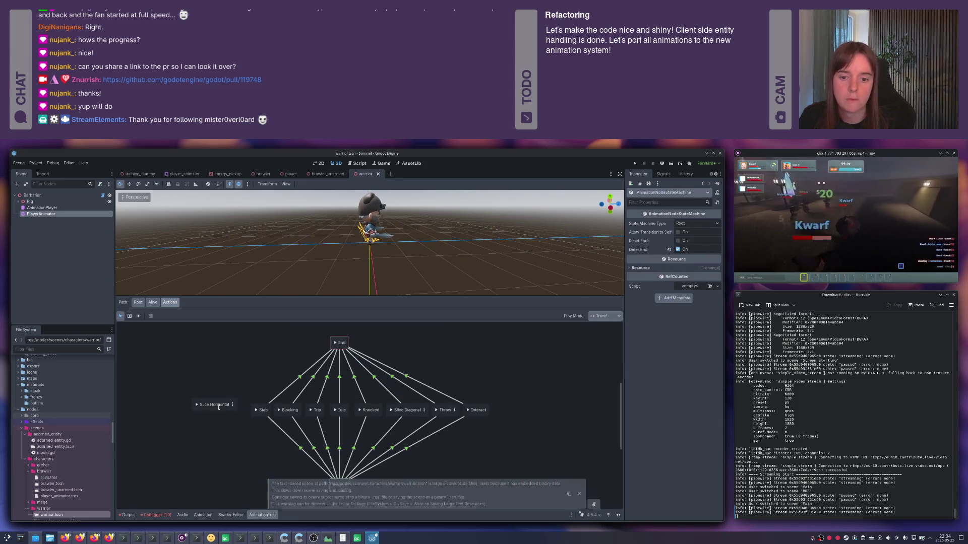
drag(218, 408, 227, 412)
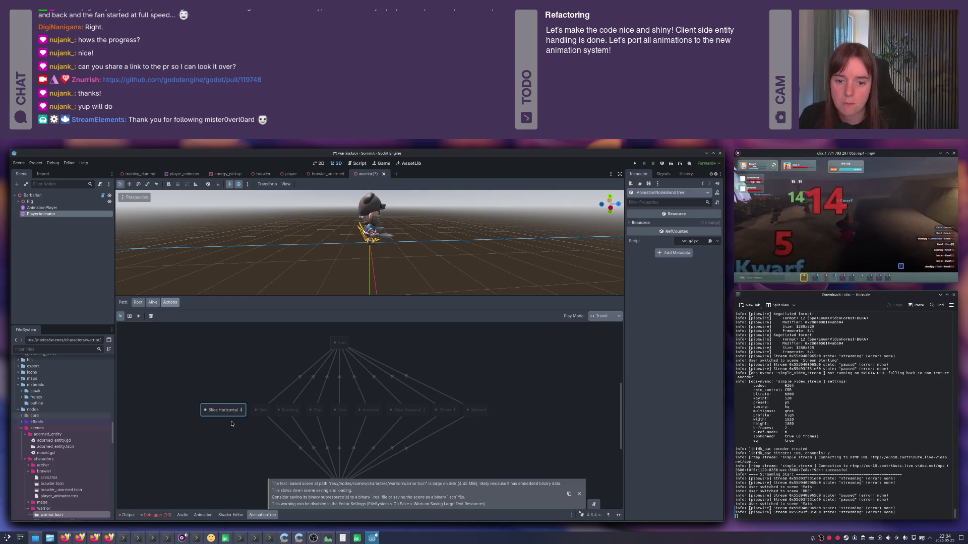
- In the Slice Horizontal blend tree, load movement.tres and wire a Blend2 to Output
click(241, 410)
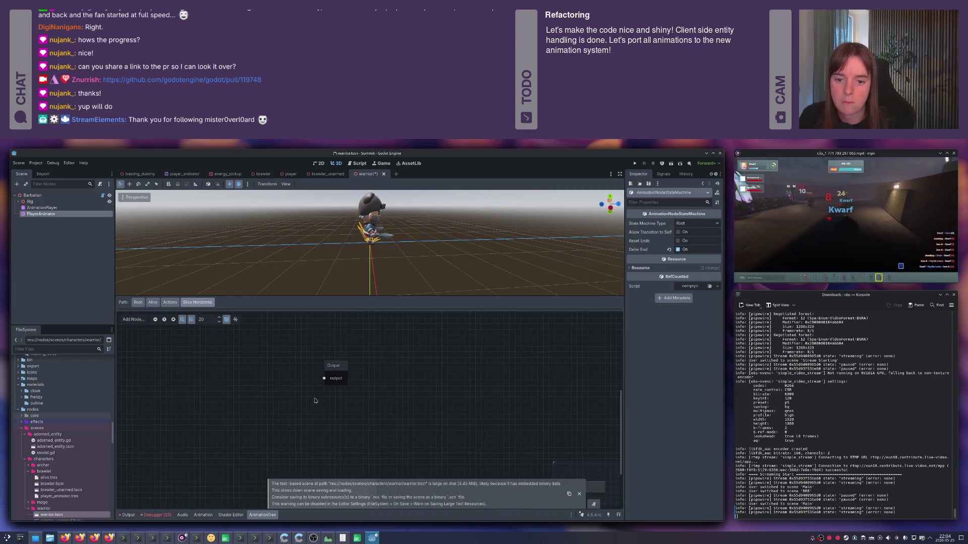
right_click(237, 387)
click(252, 483)
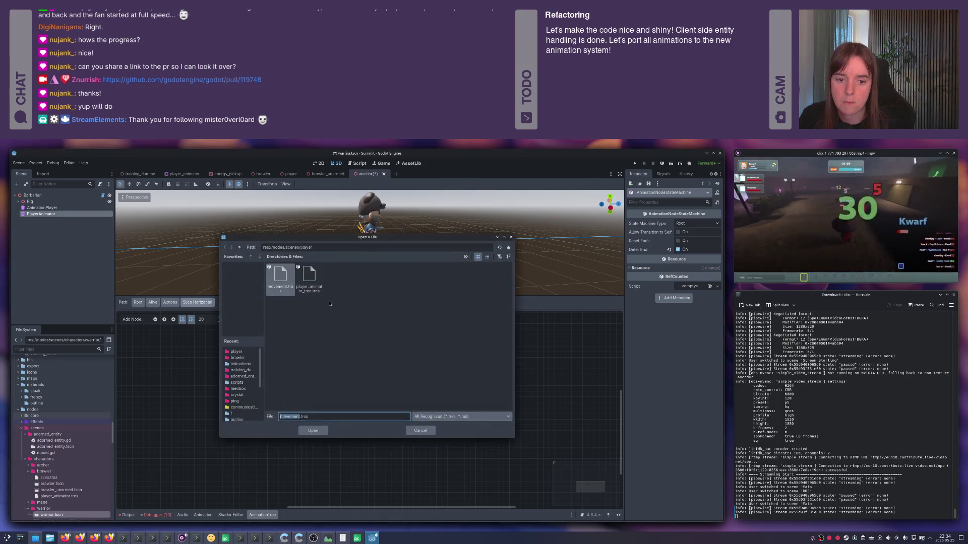
double_click(280, 277)
drag(259, 386, 185, 343)
right_click(258, 399)
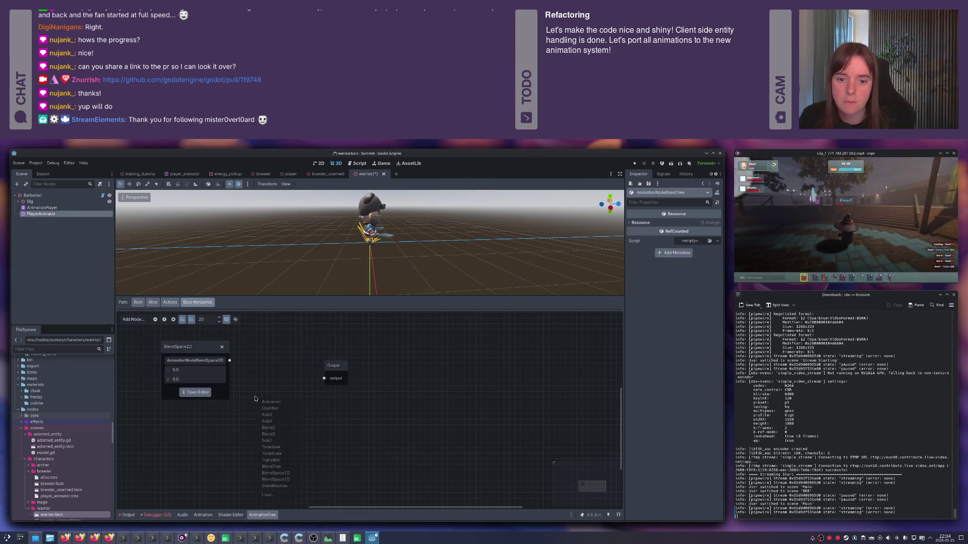
click(276, 428)
mouse_move(276, 403)
mouse_down()
mouse_move(275, 381)
mouse_move(257, 403)
mouse_move(327, 380)
mouse_up()
click(311, 393)
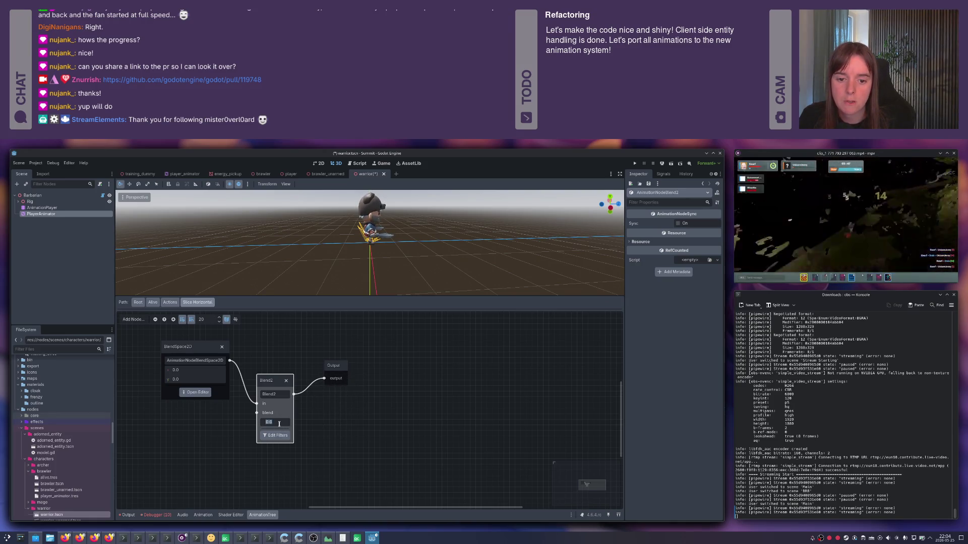
scroll(279, 424, left, 5)
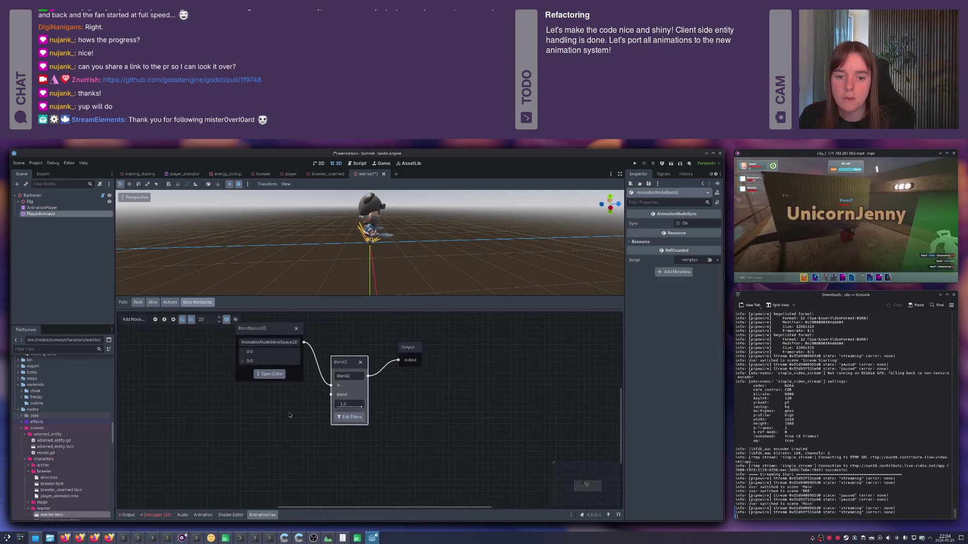
- Add an Animation node playing 1H_Melee_Attack_Slice_Horizontal and save the scene
right_click(248, 428)
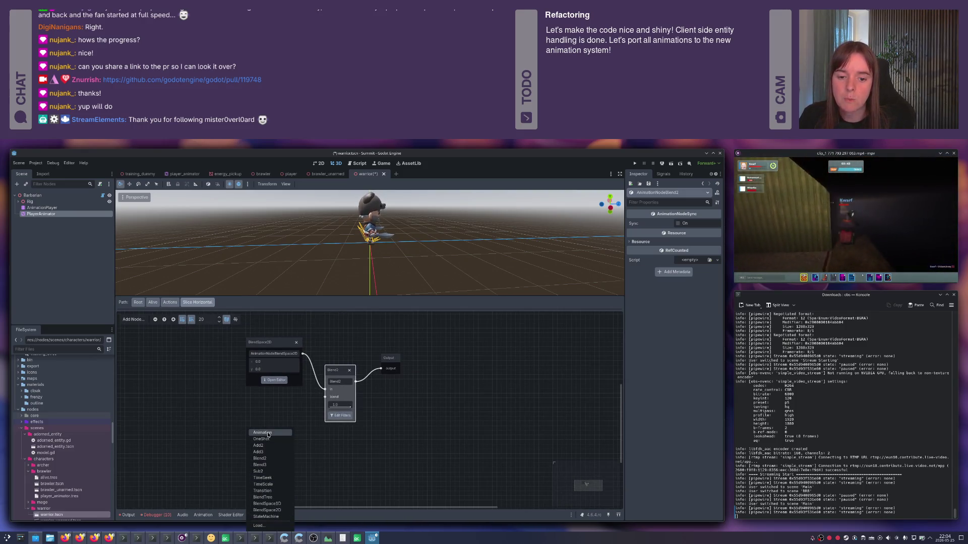
click(268, 431)
scroll(255, 445, down, 3)
key(ctrl+s)
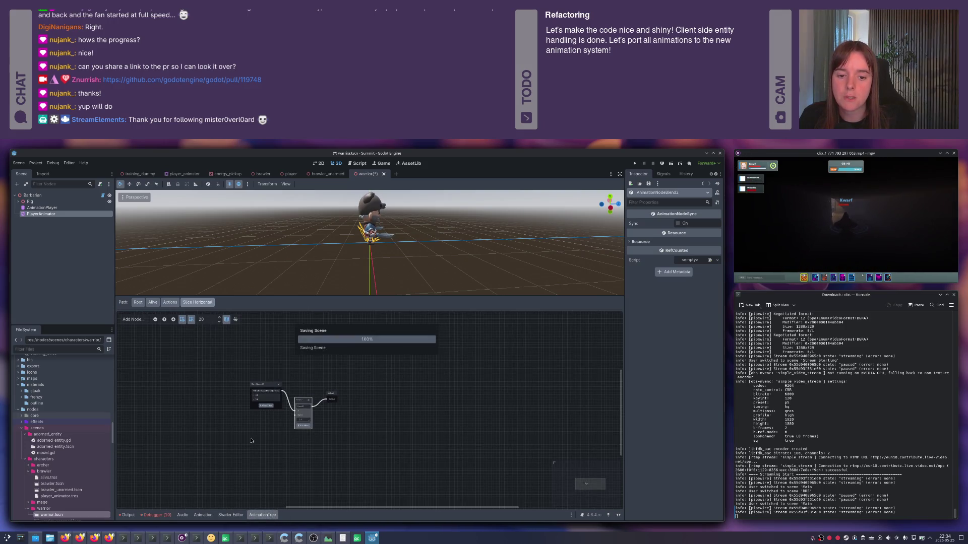
right_click(251, 431)
click(264, 433)
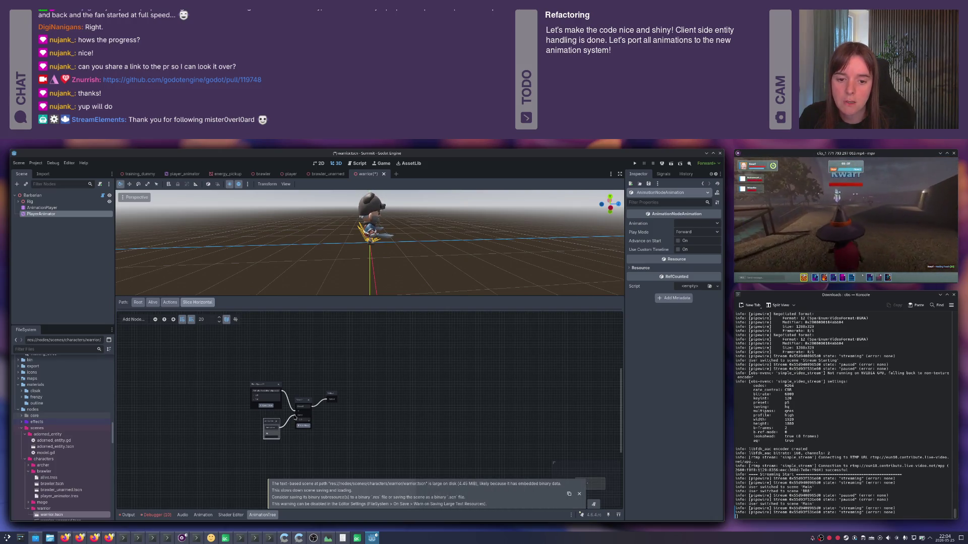
click(271, 428)
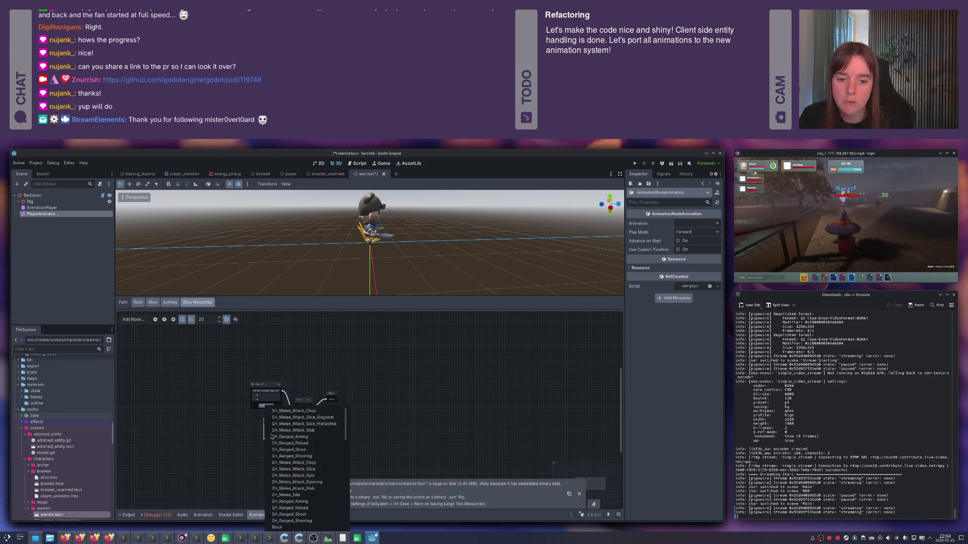
click(307, 425)
mouse_move(276, 420)
mouse_down()
mouse_move(245, 420)
mouse_move(257, 420)
mouse_up()
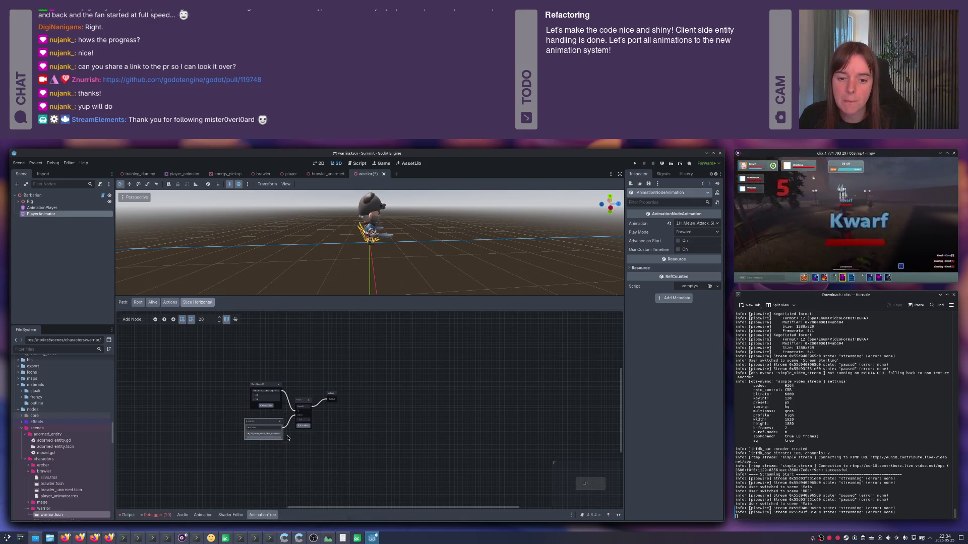
key(ctrl+s)
- Filter Blend2 to spine, hips, elbowIK.l/r and handIK.l/r tracks, then save
scroll(290, 436, up, 4)
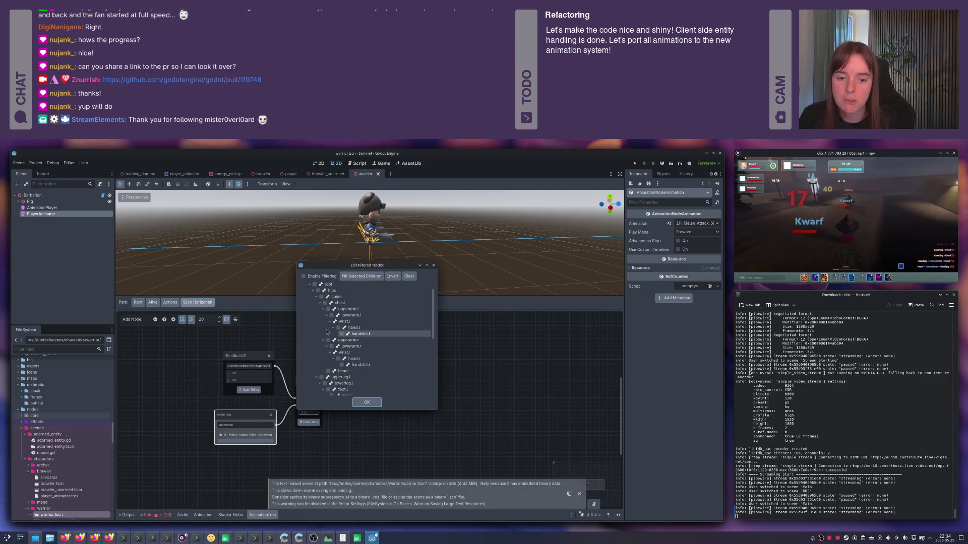
click(321, 297)
click(313, 290)
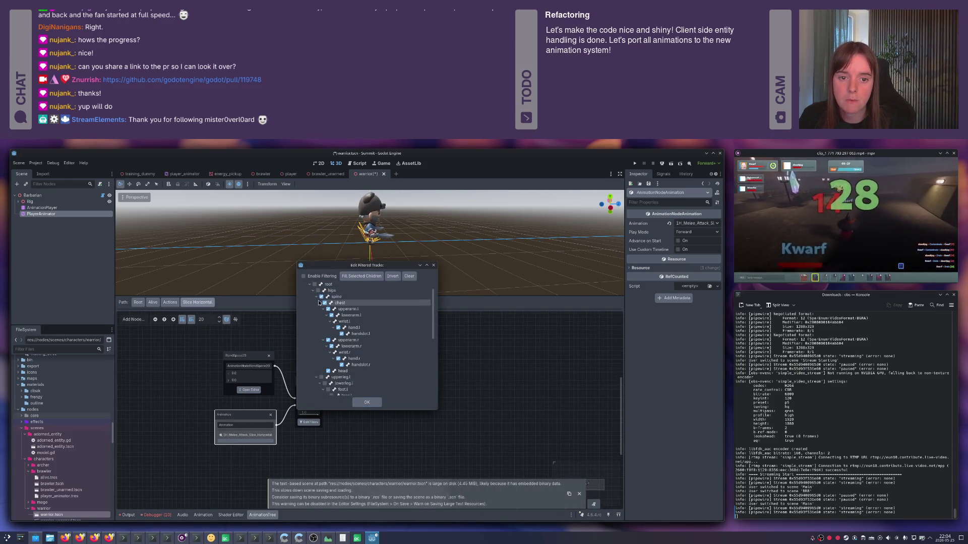
click(318, 291)
click(318, 371)
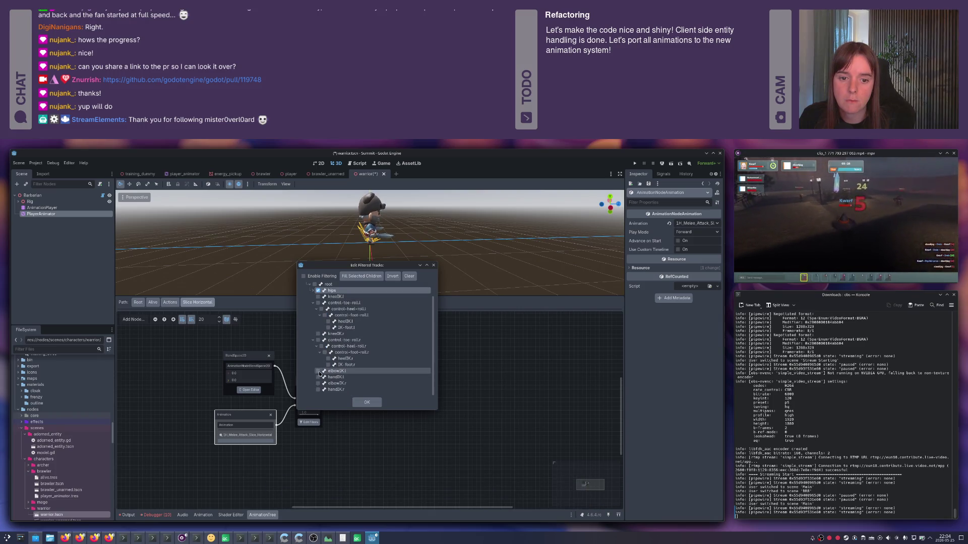
click(318, 377)
click(318, 384)
click(318, 389)
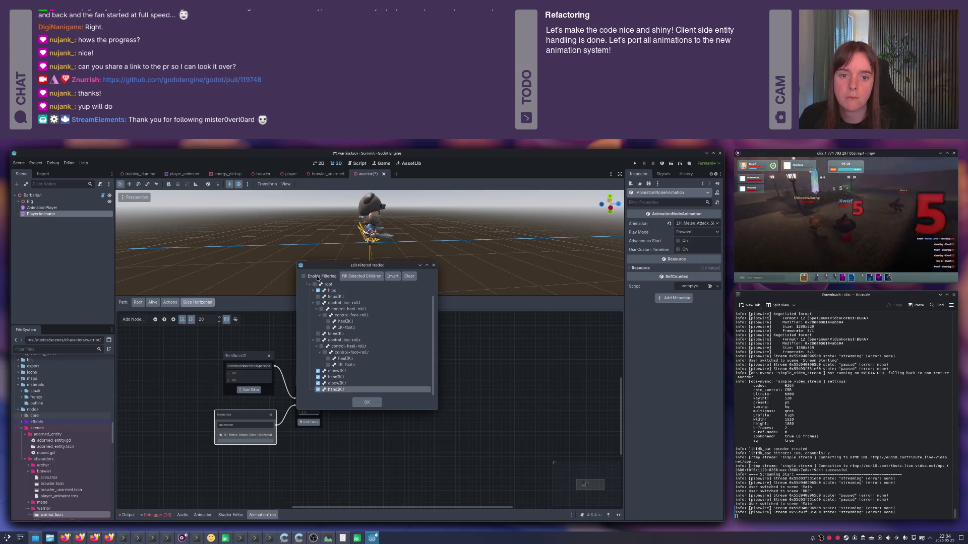
click(367, 403)
key(ctrl+s)
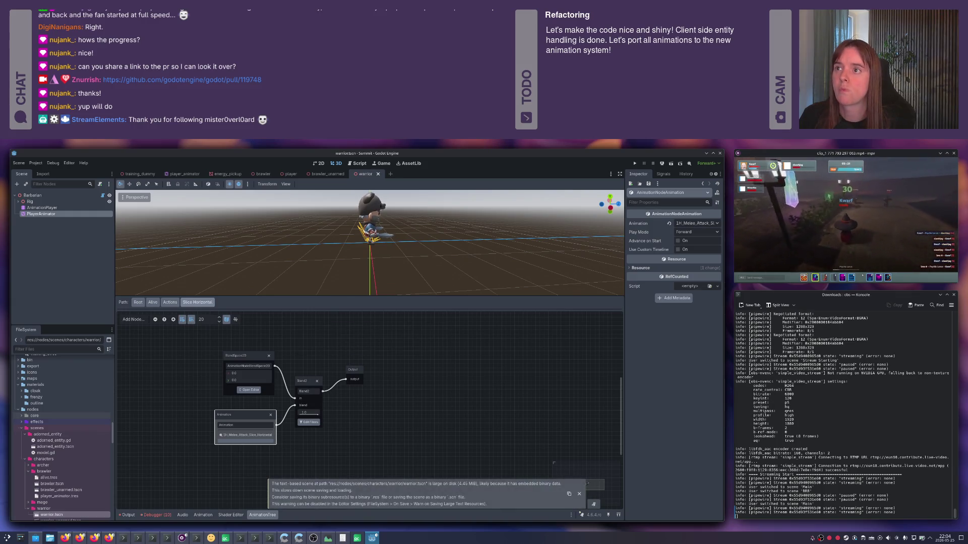
click(365, 388)
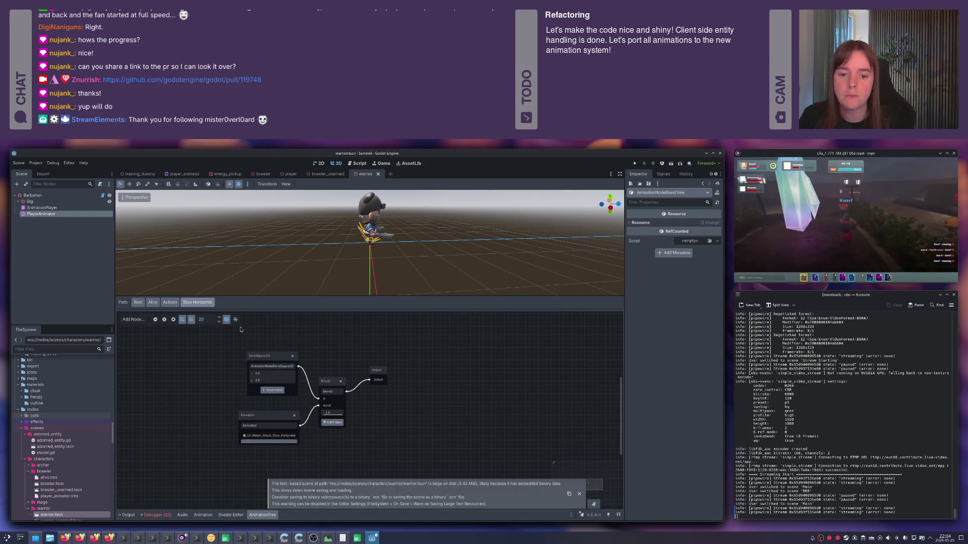
click(171, 304)
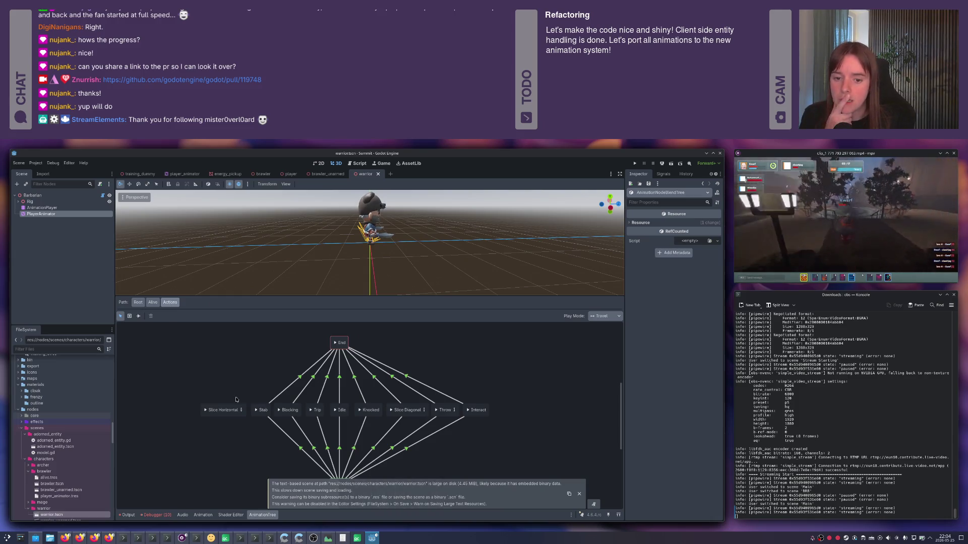
- Draw transitions from Start to Slice Horizontal and from Slice Horizontal to End
scroll(146, 324, down, 2)
click(139, 316)
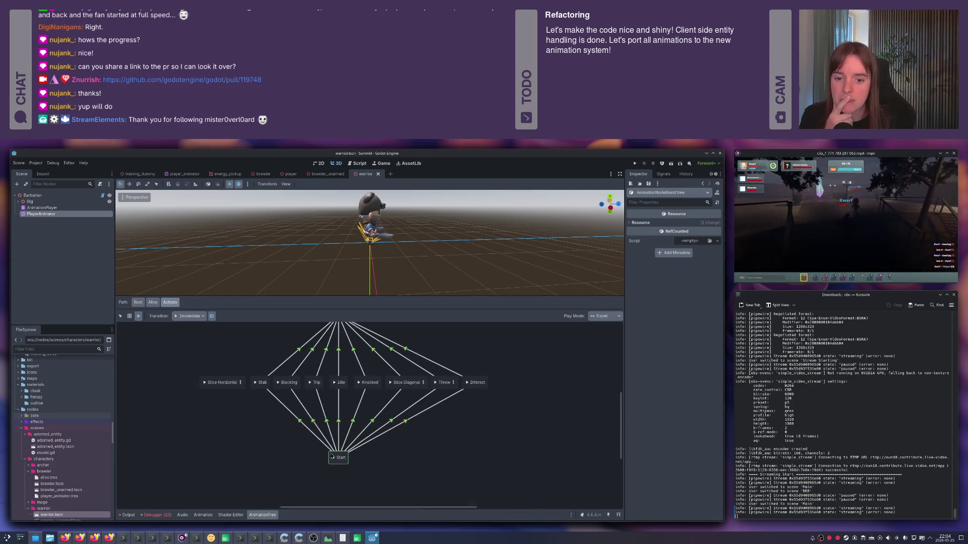
drag(338, 456, 221, 382)
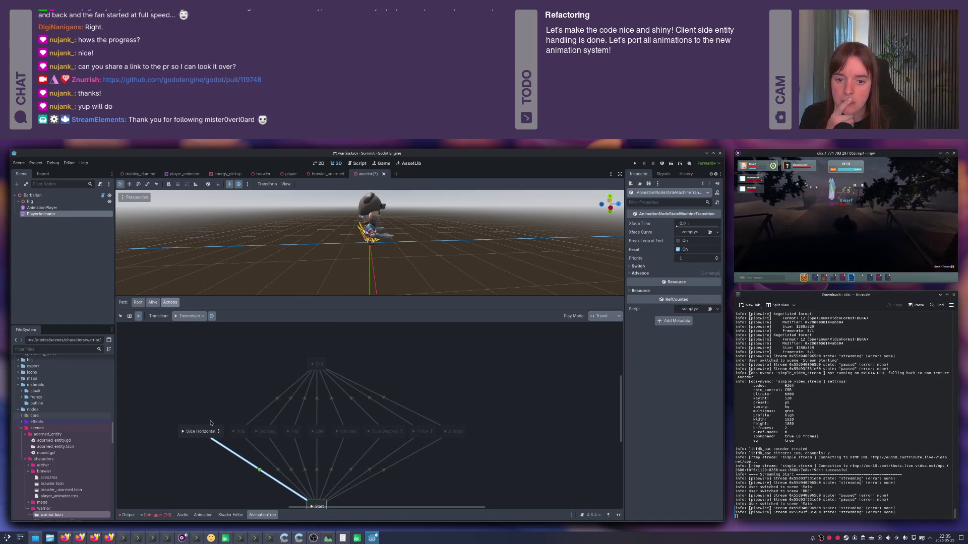
drag(298, 379, 316, 364)
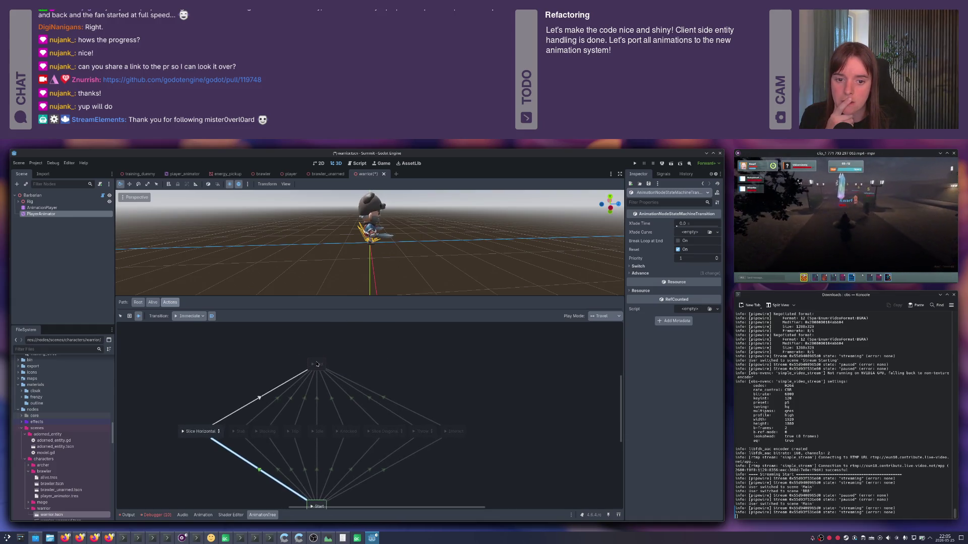
click(120, 316)
- Set both transitions' advance expression to action == "slice_horizontal" and save
click(639, 273)
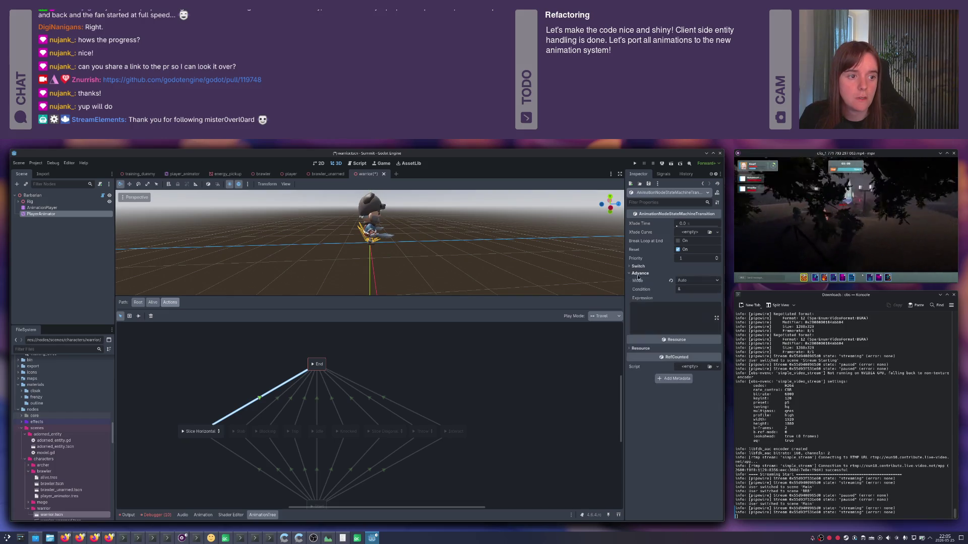
click(640, 316)
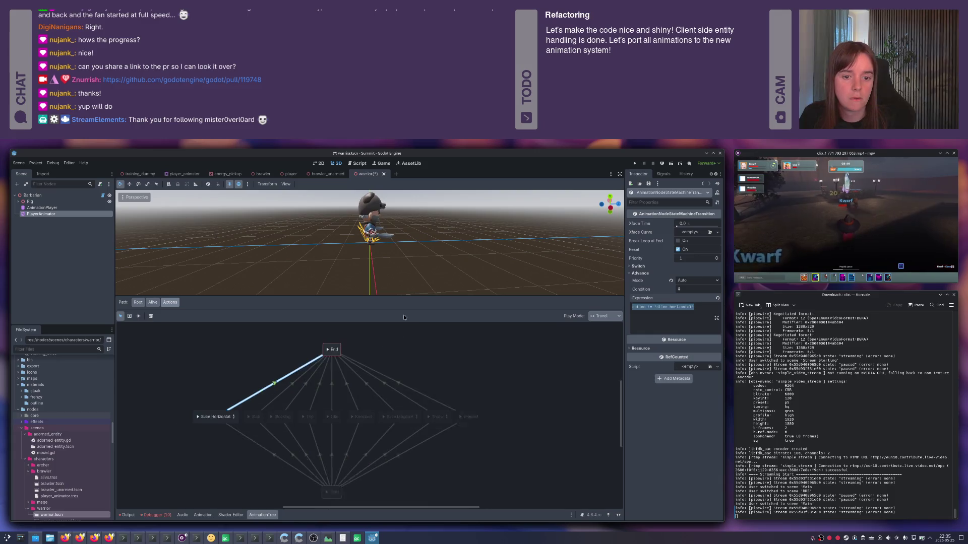
click(279, 427)
click(640, 274)
click(666, 314)
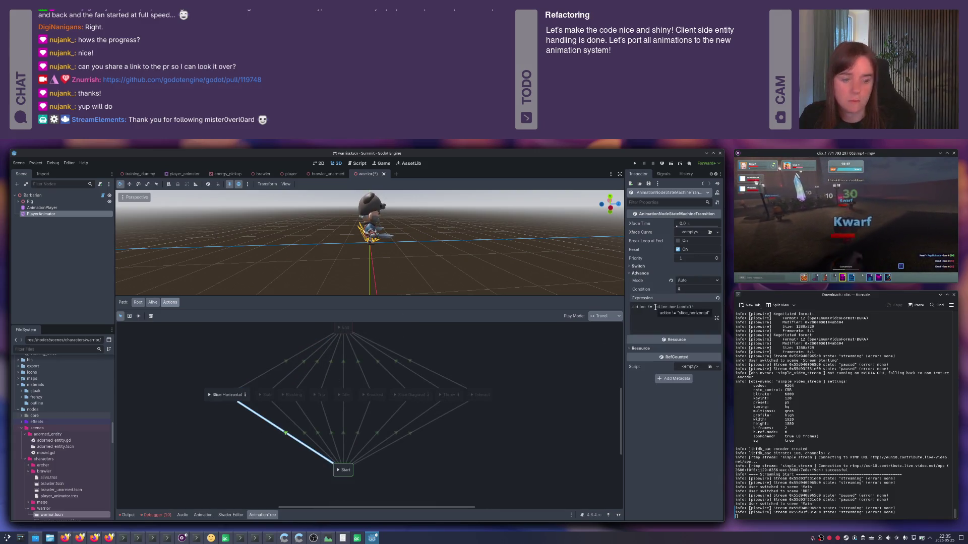
key(ctrl+s)
click(476, 428)
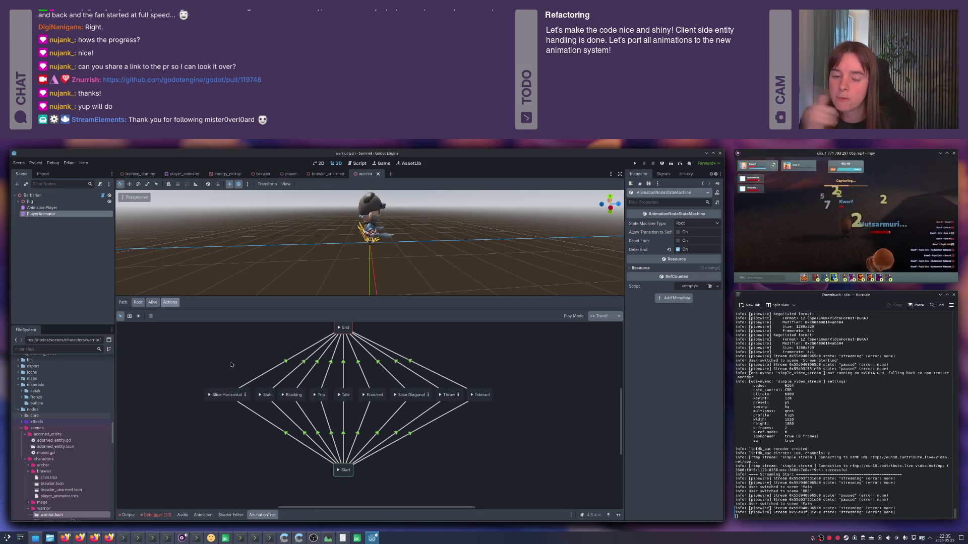
- Add a new BlendTree state to the Actions graph and connect it to End
scroll(231, 364, up, 2)
right_click(243, 379)
mouse_move(267, 380)
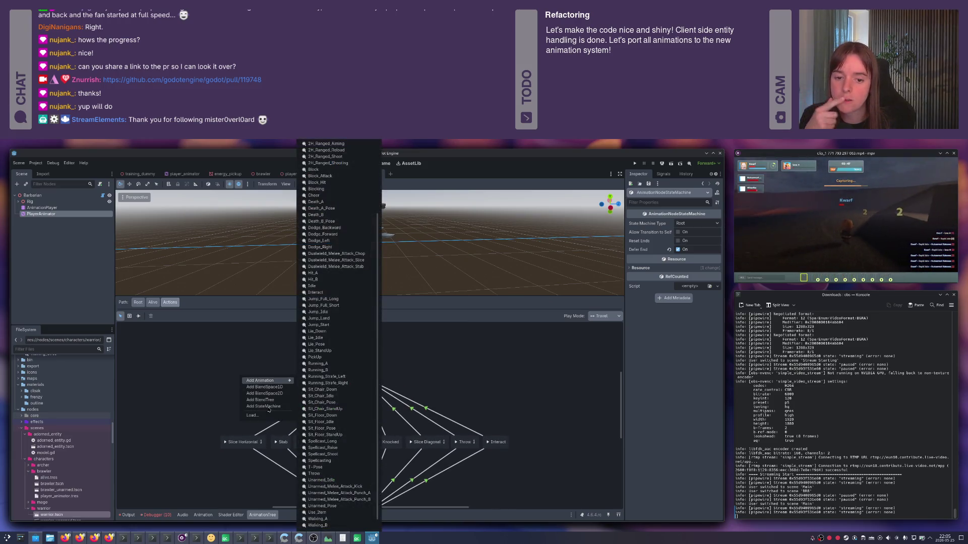
click(264, 400)
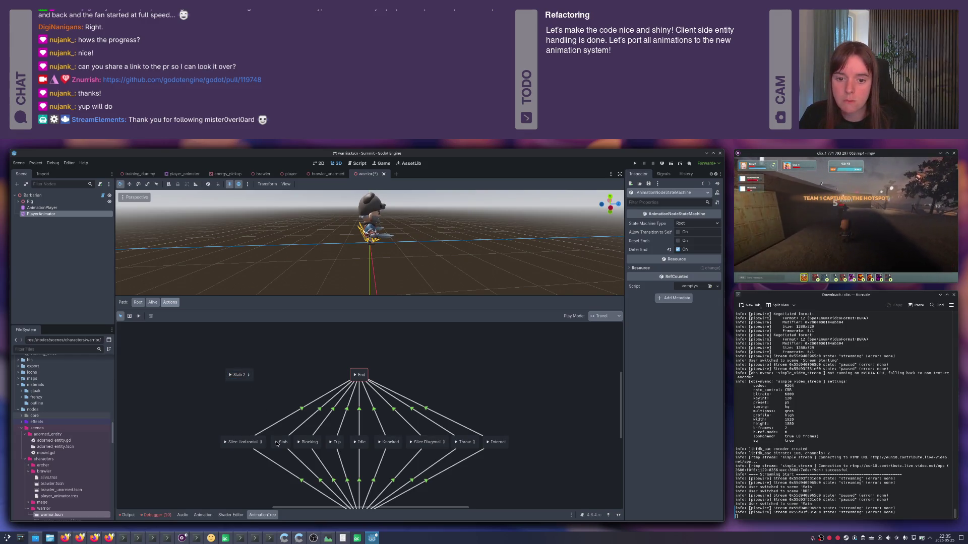
drag(239, 375, 359, 374)
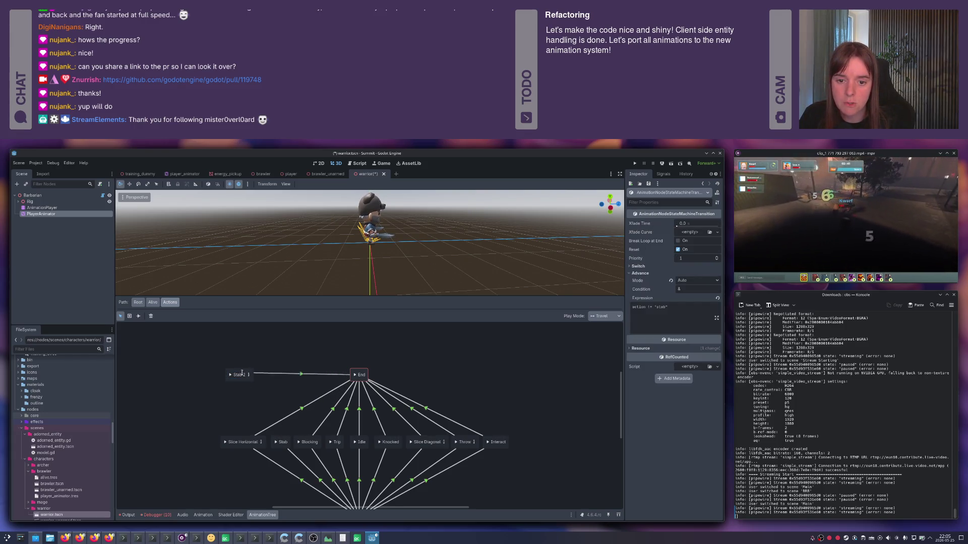
click(297, 445)
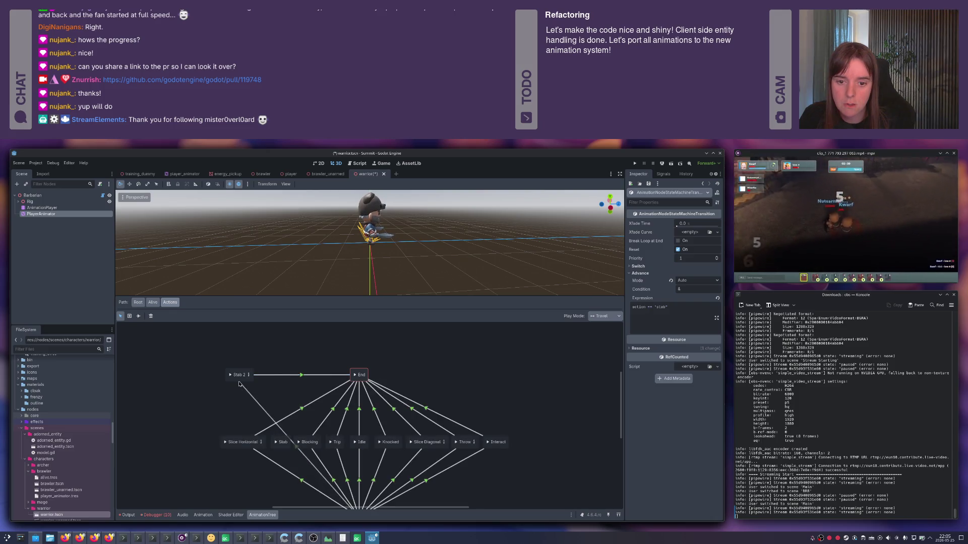
- Delete the old Stab animation state, move the Stab blend tree into the attack row, and open it
click(278, 442)
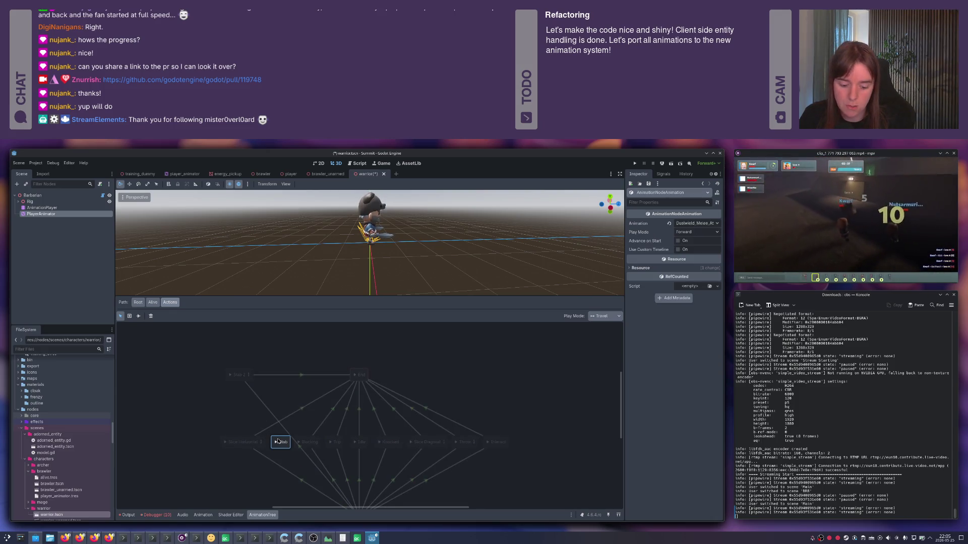
key(Delete)
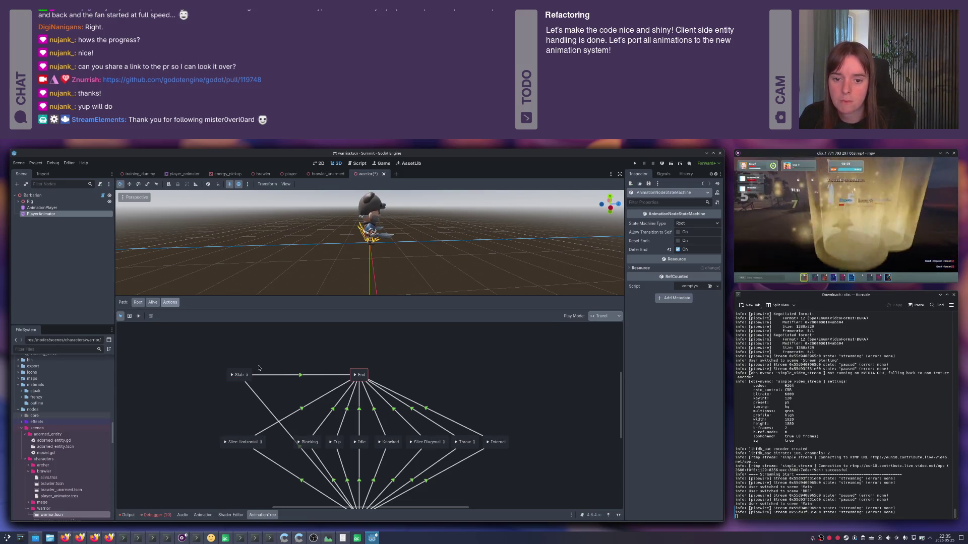
drag(238, 375, 278, 440)
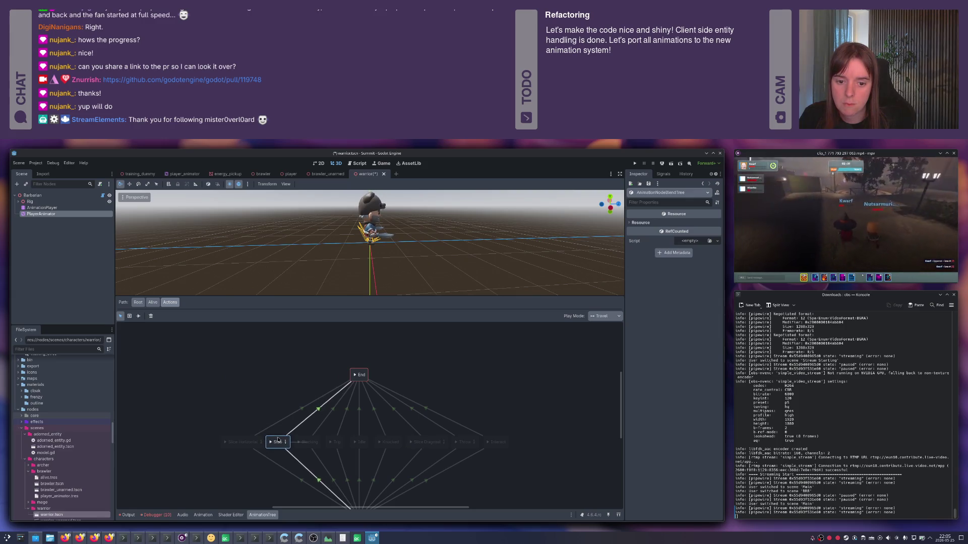
click(261, 404)
click(279, 444)
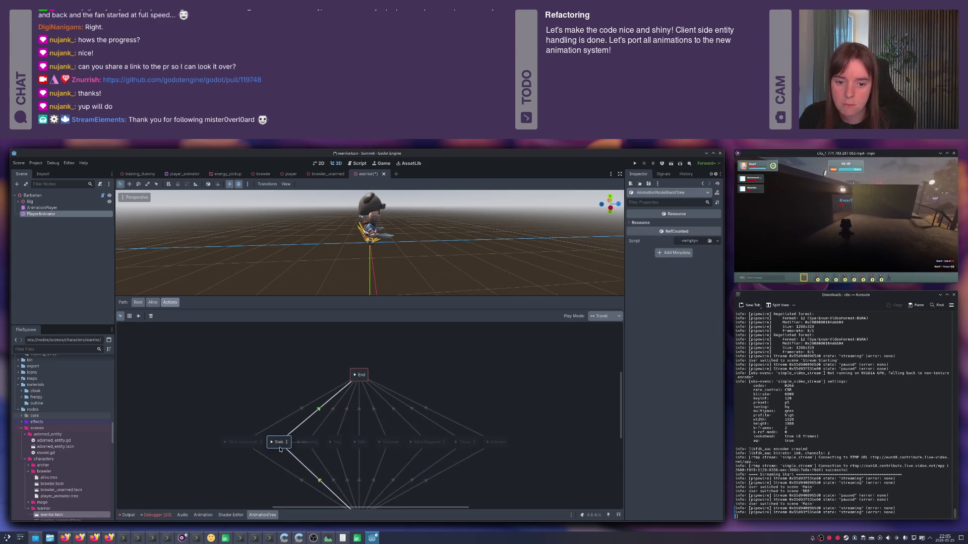
click(261, 426)
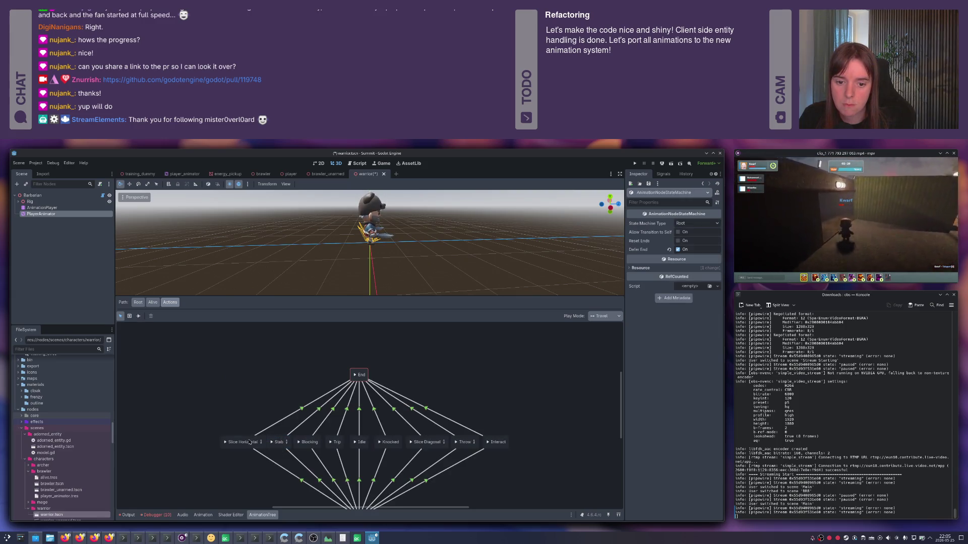
click(286, 442)
key(ctrl+s)
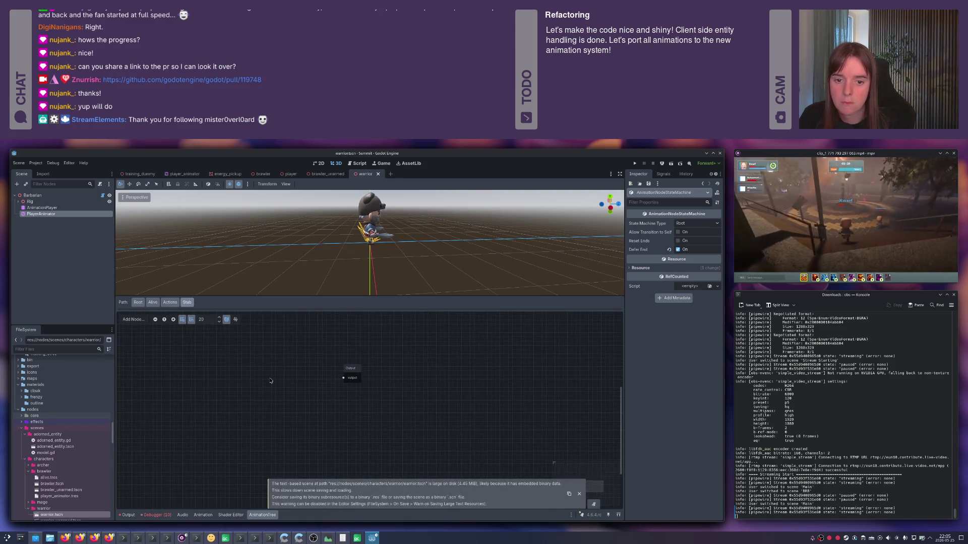
- Load the existing BlendSpace2D into the Stab blend tree and add a Blend2 node
right_click(272, 381)
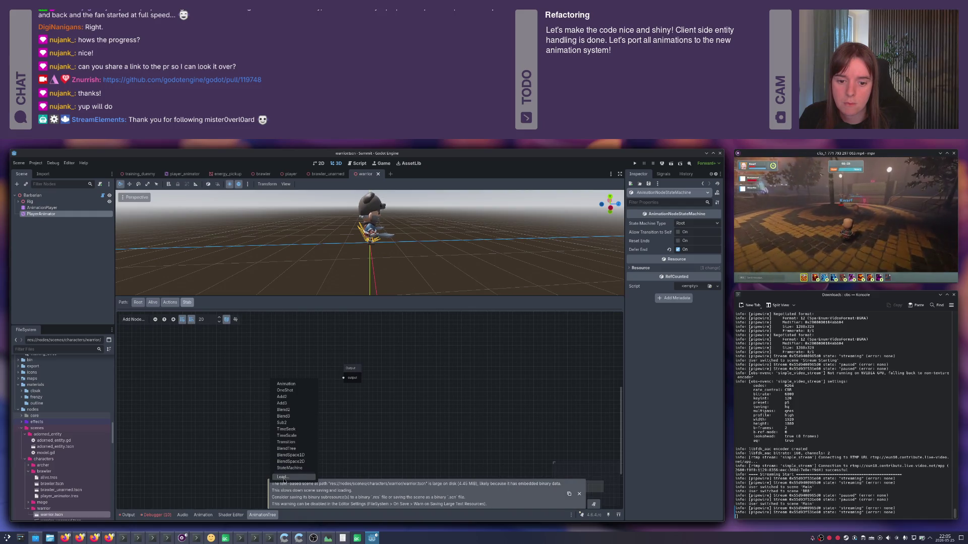
click(281, 476)
double_click(280, 286)
drag(282, 382, 236, 353)
right_click(299, 388)
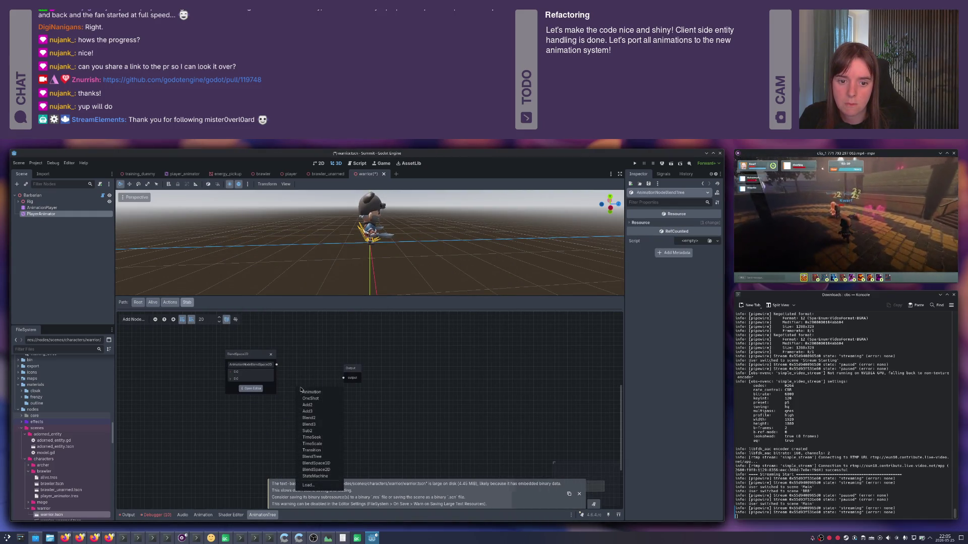
click(308, 417)
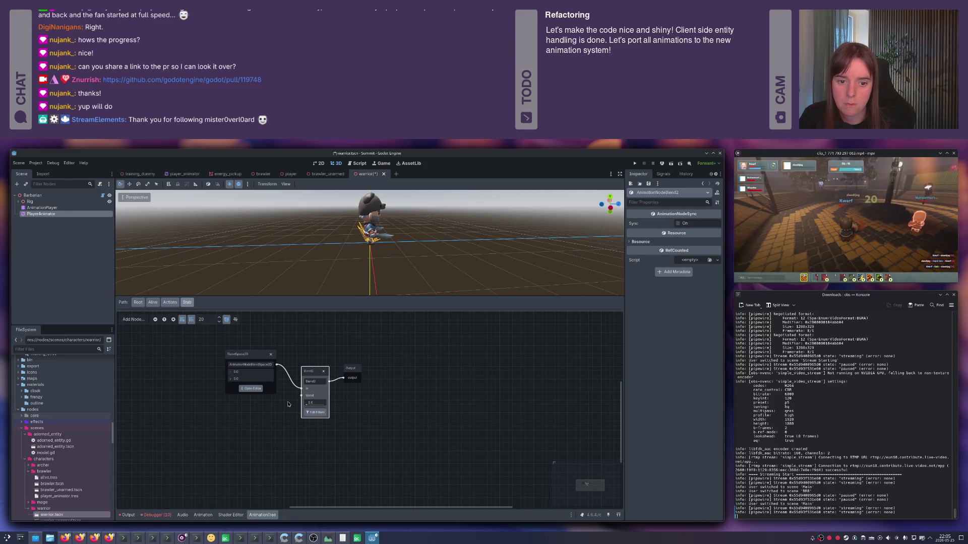
click(289, 404)
- Add an Animation node playing Dualwield_Melee_Attack_Stab beside the Blend2
right_click(245, 421)
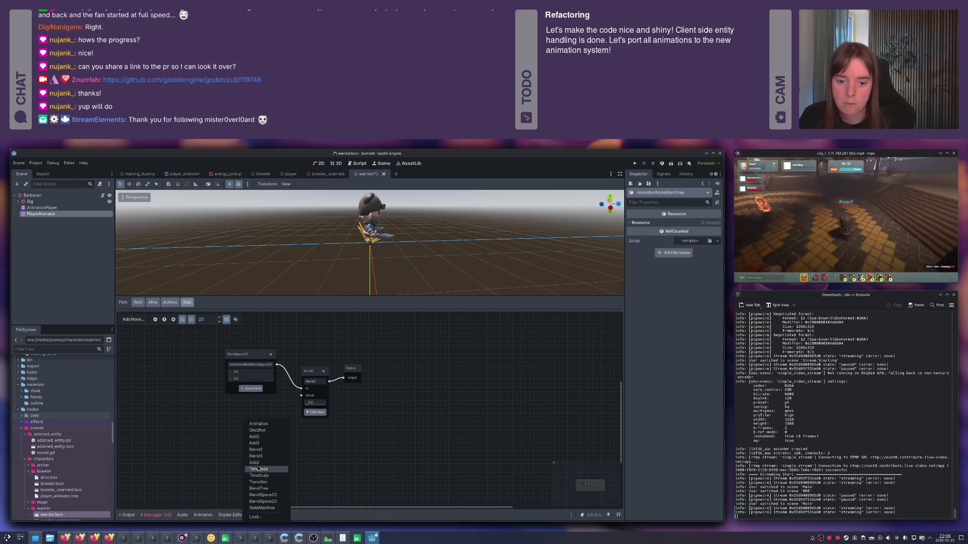
click(257, 424)
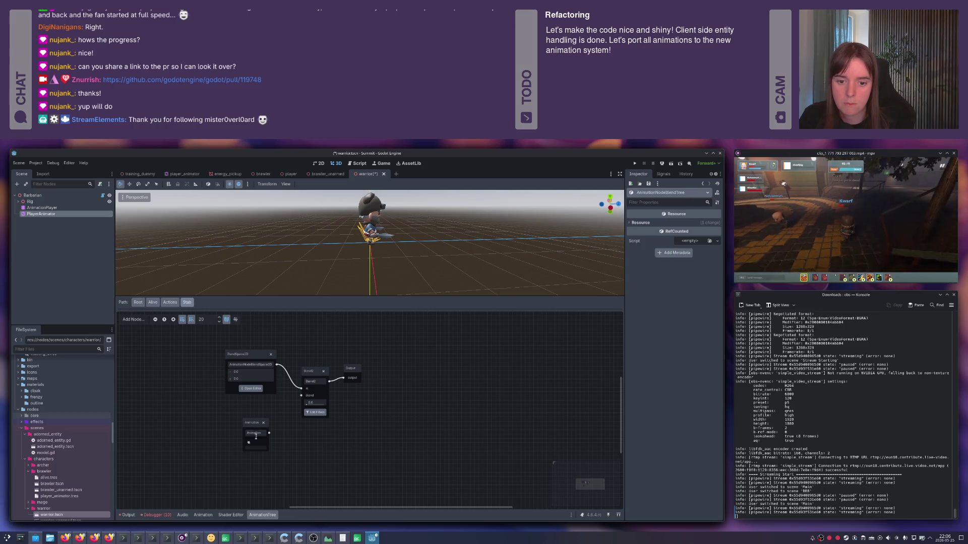
click(256, 435)
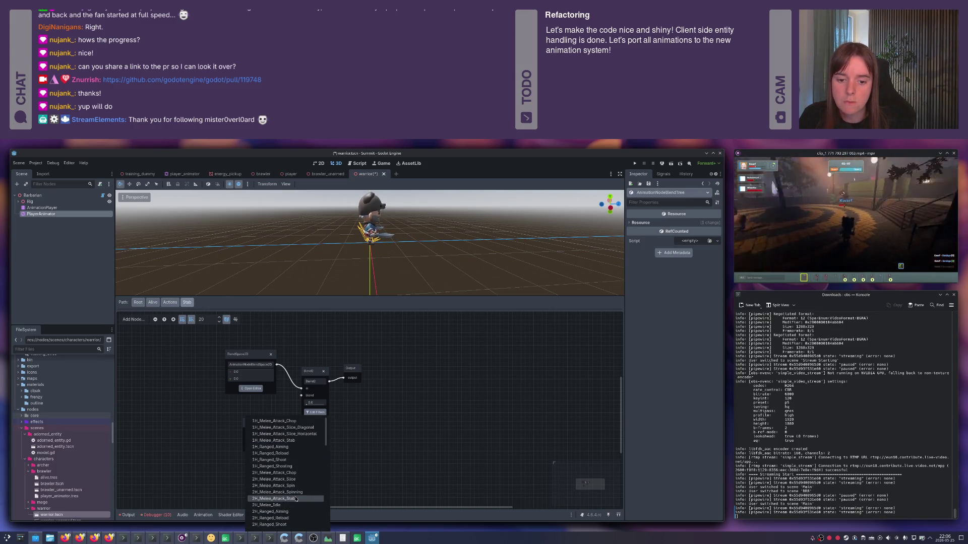
scroll(300, 488, down, 5)
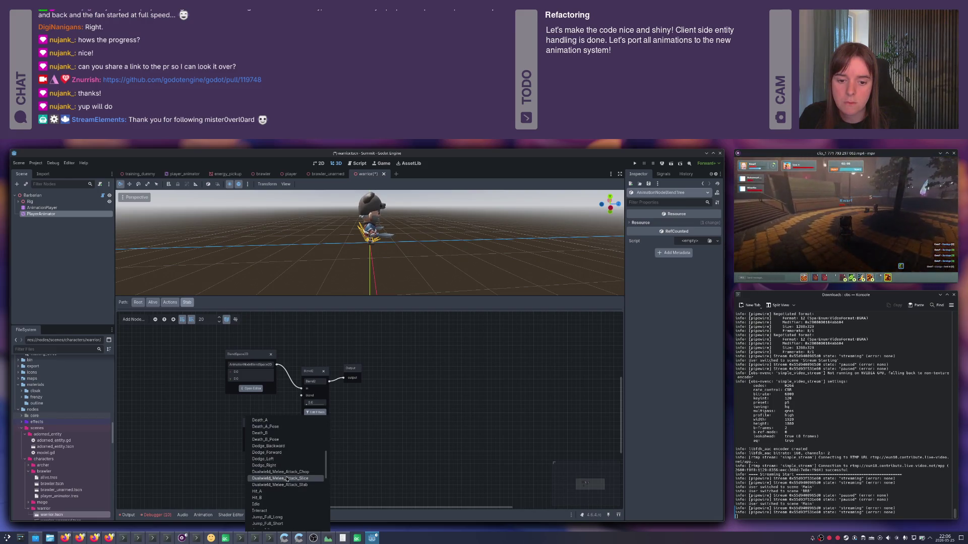
click(289, 485)
drag(270, 428, 247, 417)
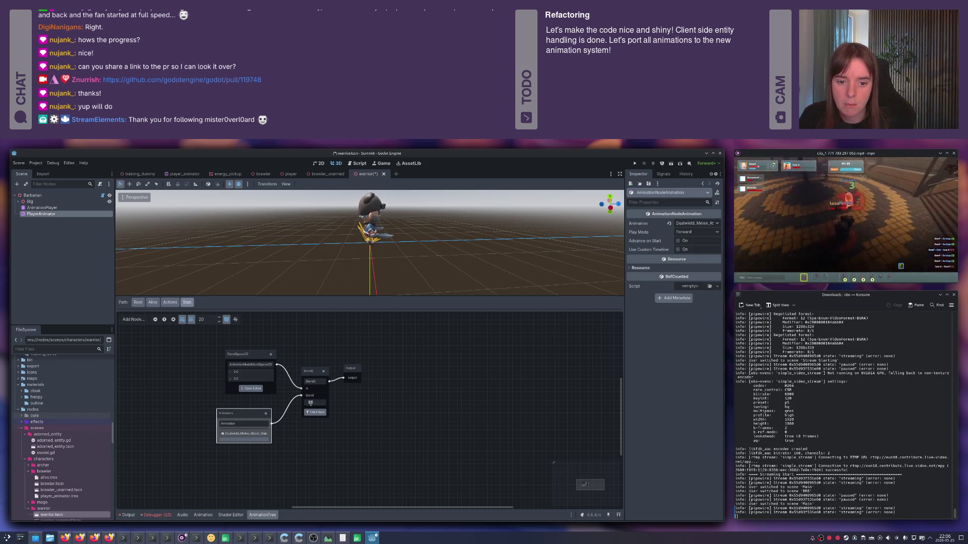
- Filter the Blend2 to the spine bones and elbowIK.l, then save the scene
click(315, 412)
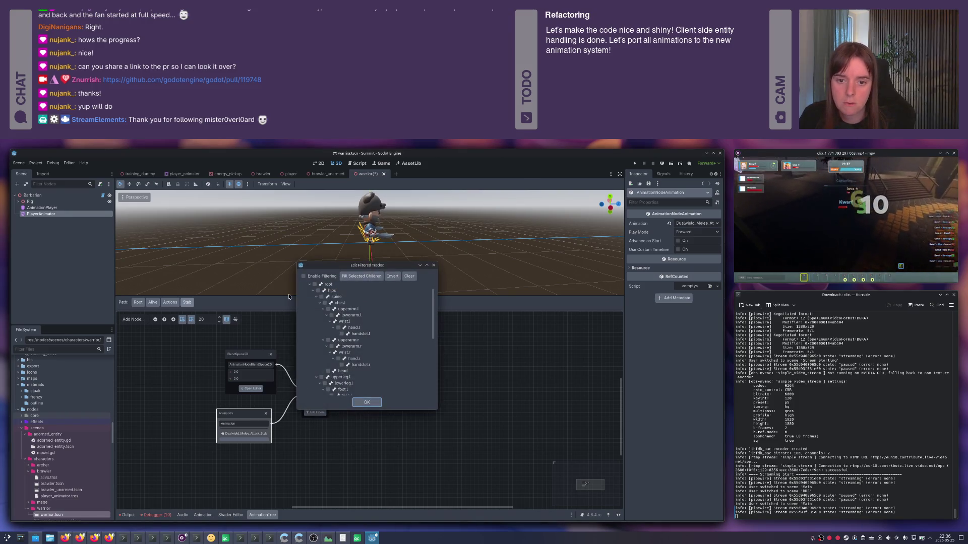
click(321, 298)
scroll(319, 352, down, 5)
click(318, 371)
click(318, 377)
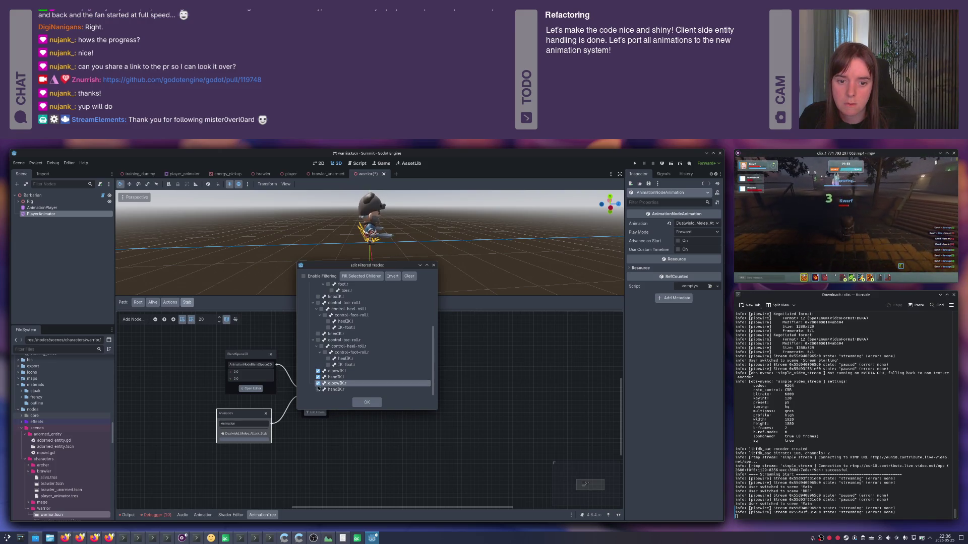
click(367, 402)
key(ctrl+s)
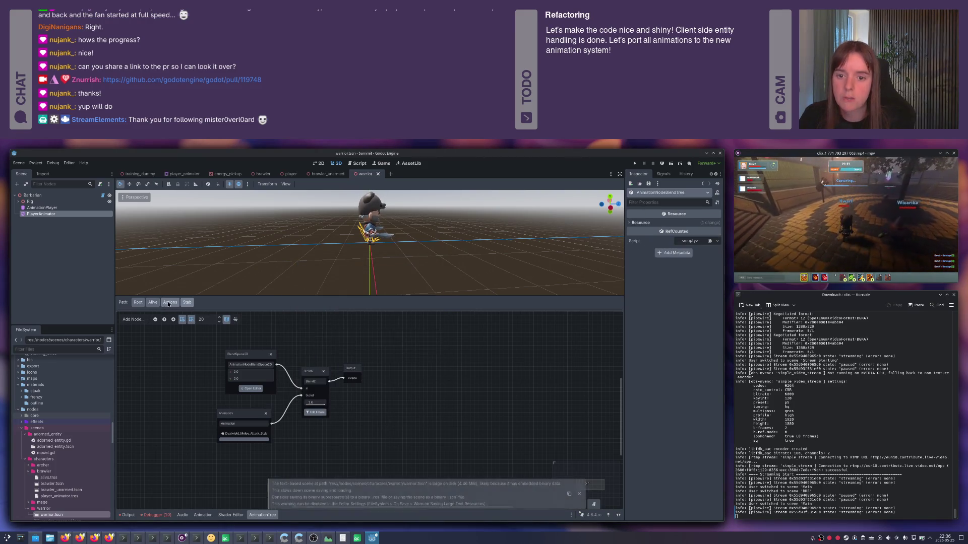
click(165, 302)
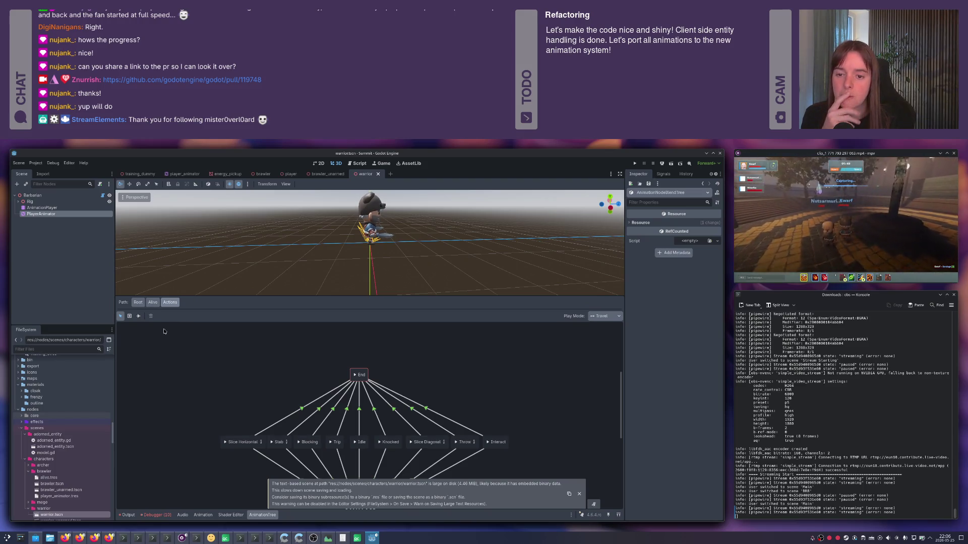
- Select the Barbarian root node and set its Z velocity to 1.0
click(39, 198)
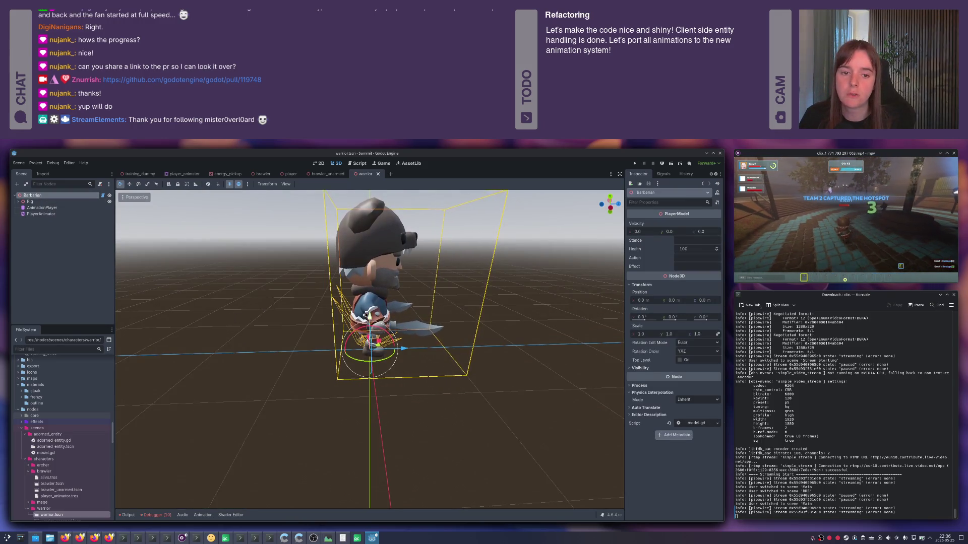
click(40, 165)
click(106, 284)
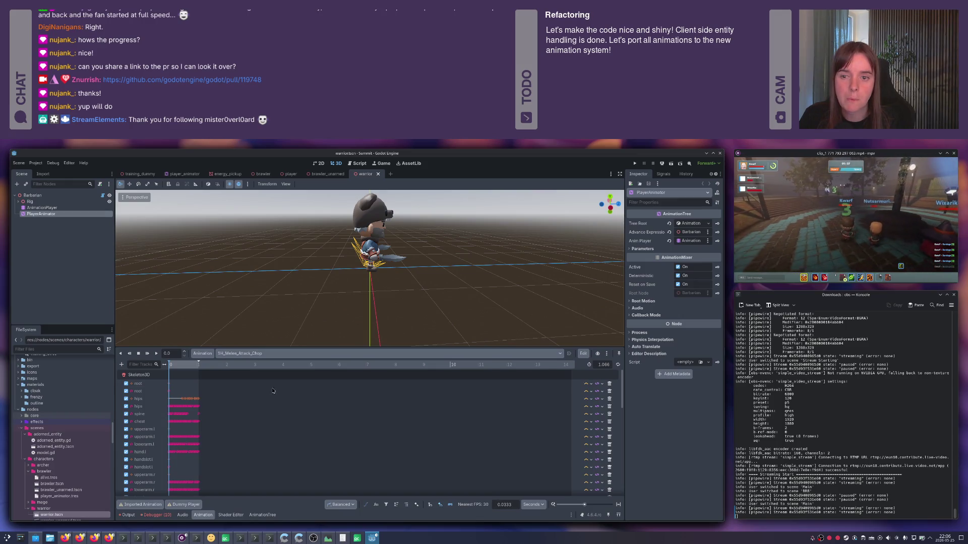
click(264, 515)
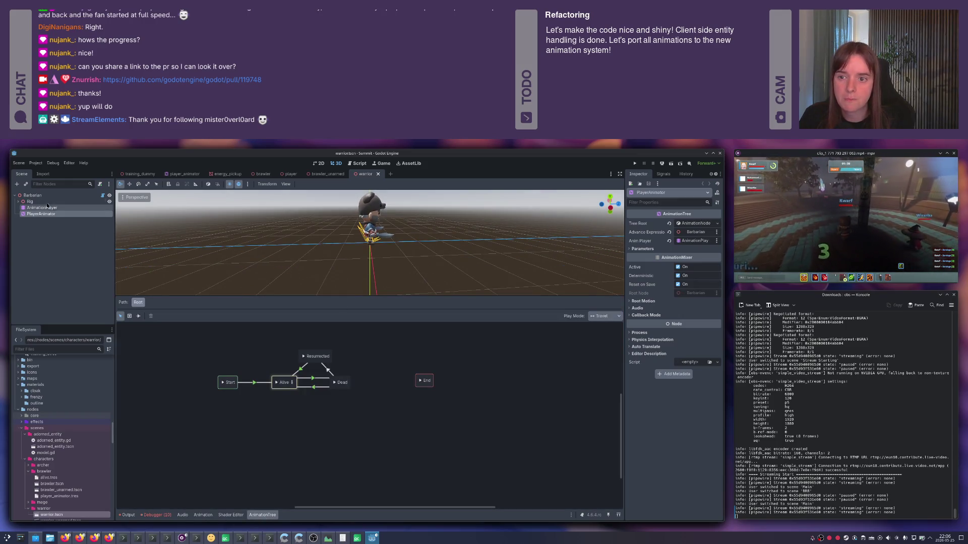
double_click(32, 195)
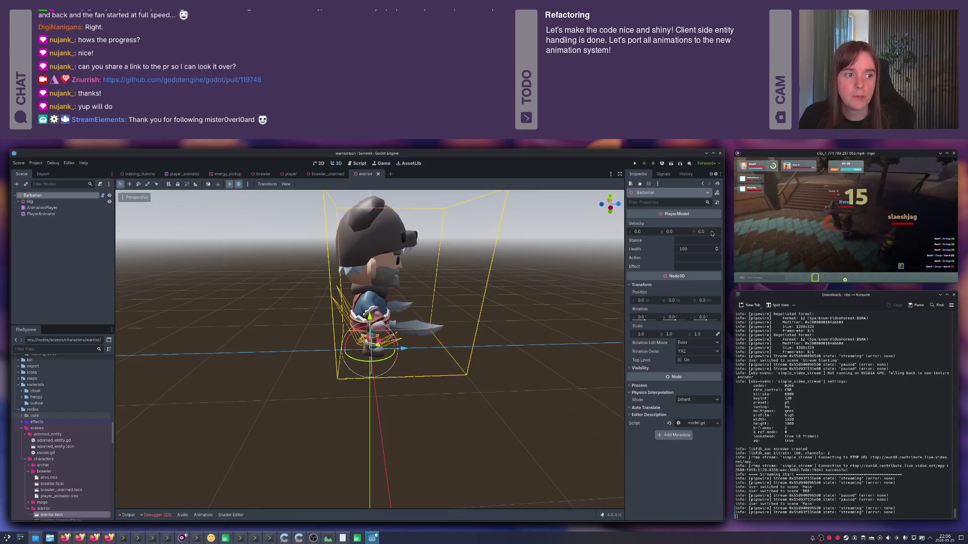
key(Return)
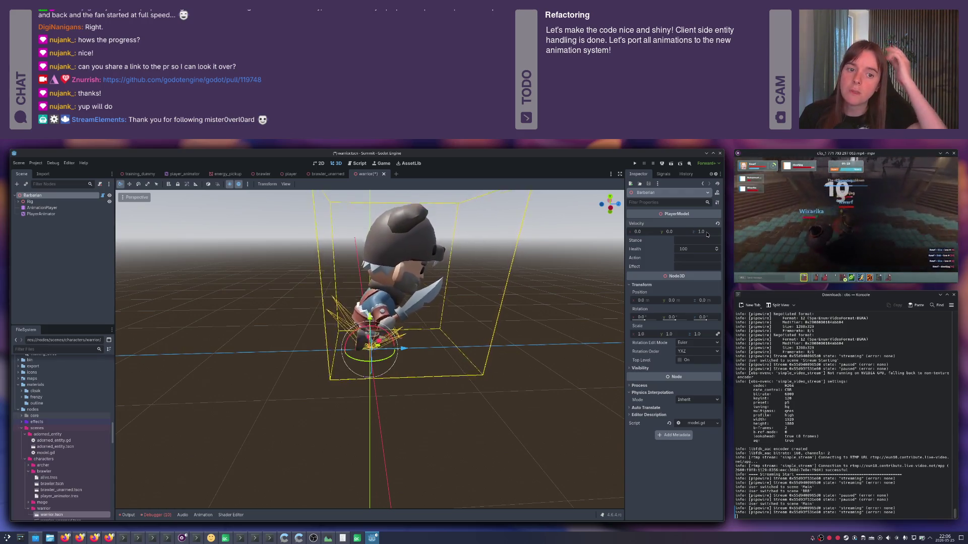
- Orbit the 3D view around the warrior to check its moving pose
scroll(512, 320, down, 3)
drag(513, 320, 453, 320)
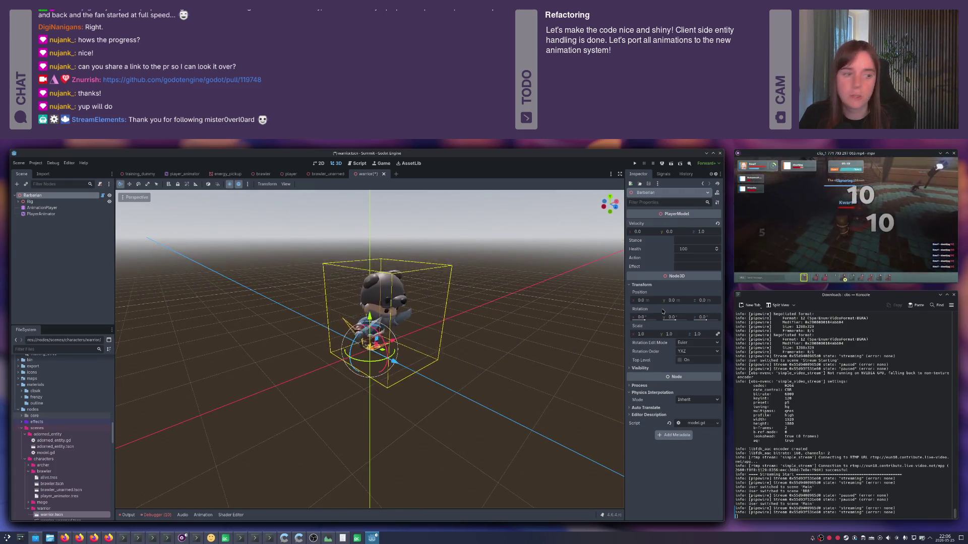
key(alt+space)
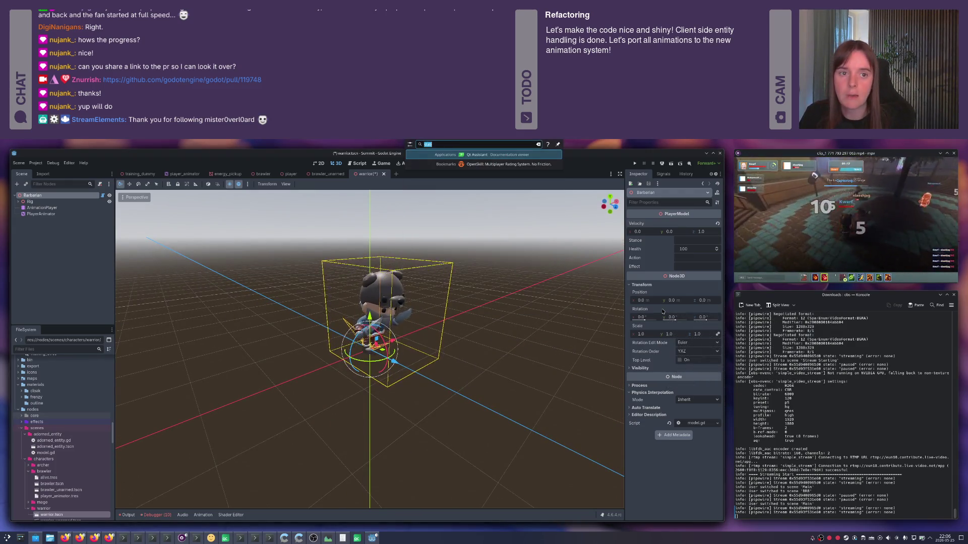
key(Escape)
click(657, 257)
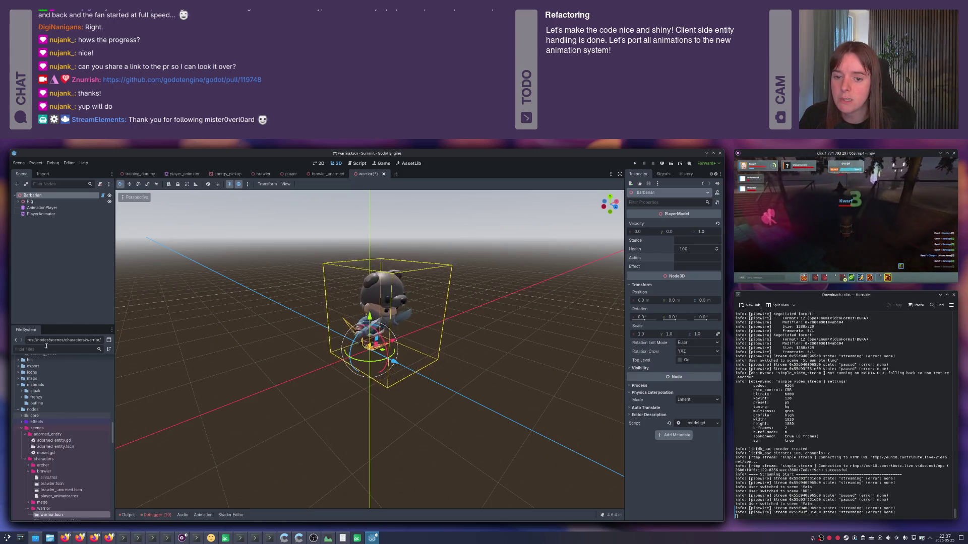
- Filter the FileSystem for 'barba' and open Barbarian.glb's advanced import settings
click(35, 208)
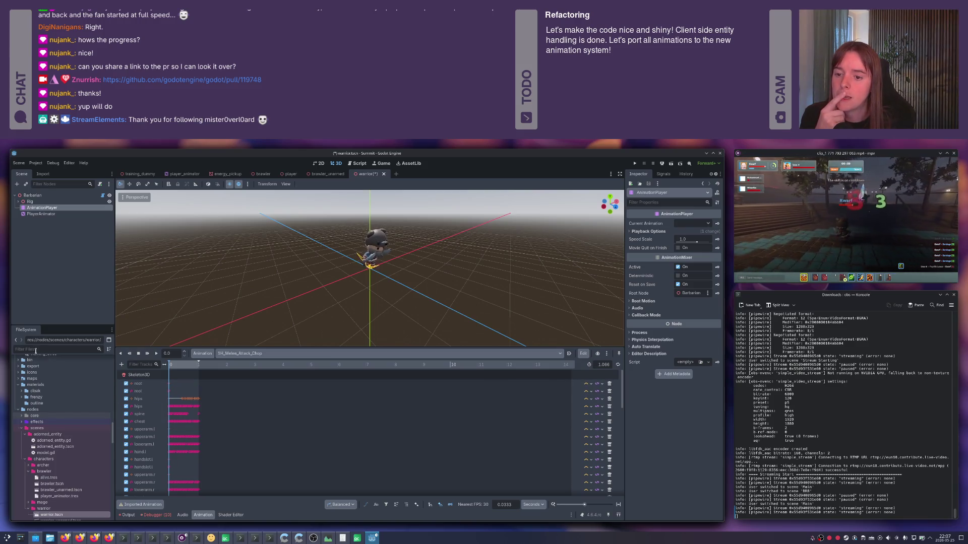
text(barba)
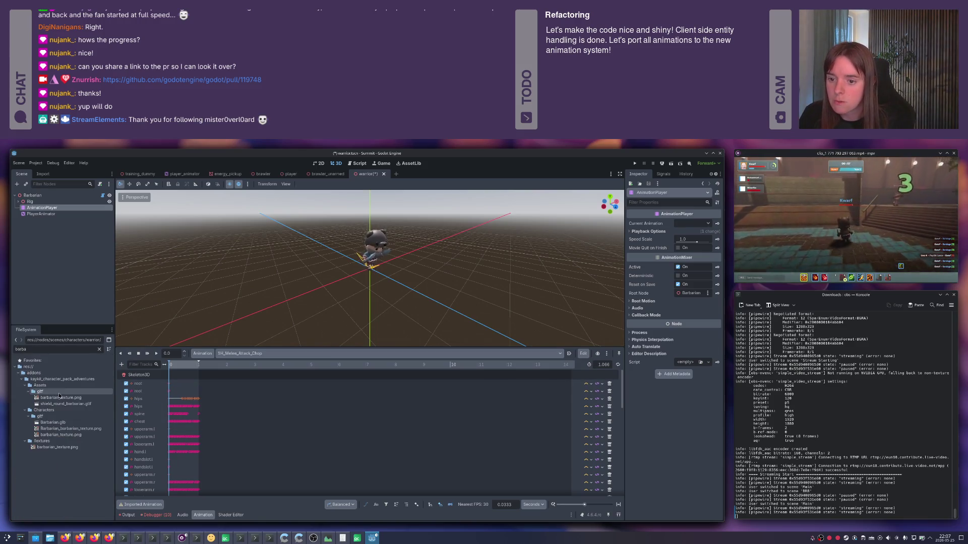
double_click(60, 424)
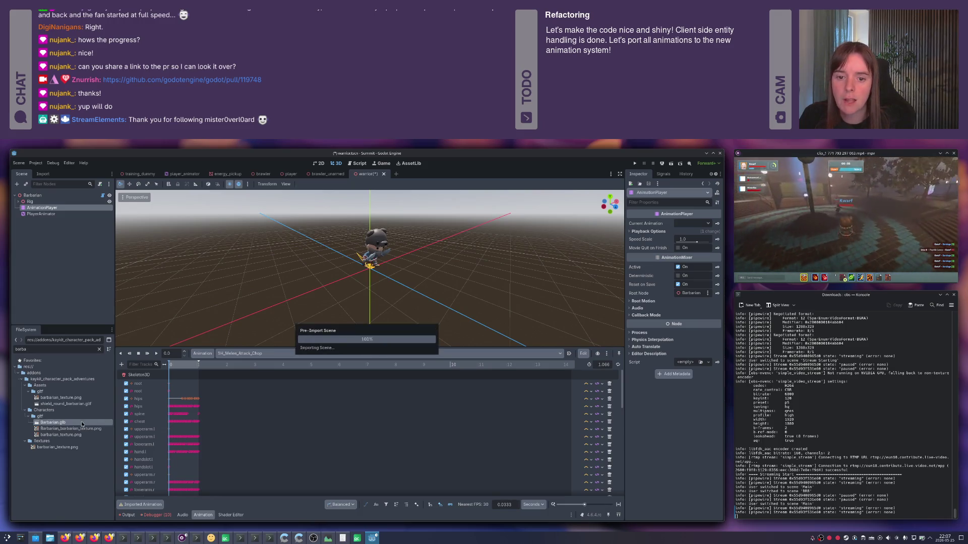
scroll(46, 374, down, 5)
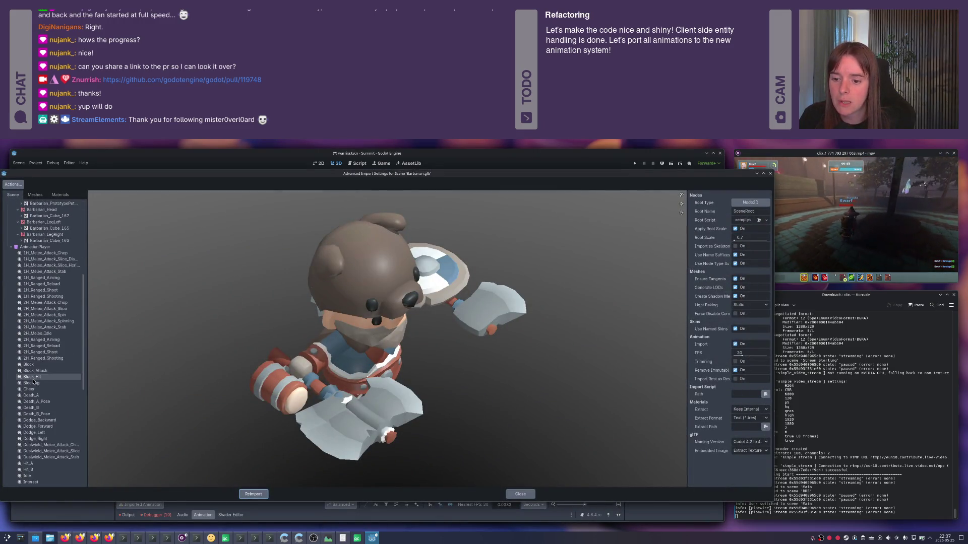
- Set Loop Mode to Linear for the horizontal and diagonal slice attacks
click(43, 266)
click(760, 203)
click(749, 219)
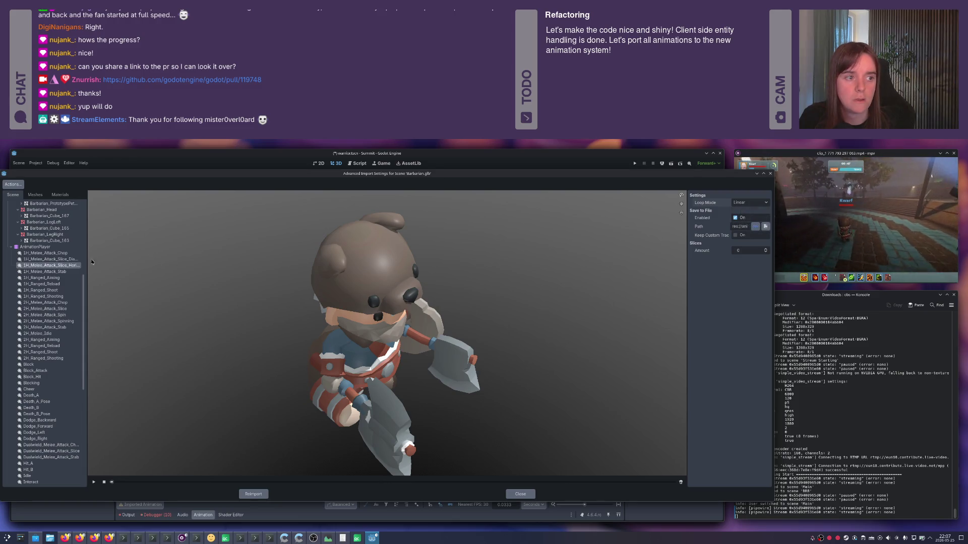
click(52, 259)
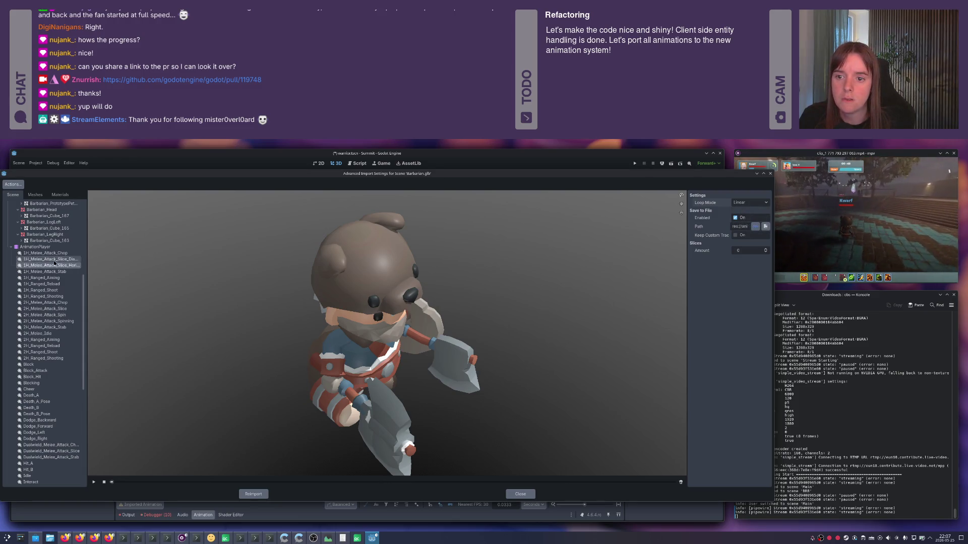
click(748, 204)
click(749, 219)
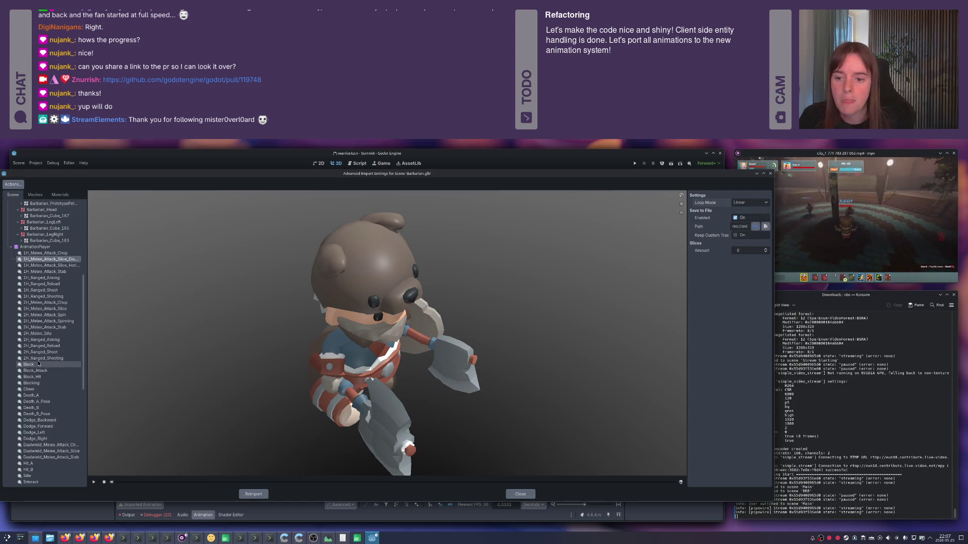
- Give the dual-wield stab linear looping, enable saving it to file, and reimport Barbarian.glb
scroll(51, 341, down, 2)
scroll(51, 341, down, 5)
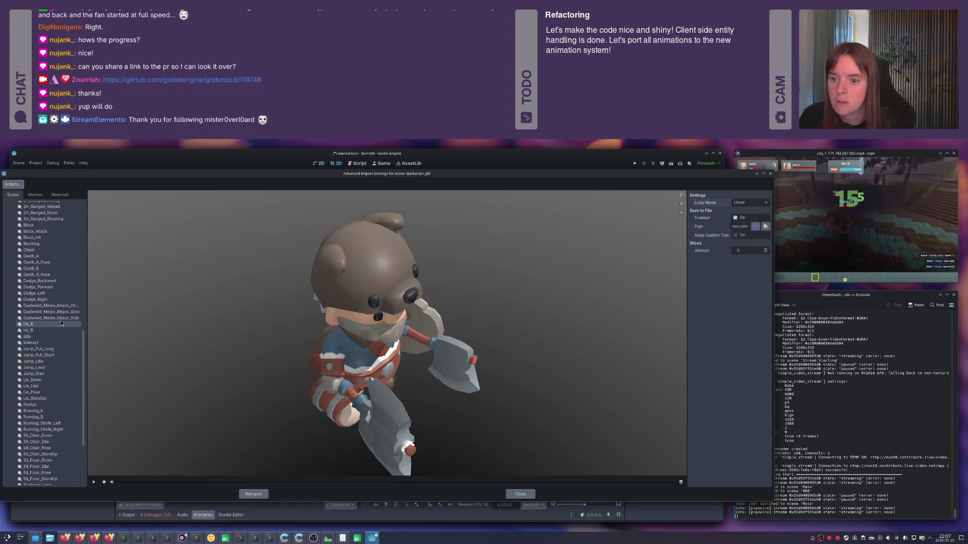
click(753, 203)
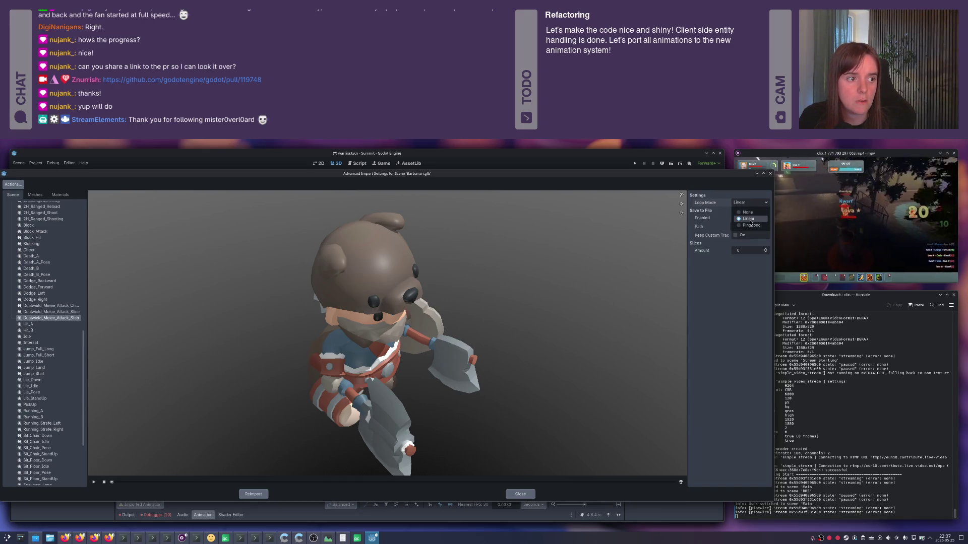
click(712, 303)
click(735, 218)
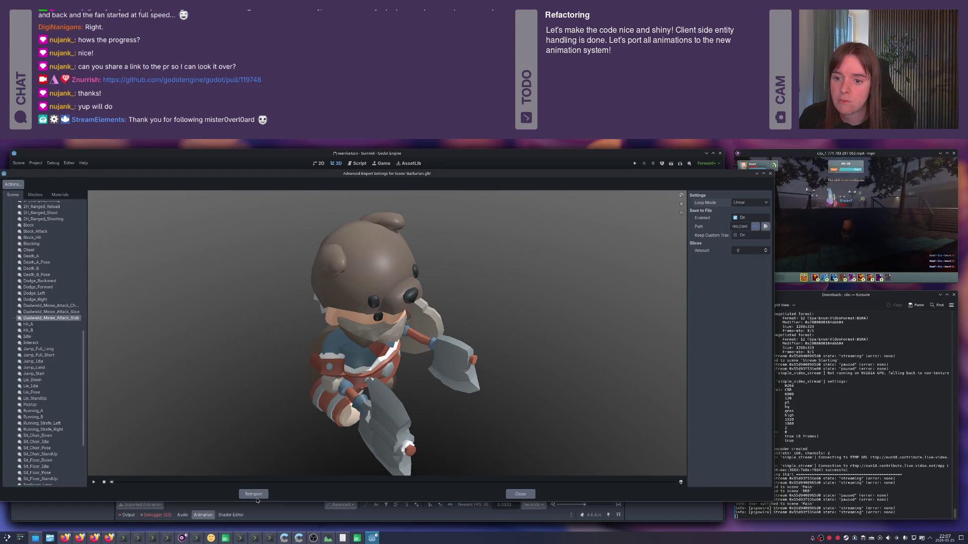
click(262, 494)
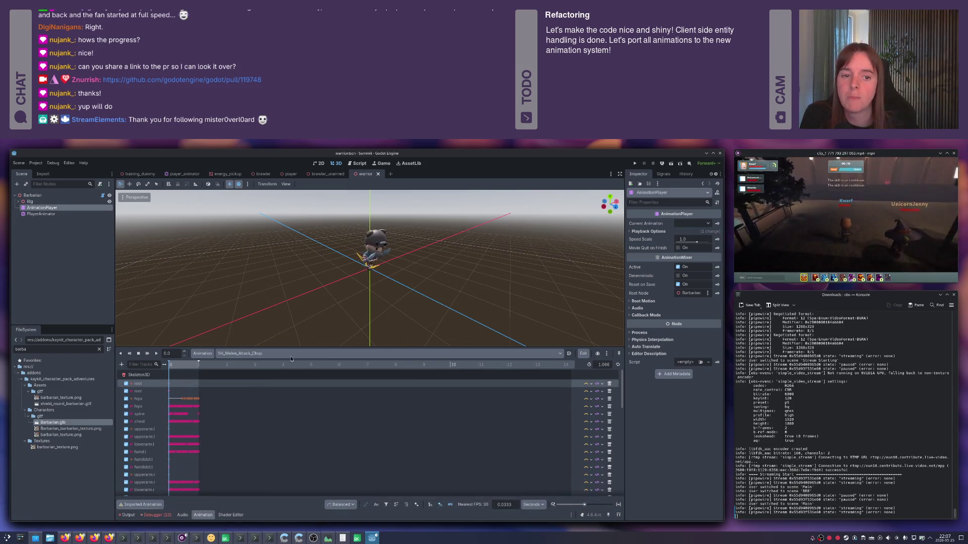
- Enter 'stab' as the Barbarian's Action and orbit the view to see the pose
scroll(384, 257, up, 5)
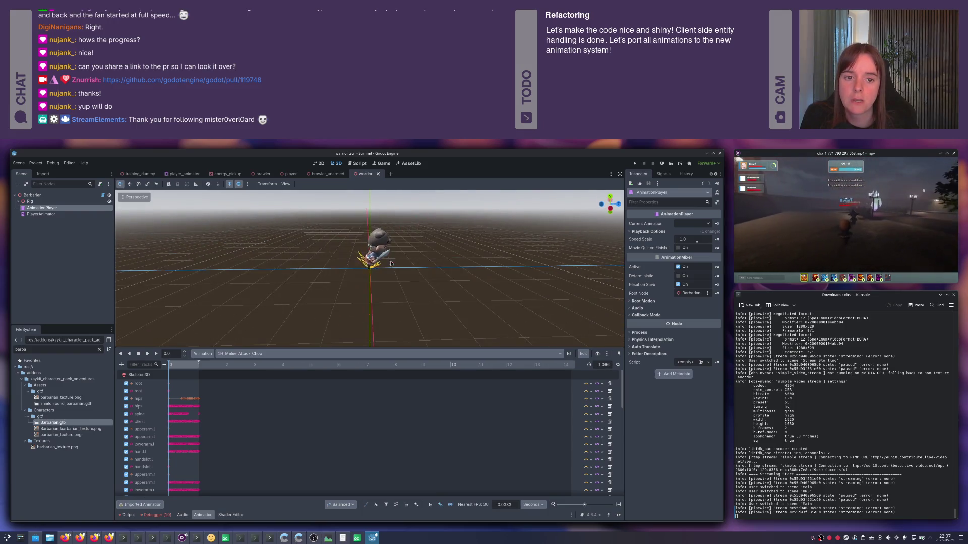
scroll(402, 247, down, 4)
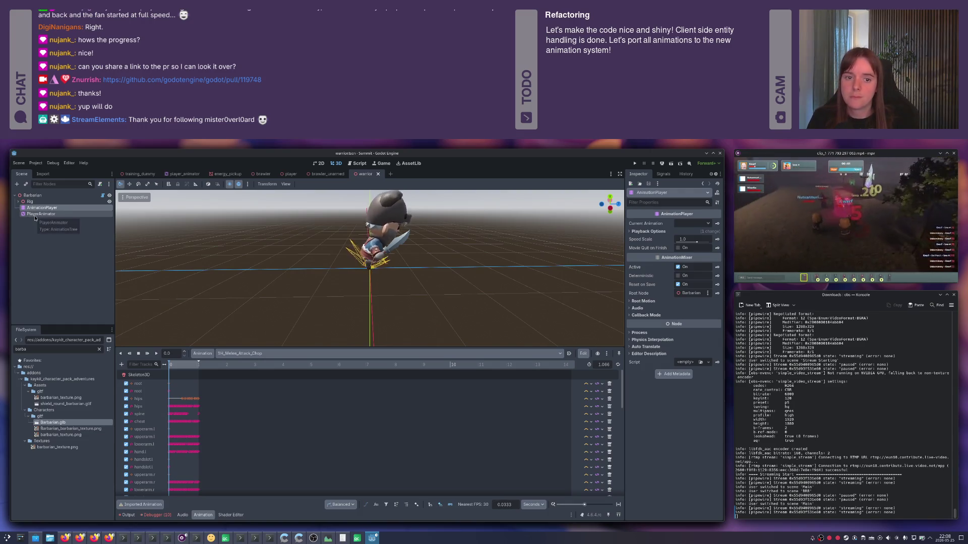
click(32, 195)
click(680, 260)
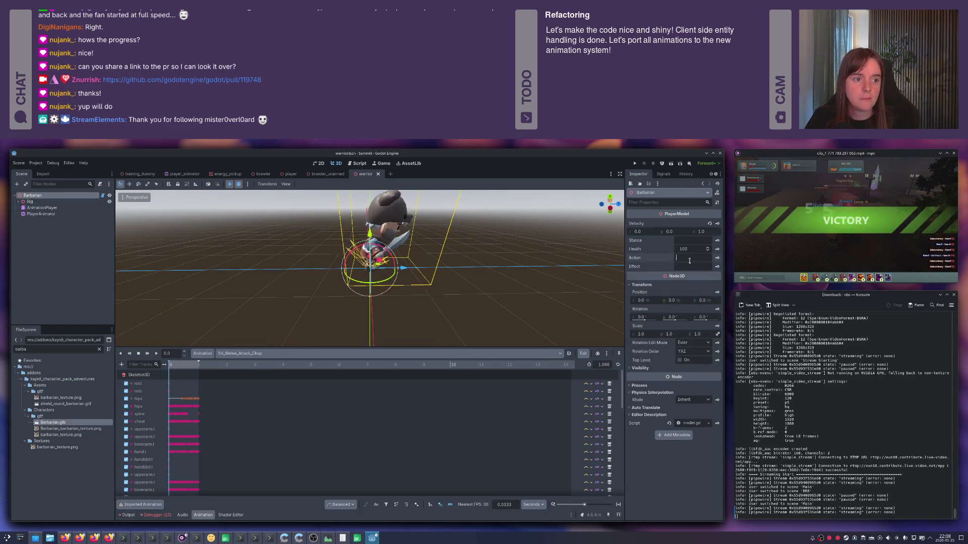
text(stab)
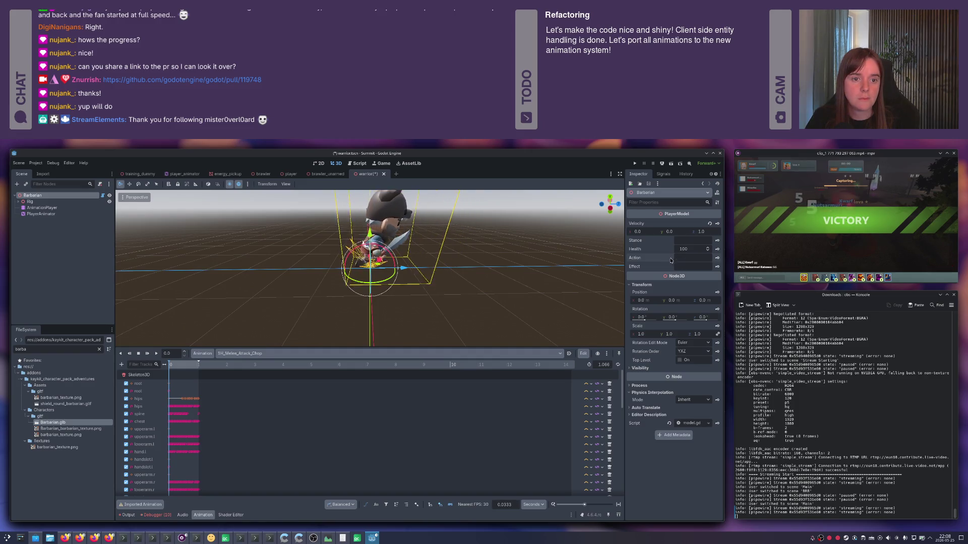
drag(452, 288, 381, 297)
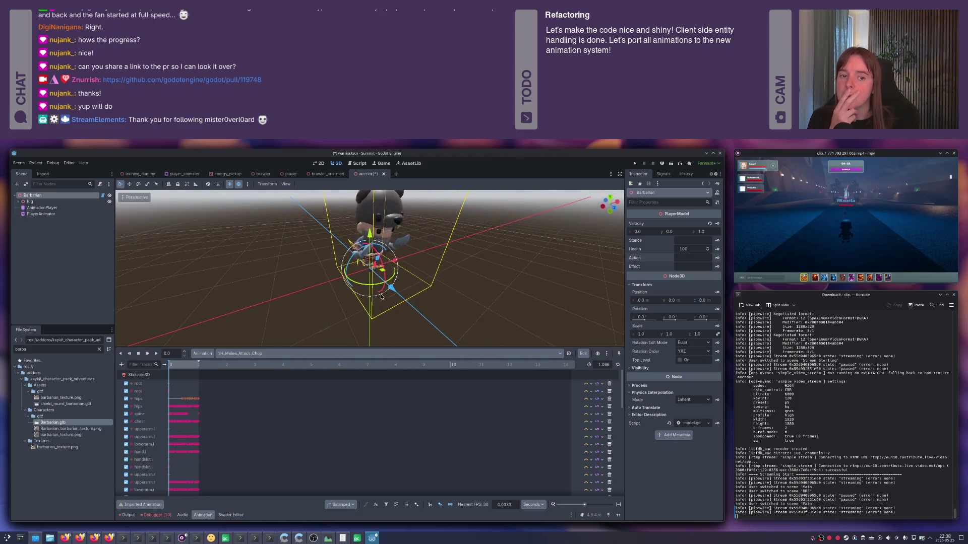
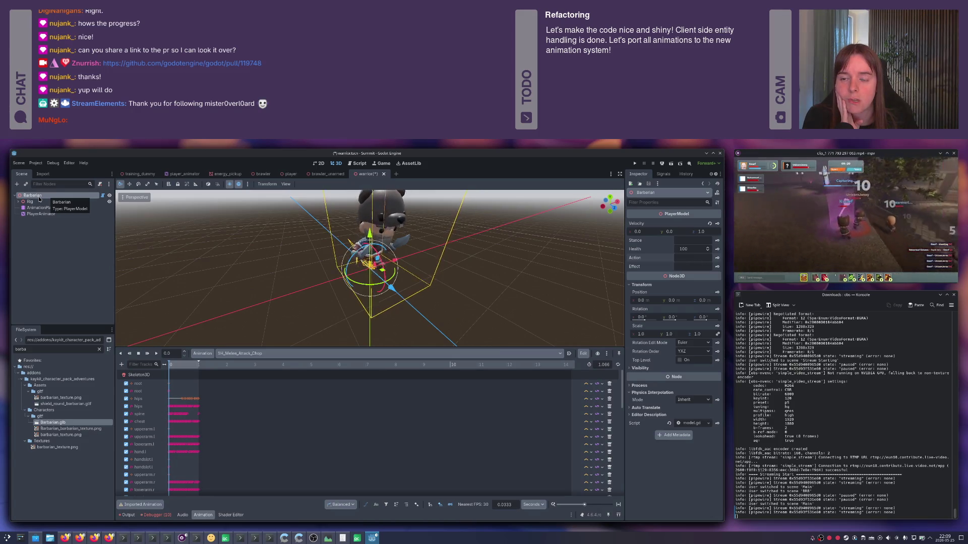
- Save the warrior scene and bring up the GitHub pull request in Firefox
key(ctrl+s)
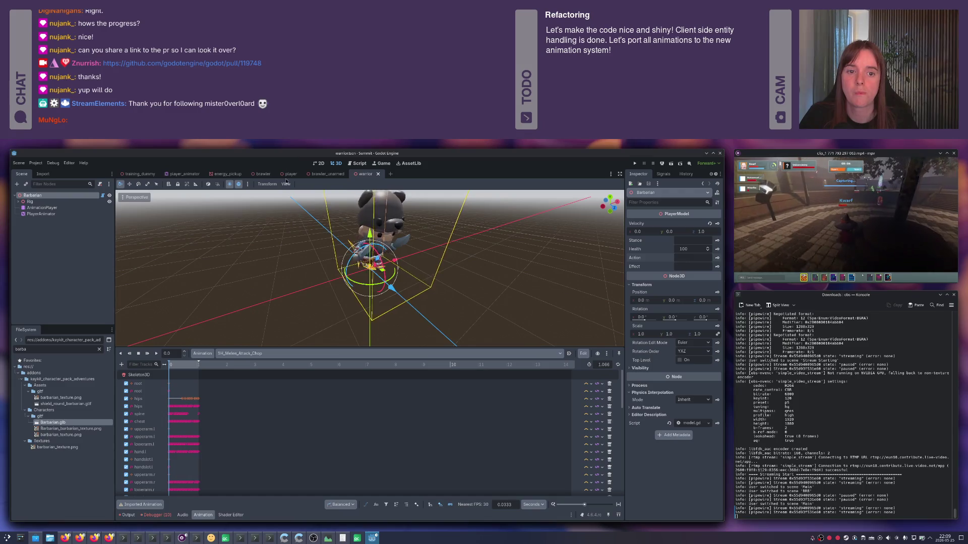
key(alt+Tab)
key(alt+Tab)
key(alt+Tab)
key(alt+Tab)
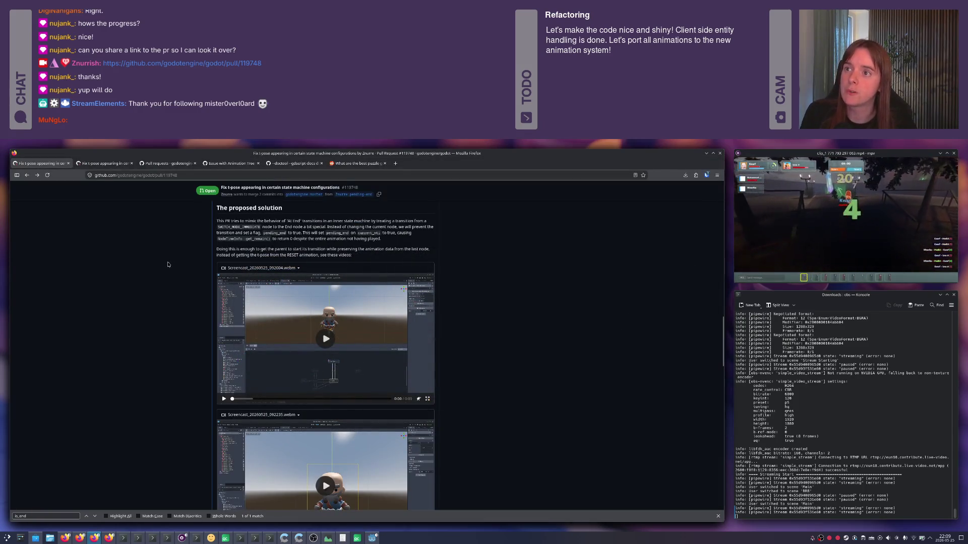
- Reload pull request #119748, read its t-pose description and review discussion, then return to Godot
key(F5)
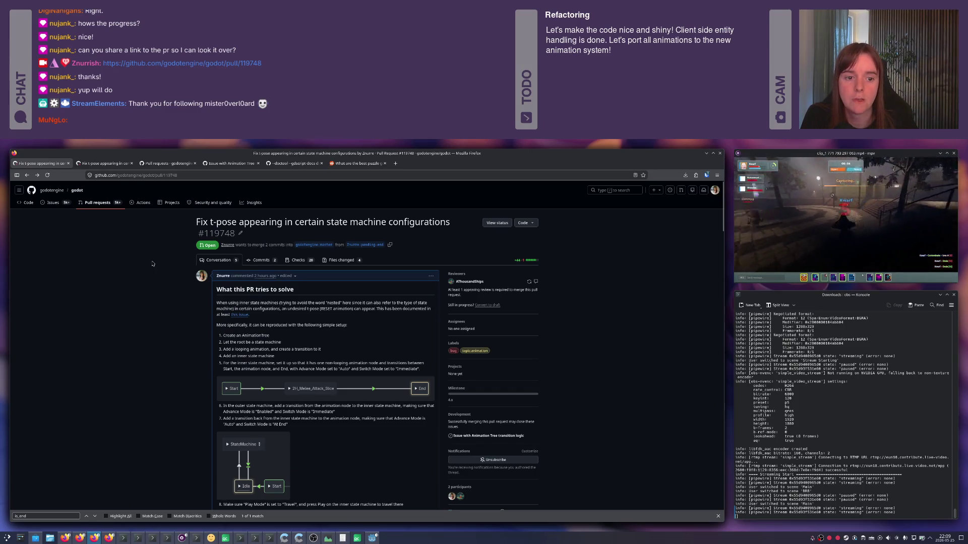
scroll(152, 264, down, 10)
scroll(152, 264, down, 5)
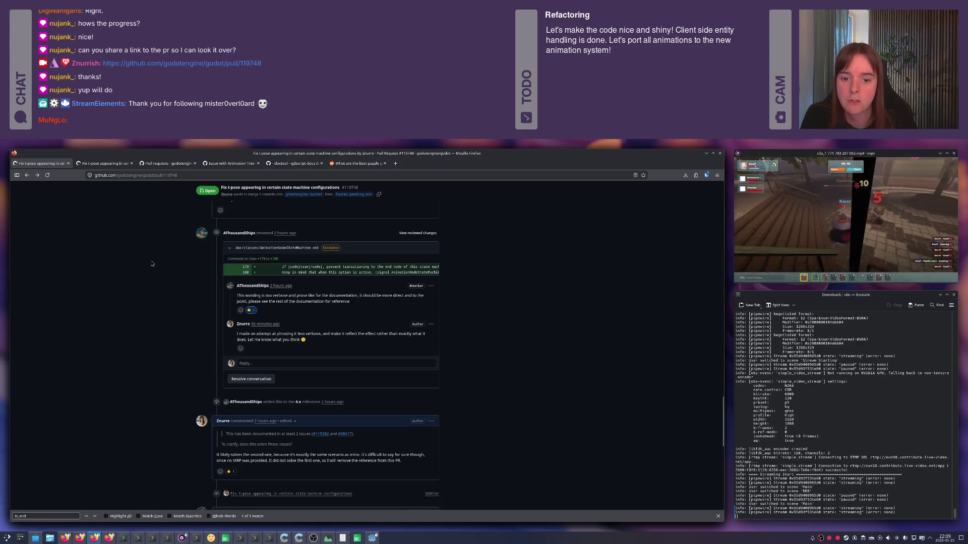
scroll(152, 264, down, 10)
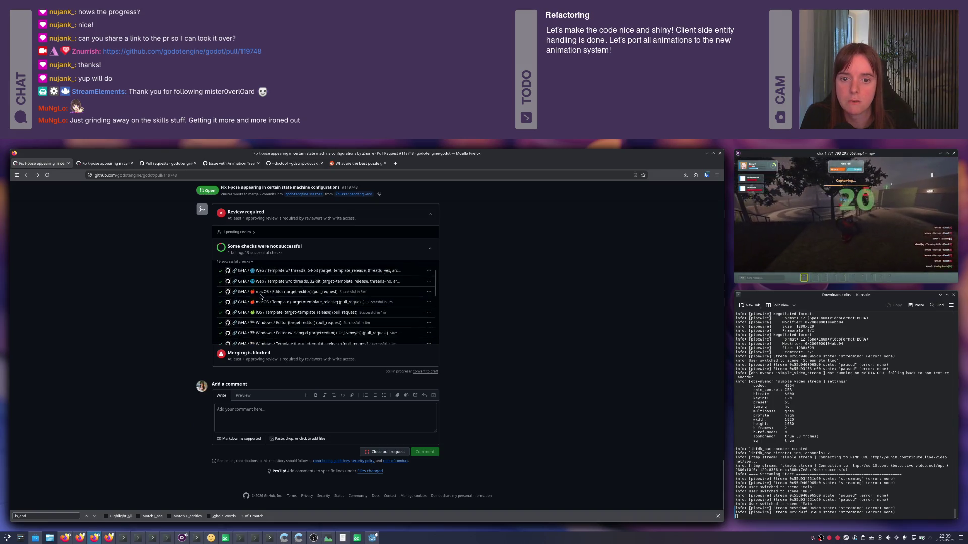
scroll(162, 273, up, 3)
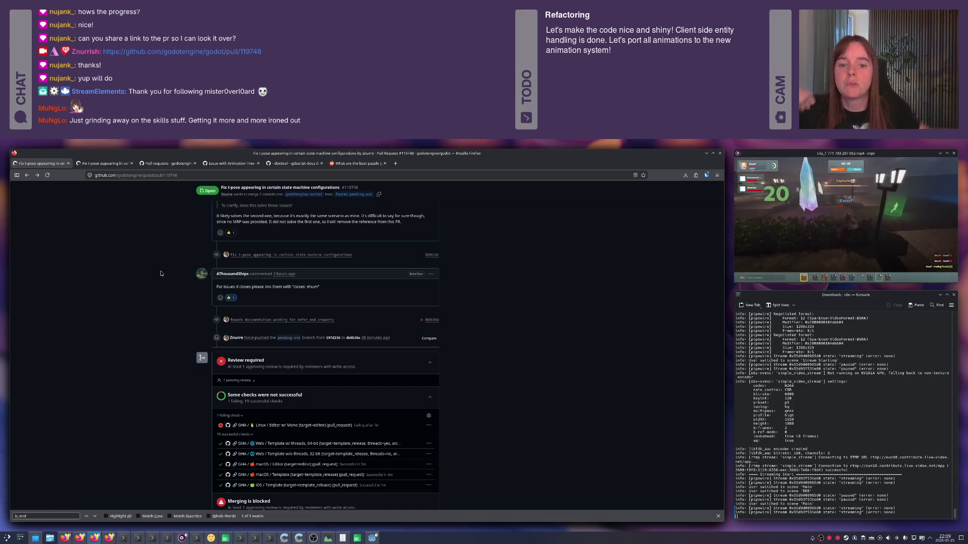
scroll(151, 273, up, 3)
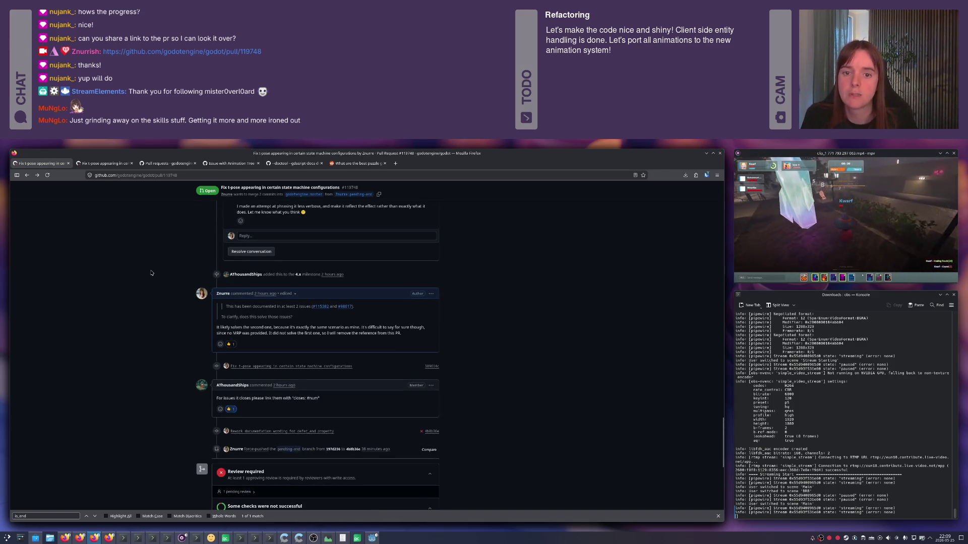
scroll(151, 273, up, 5)
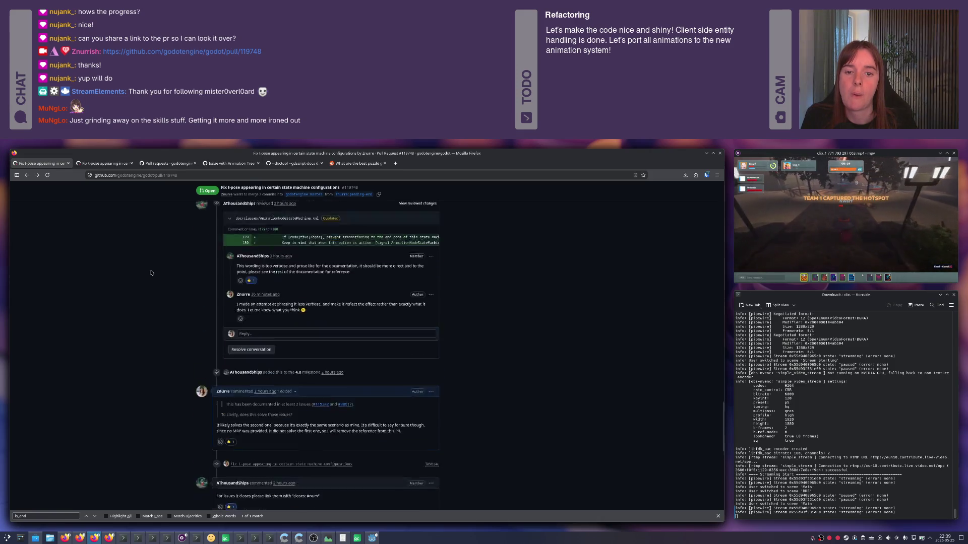
scroll(151, 273, up, 5)
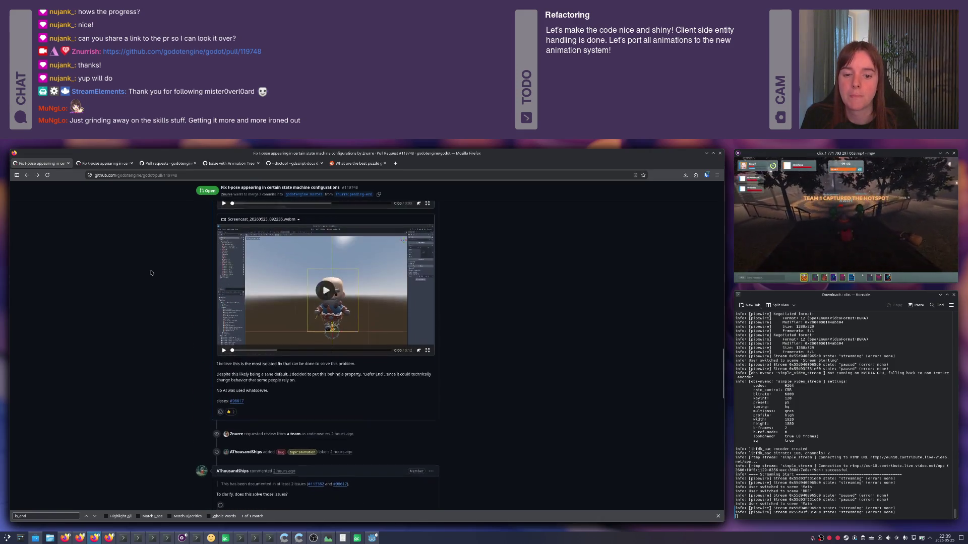
scroll(143, 277, up, 5)
scroll(143, 277, up, 10)
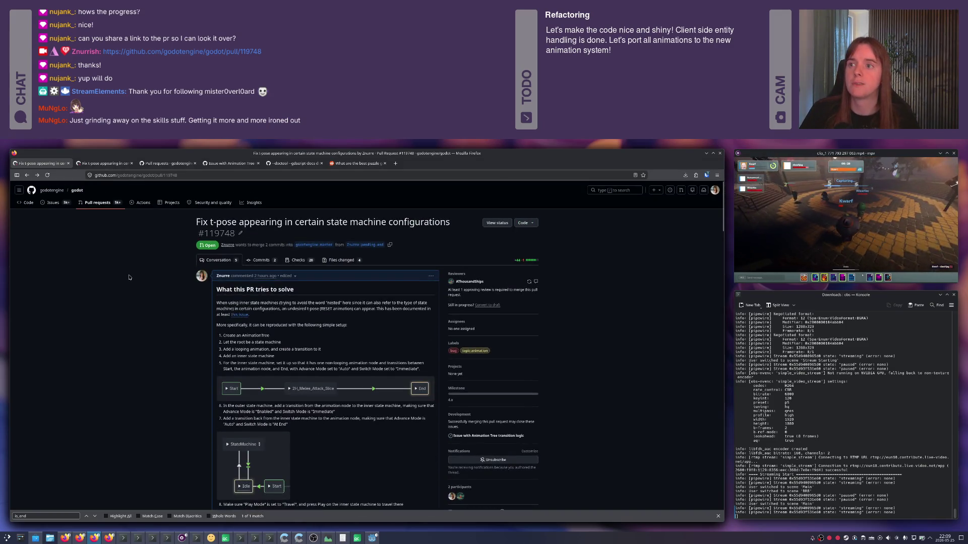
key(alt+Tab)
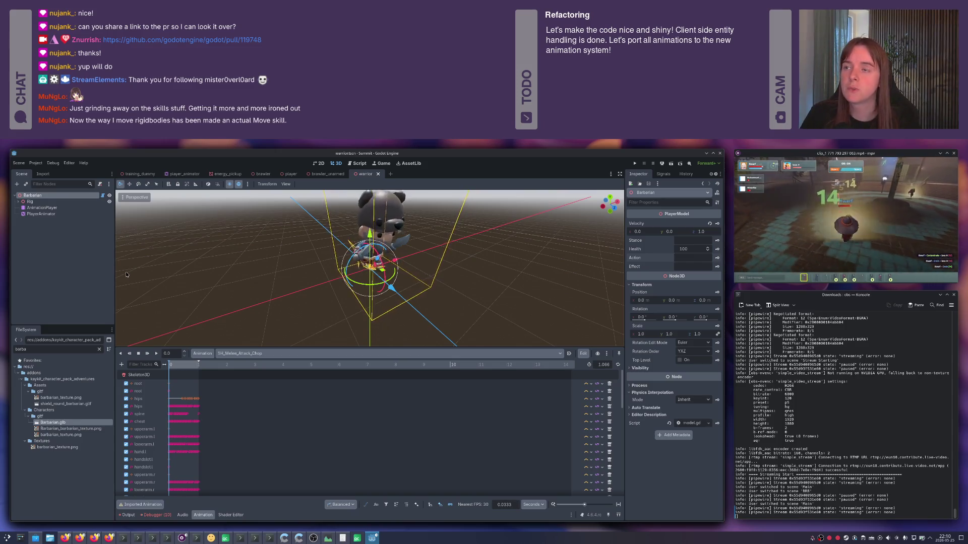
- Save the warrior scene again, orbit around the character and clear the node selection
key(ctrl+s)
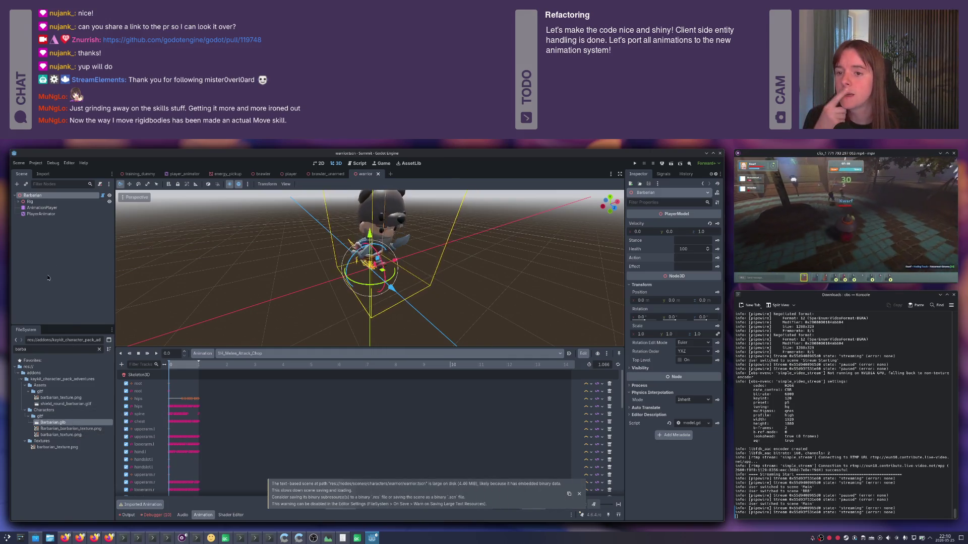
drag(412, 262, 484, 262)
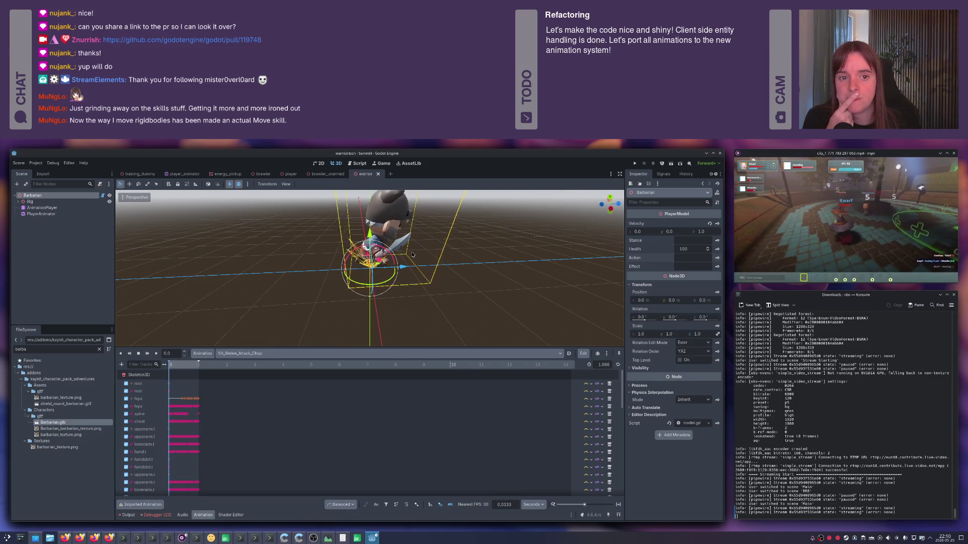
click(62, 256)
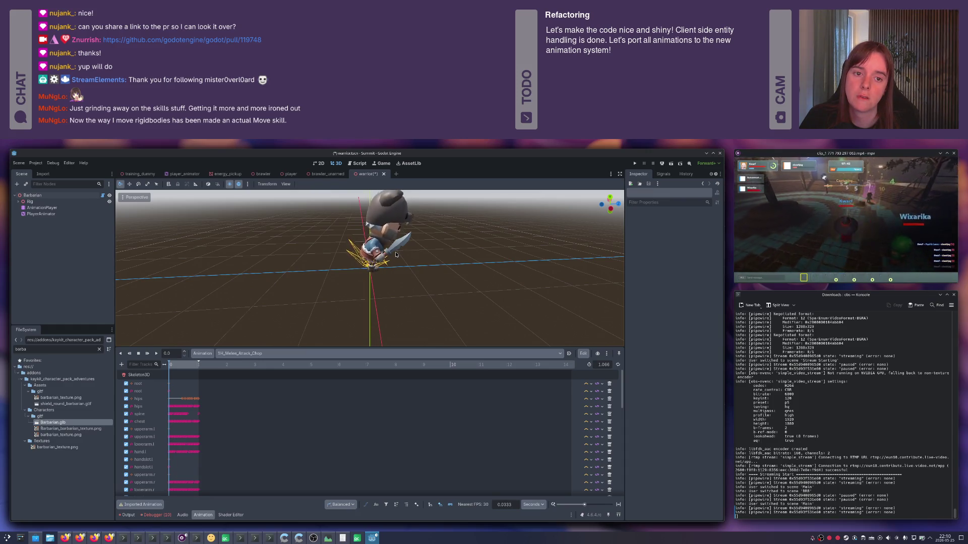
- Select the Barbarian root, PlayerAnimator and AnimationPlayer nodes in the Scene dock
click(43, 208)
click(33, 195)
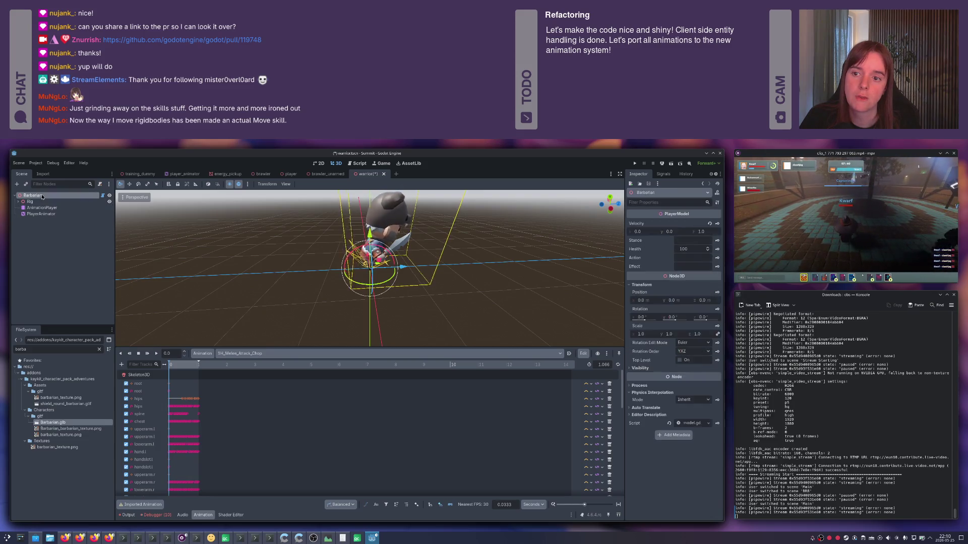
click(44, 208)
key(Down)
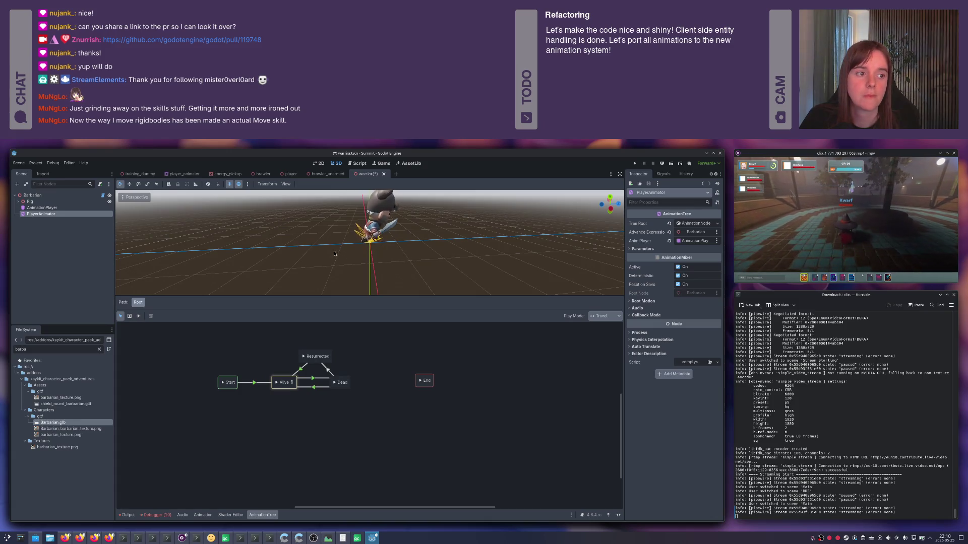
click(42, 207)
- Expand the Rig node and inspect the Skeleton3D's bones in the Inspector
click(38, 202)
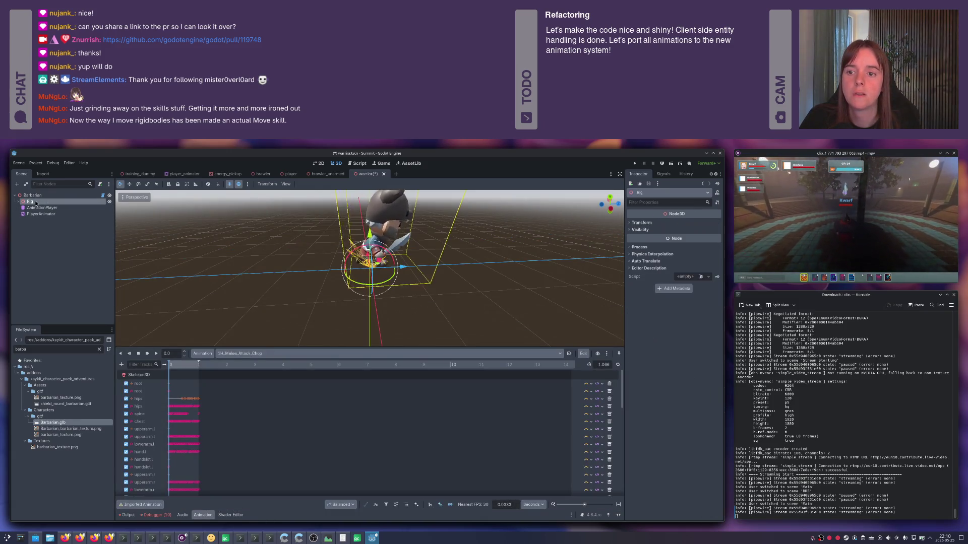
click(18, 202)
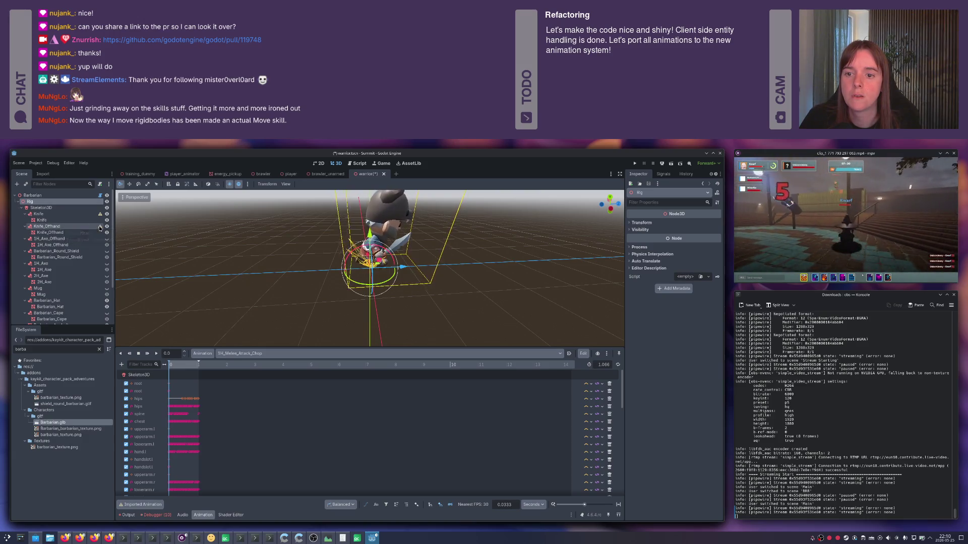
mouse_move(100, 228)
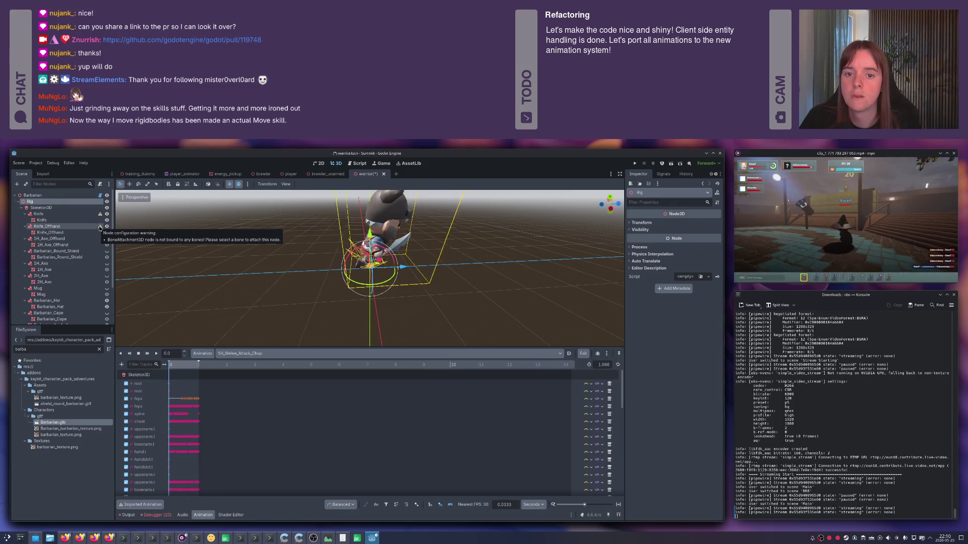
click(52, 208)
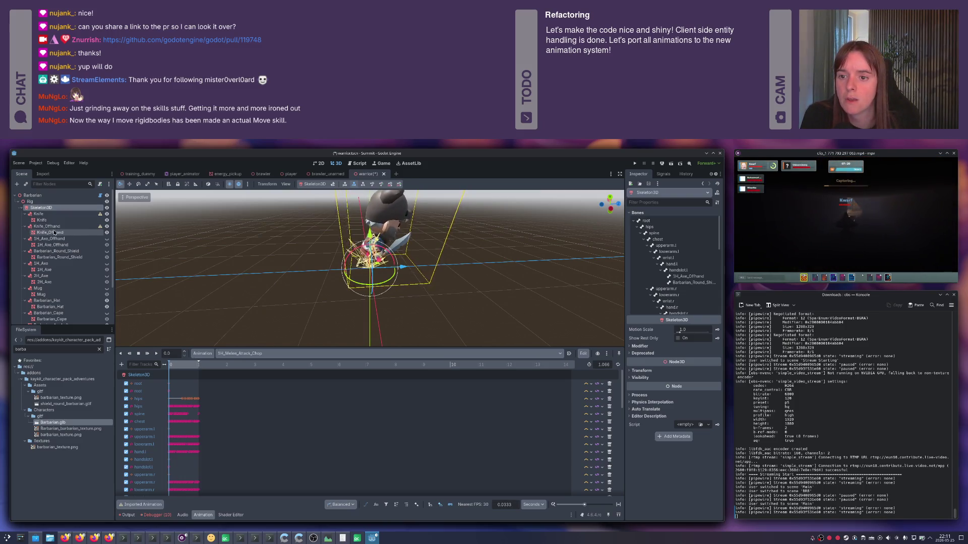
click(32, 202)
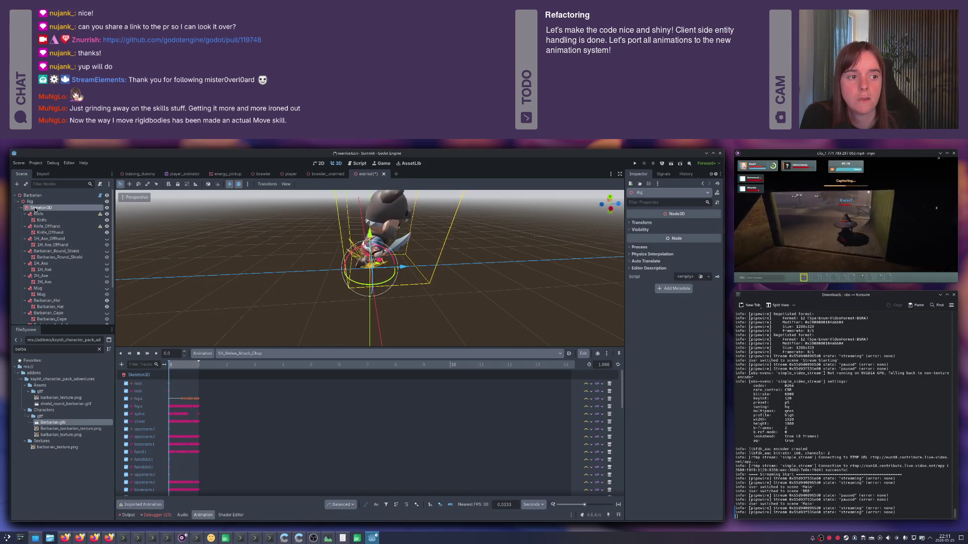
click(48, 215)
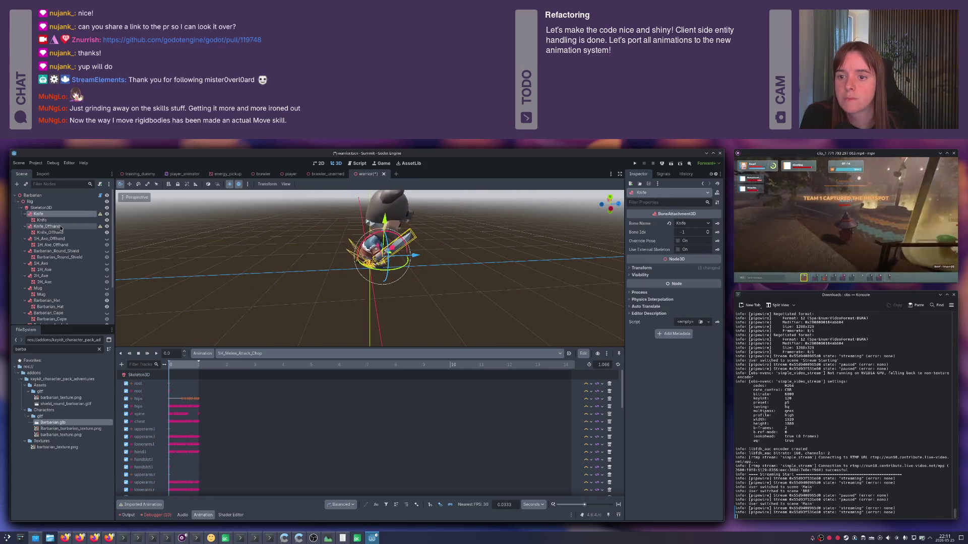
click(50, 226)
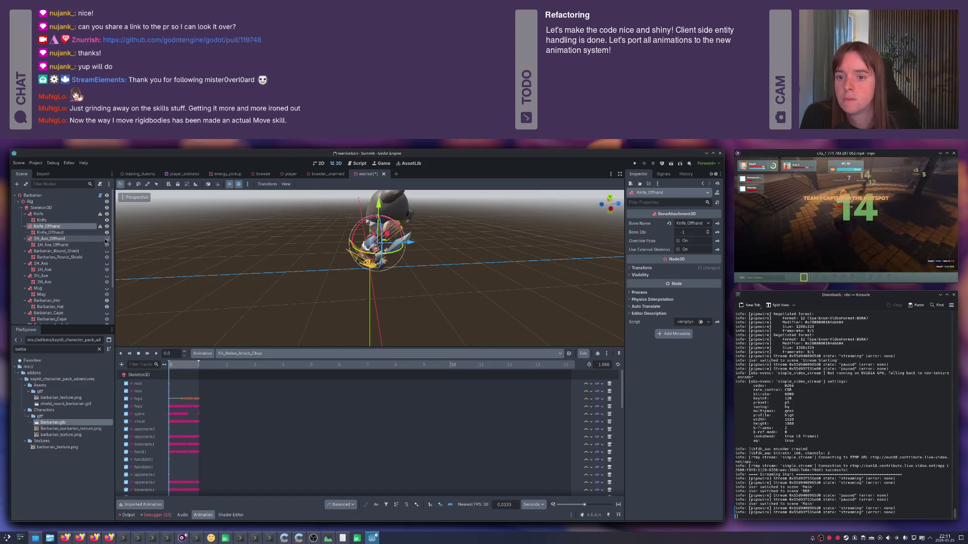
scroll(416, 261, up, 6)
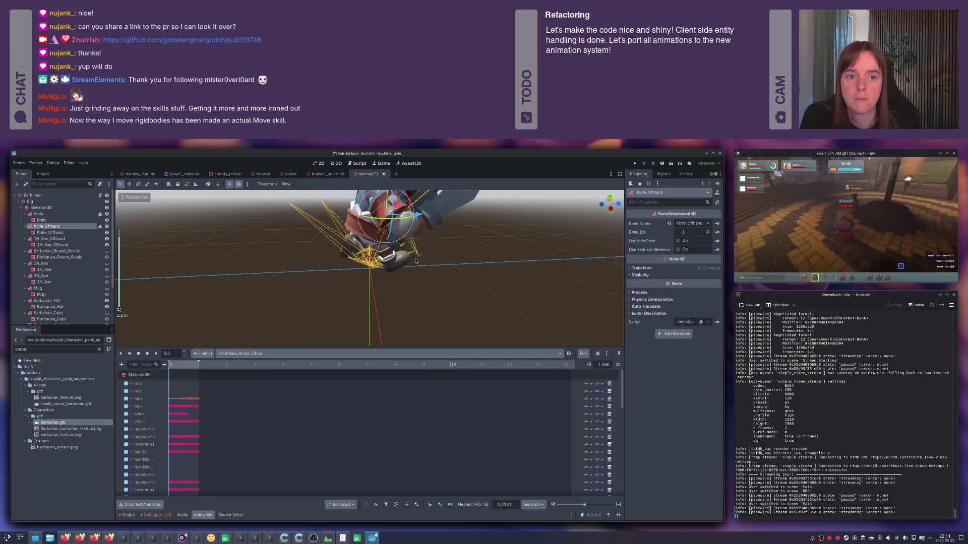
drag(416, 261, 211, 247)
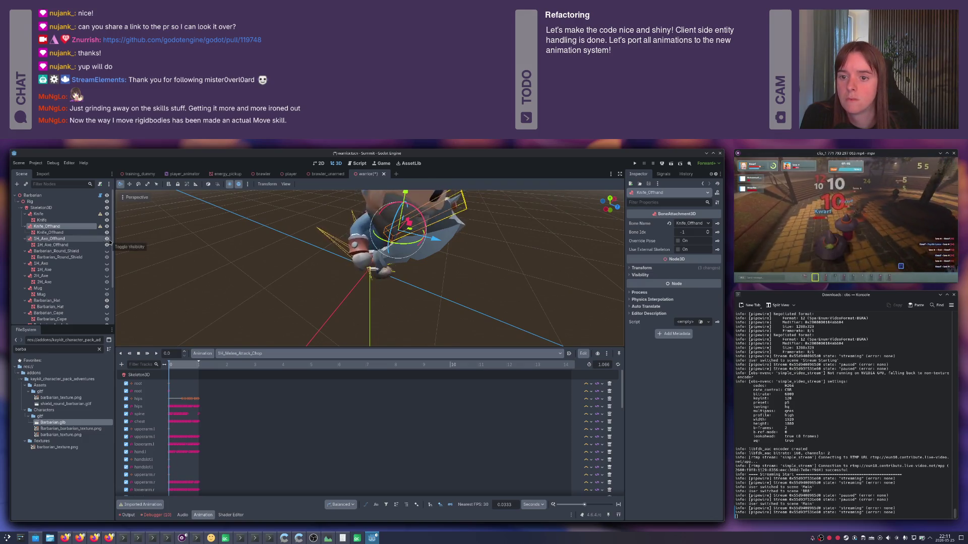
right_click(56, 241)
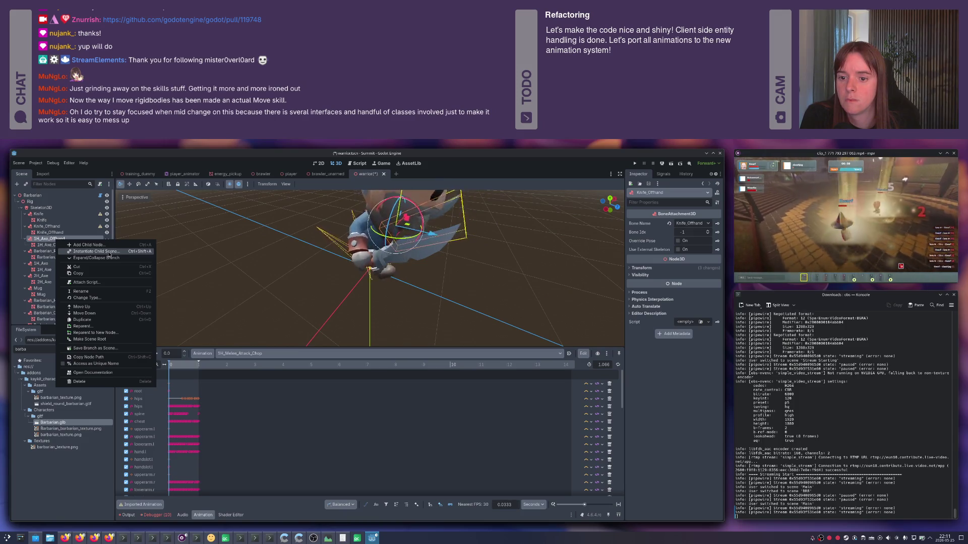
key(Escape)
click(40, 207)
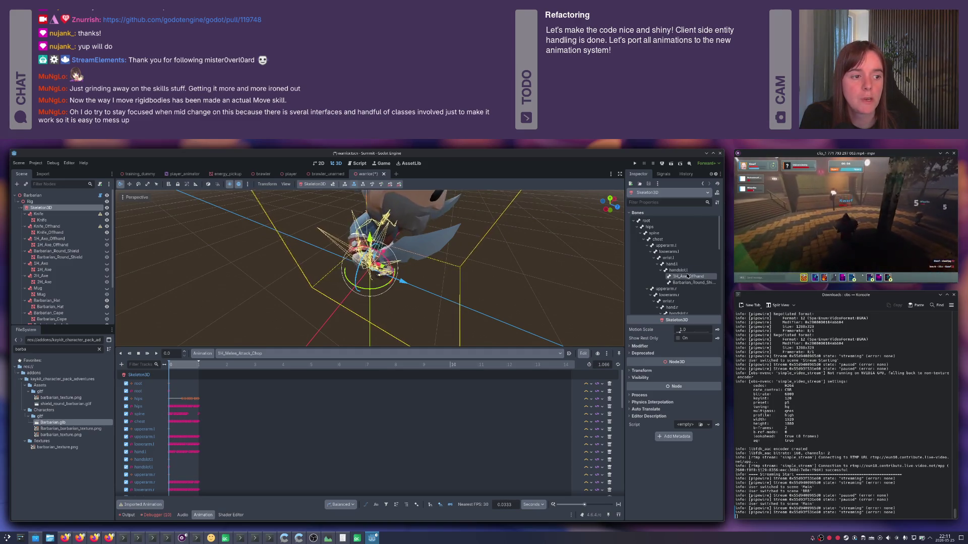
click(688, 277)
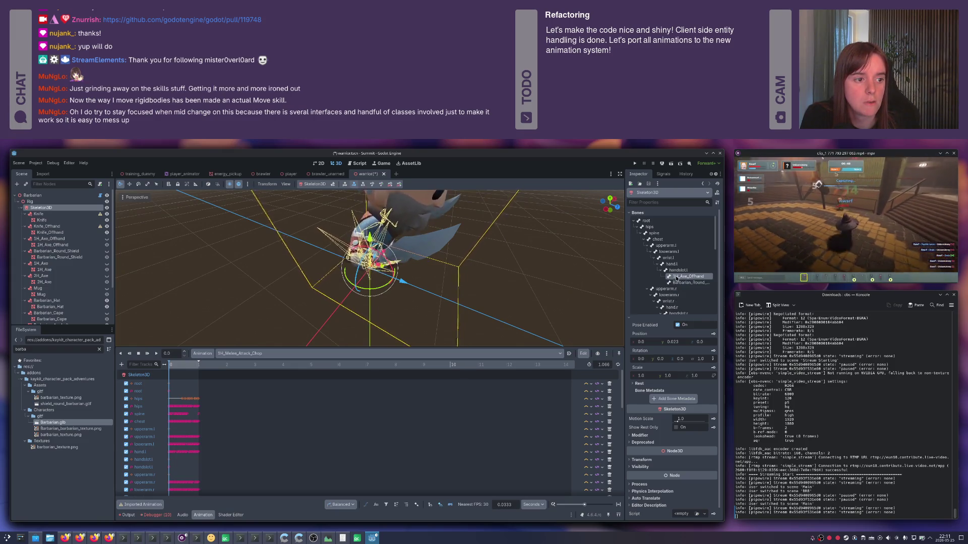
scroll(677, 279, down, 3)
scroll(685, 367, down, 1)
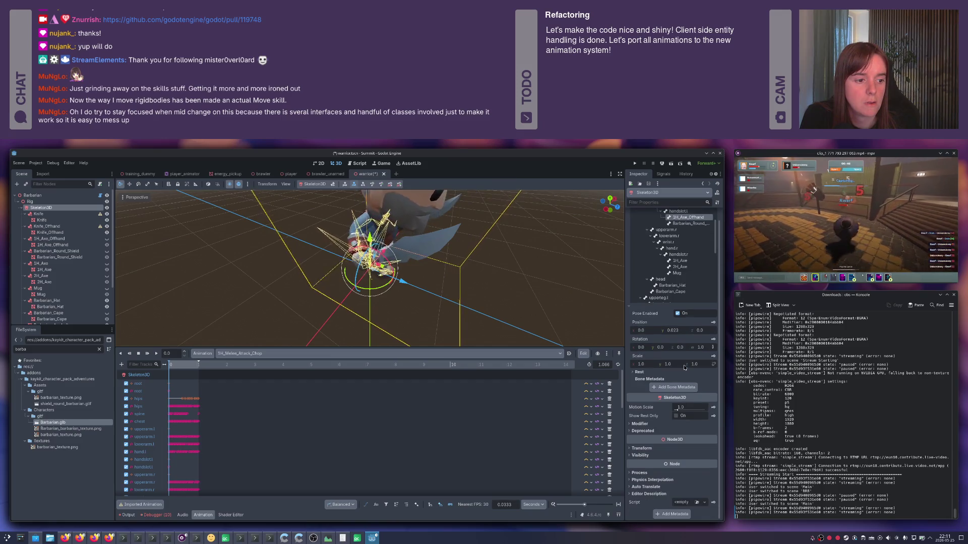
scroll(681, 333, up, 1)
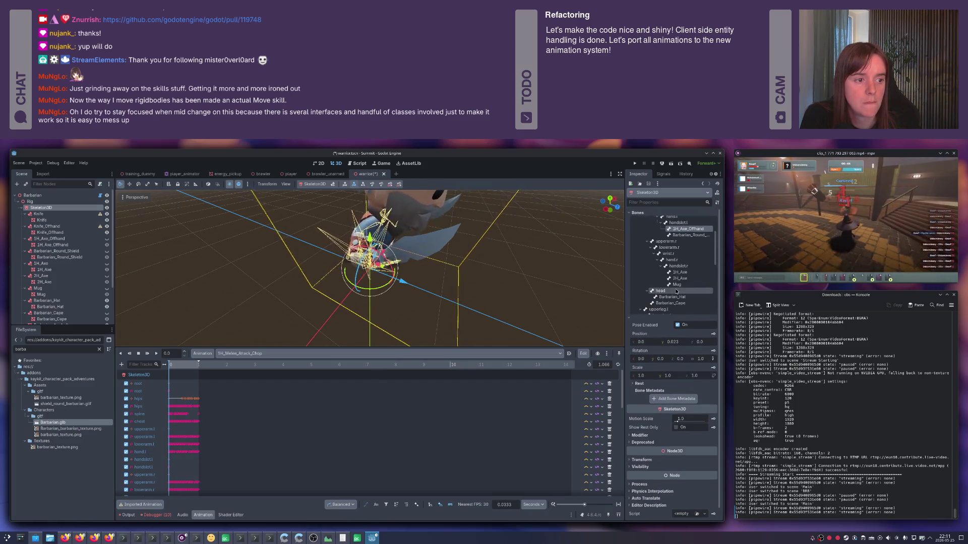
scroll(678, 283, up, 2)
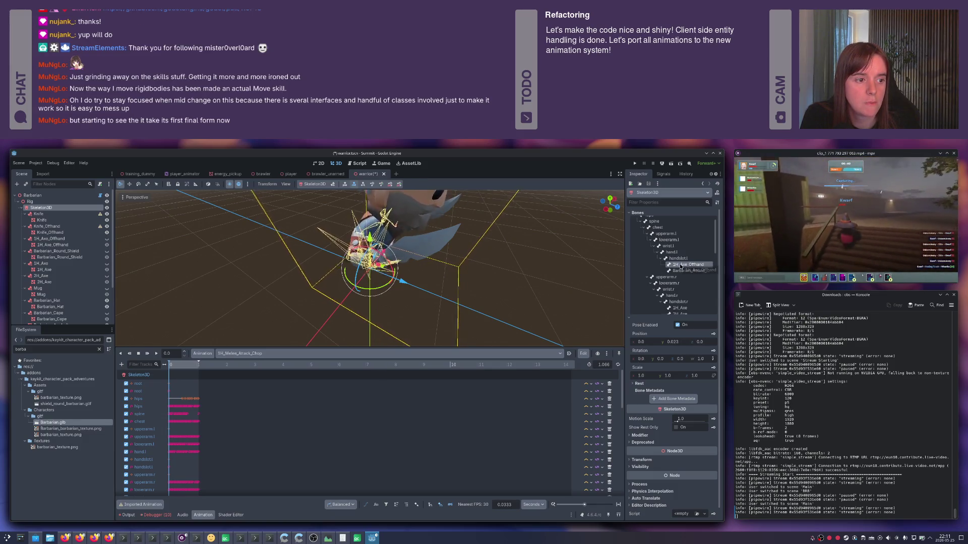
scroll(684, 270, up, 1)
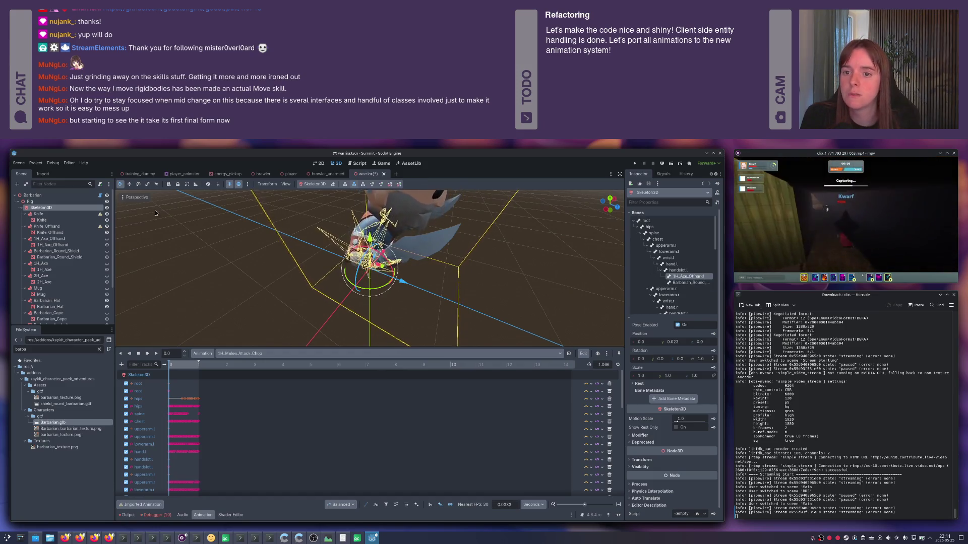
click(39, 215)
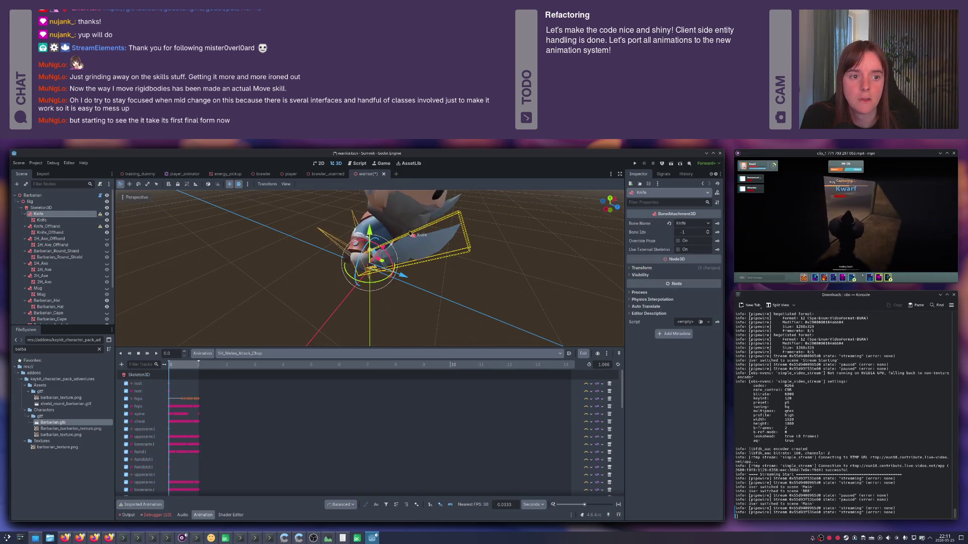
- Inspect the skeleton's bone list, the Knife mesh and the Knife bone attachment settings
mouse_move(40, 214)
mouse_down()
mouse_move(69, 207)
mouse_move(40, 204)
mouse_up()
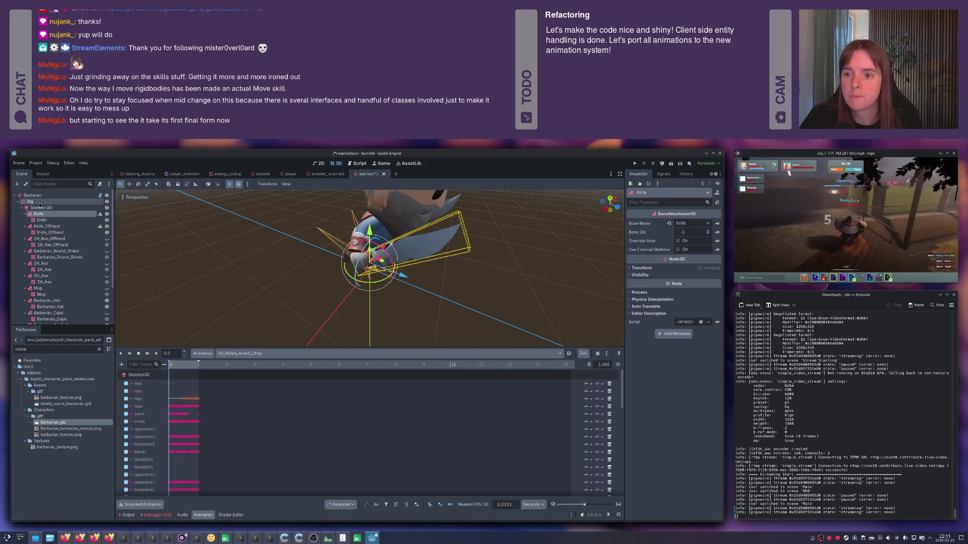
click(40, 206)
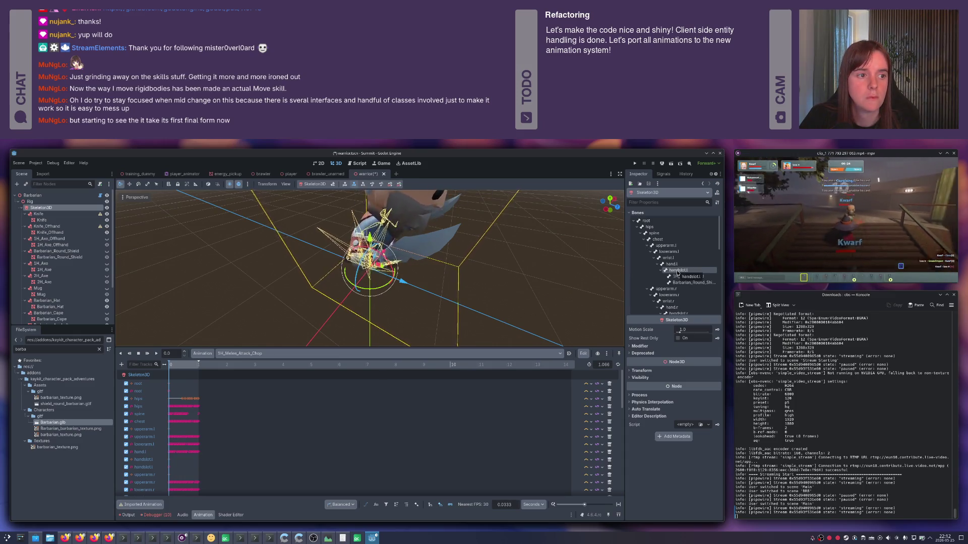
scroll(678, 274, down, 2)
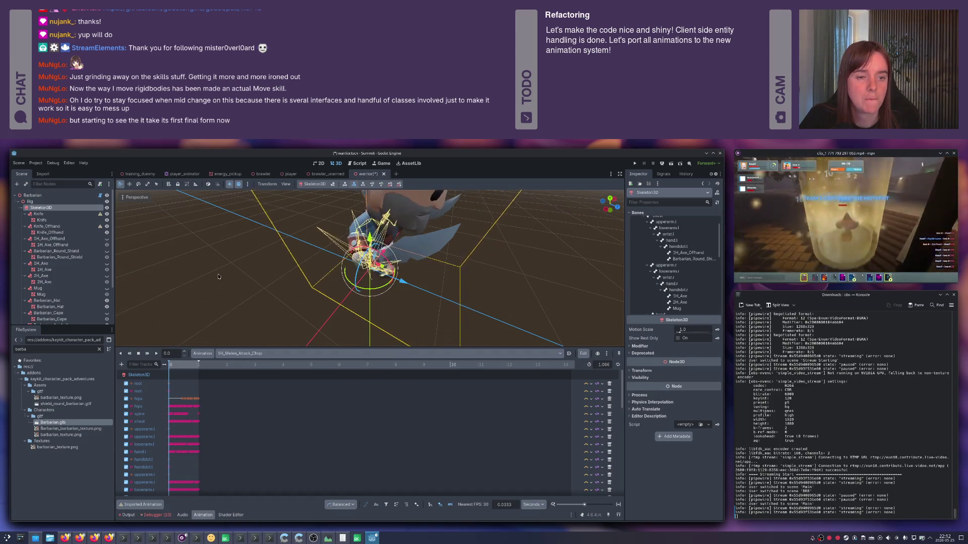
click(39, 214)
click(43, 220)
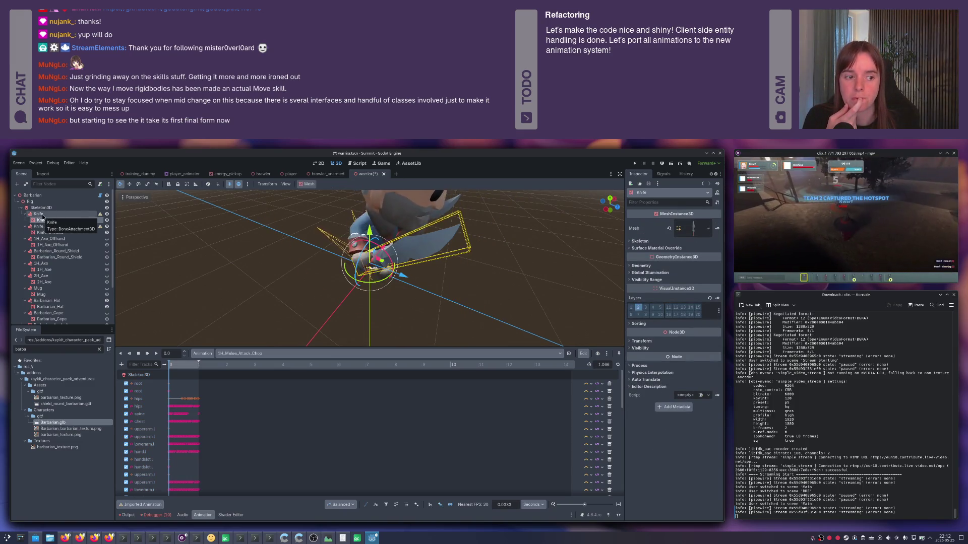
click(42, 216)
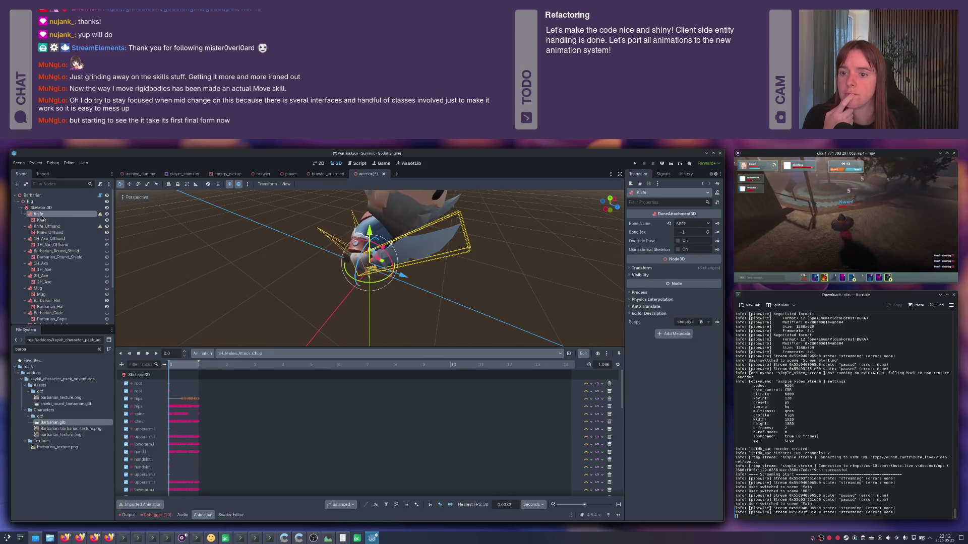
scroll(43, 221, down, 3)
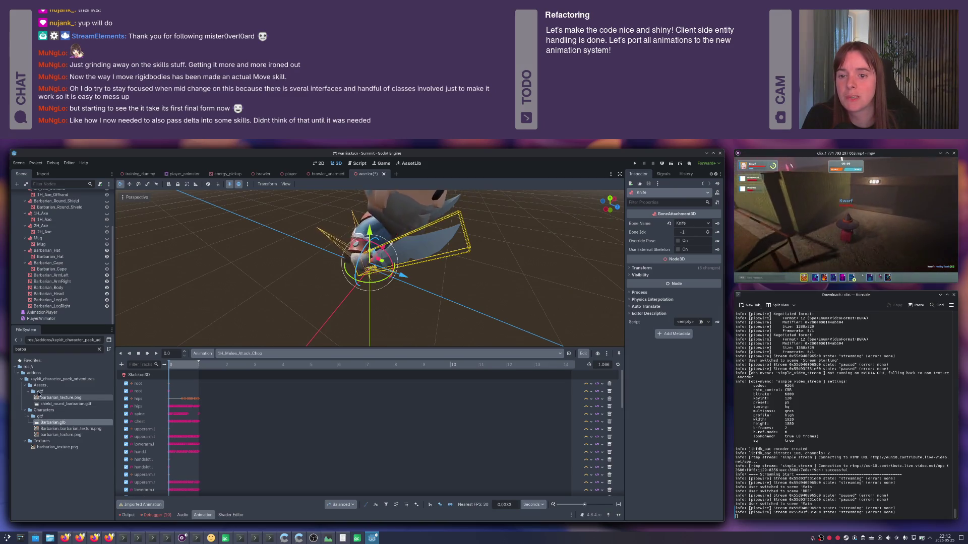
scroll(66, 242, up, 3)
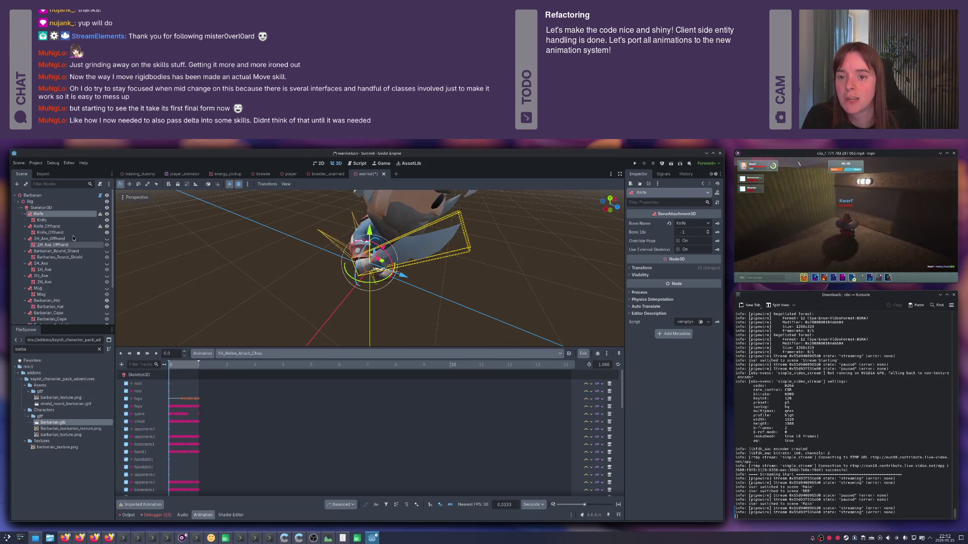
- Hide the Knife and Barbarian_Round_Shield, show the 1H_Axe, and save the scene
click(106, 214)
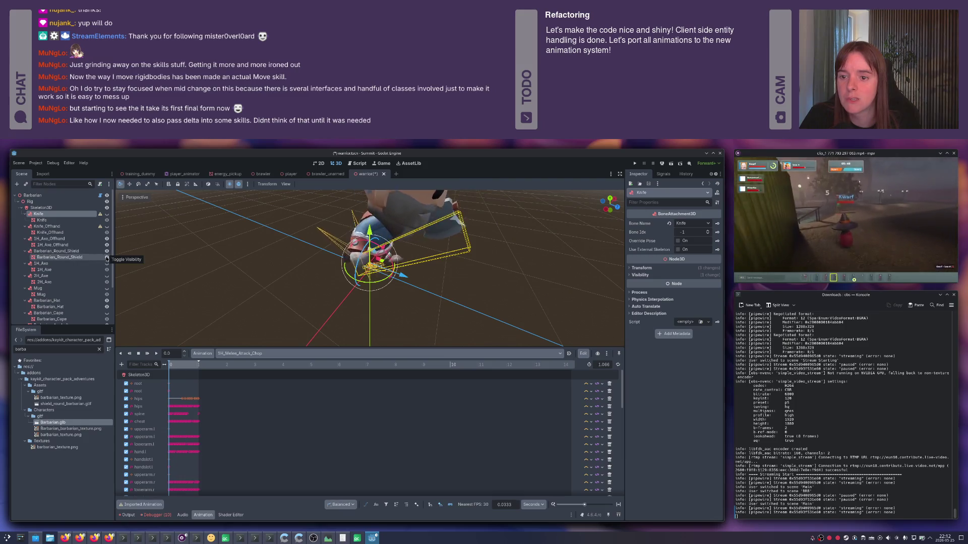
click(106, 251)
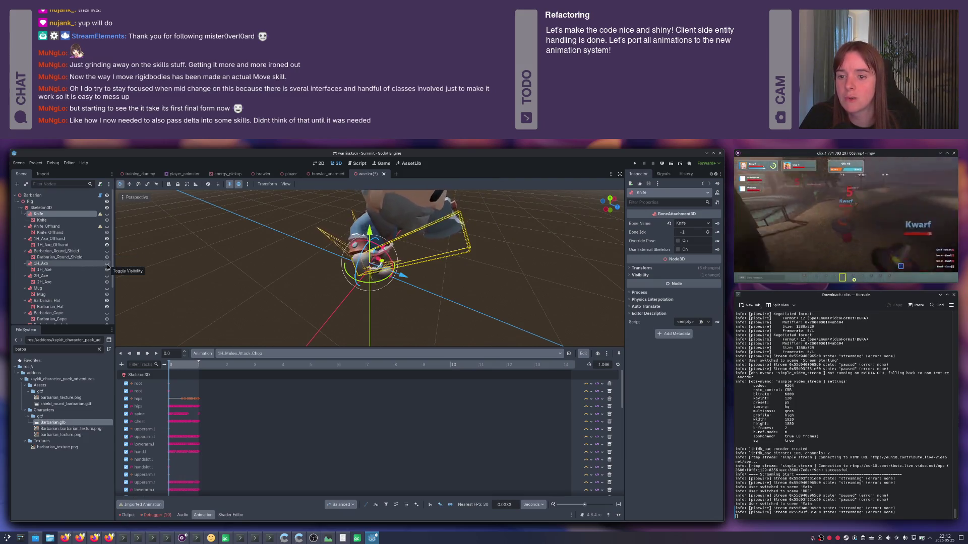
click(106, 263)
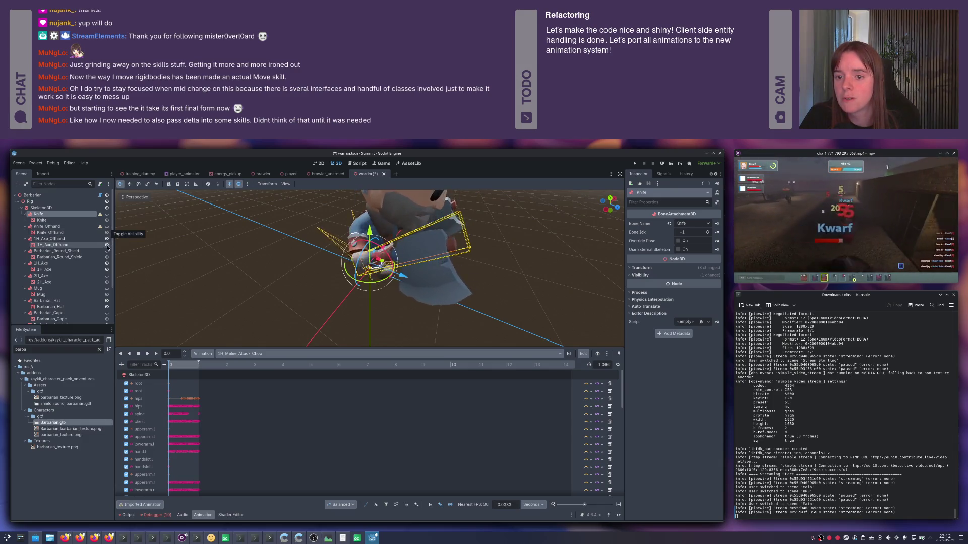
mouse_move(391, 274)
mouse_down()
mouse_move(317, 265)
mouse_move(437, 272)
mouse_up()
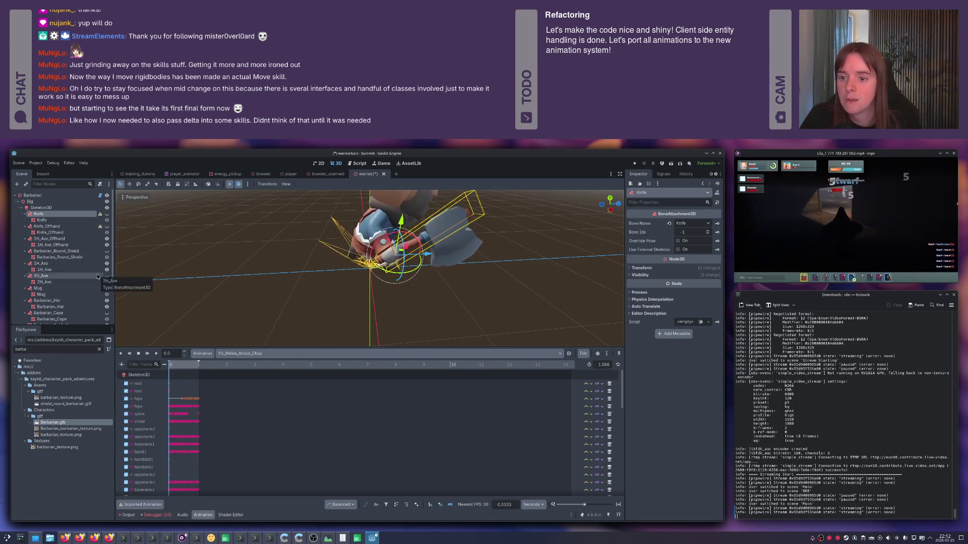
key(ctrl+s)
- Zoom in on the warrior and select the Barbarian root to view its properties
scroll(457, 249, down, 4)
drag(457, 248, 343, 254)
scroll(339, 254, up, 5)
click(363, 272)
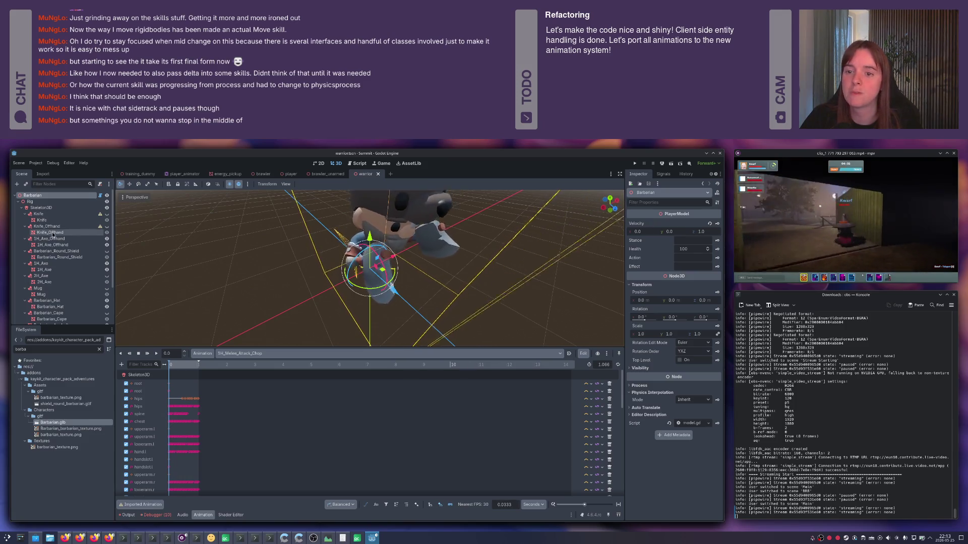
- Revert the Action value to default, frame the character and save the scene
key(alt+space)
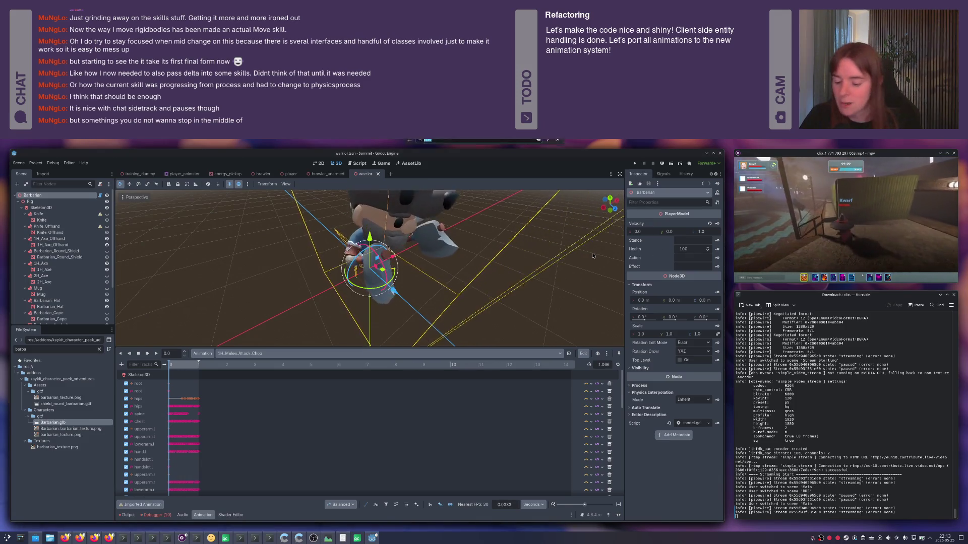
key(Escape)
text(stab)
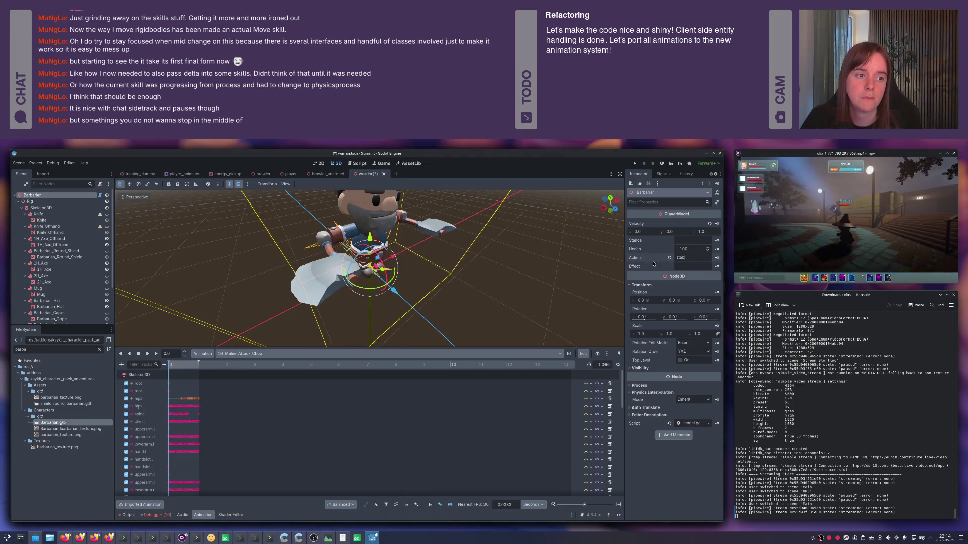
click(669, 258)
key(f)
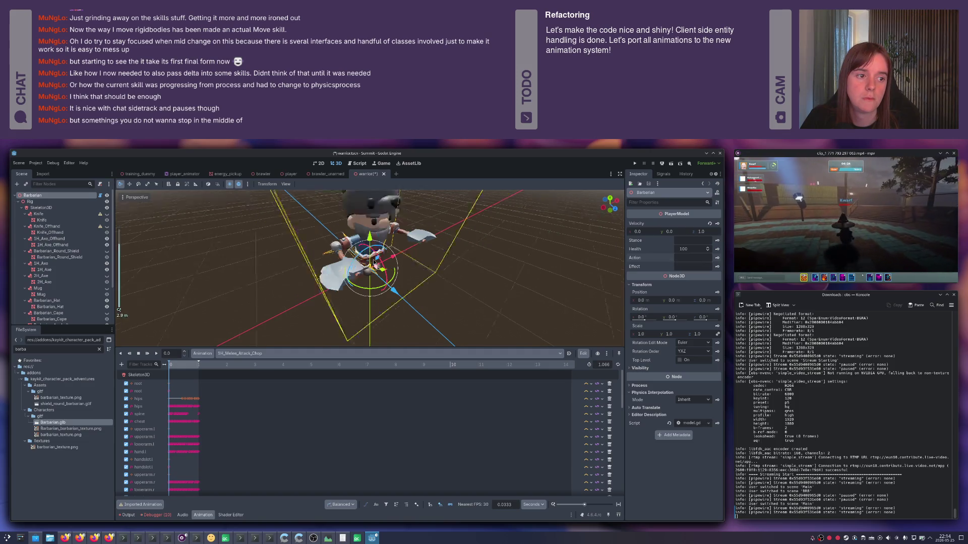
key(ctrl+s)
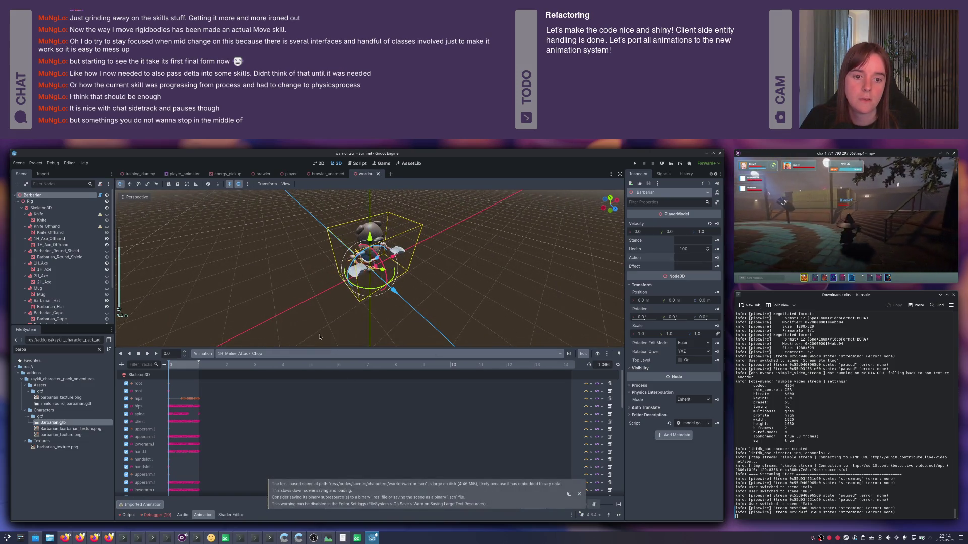
- Enable Defer End on the Actions state machine inside Alive and save the scene
scroll(50, 282, down, 3)
click(42, 319)
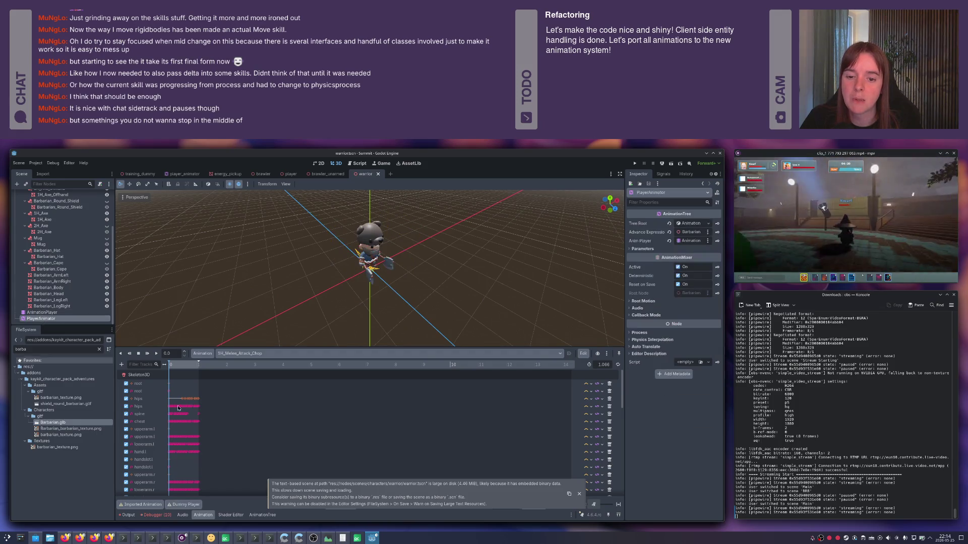
click(258, 514)
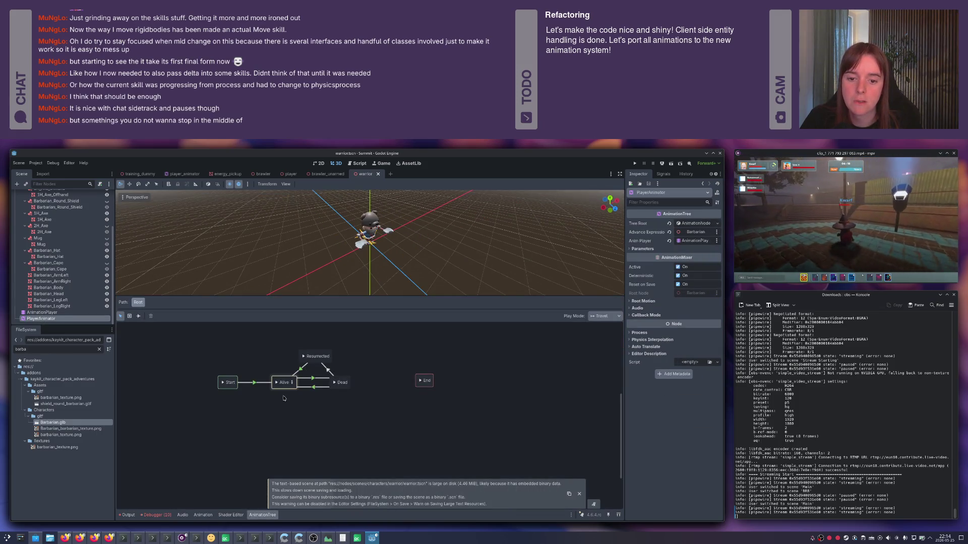
click(293, 382)
click(328, 386)
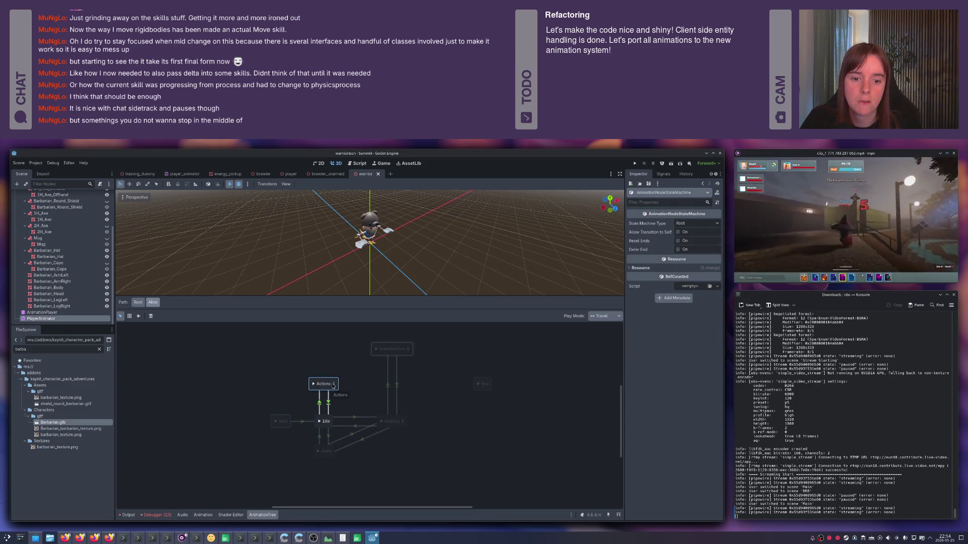
click(678, 250)
key(ctrl+s)
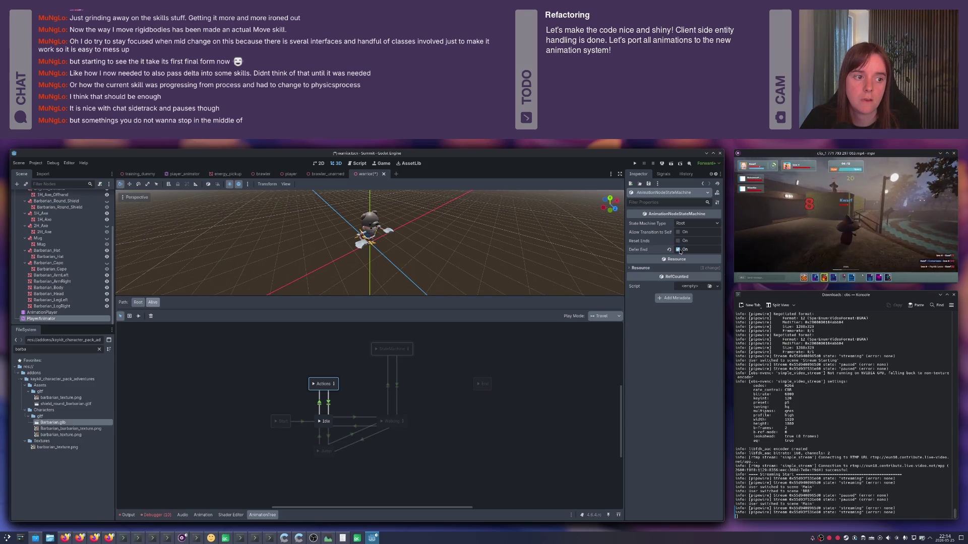
- Select the Barbarian root node and start editing its Action property
scroll(37, 204, up, 4)
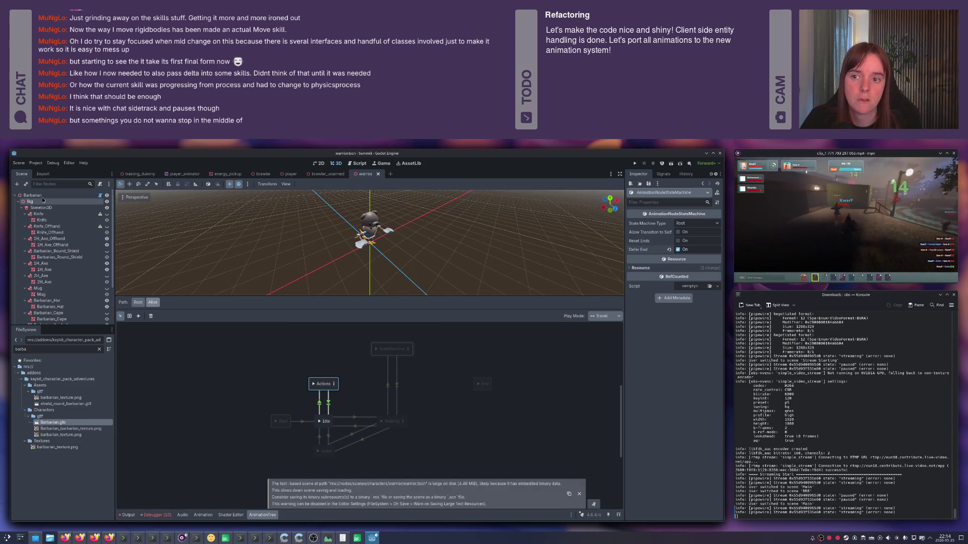
click(42, 196)
click(691, 258)
- Try 'stab' as the Action, reset Velocity z to 0, revert Action to empty and save
text(stab)
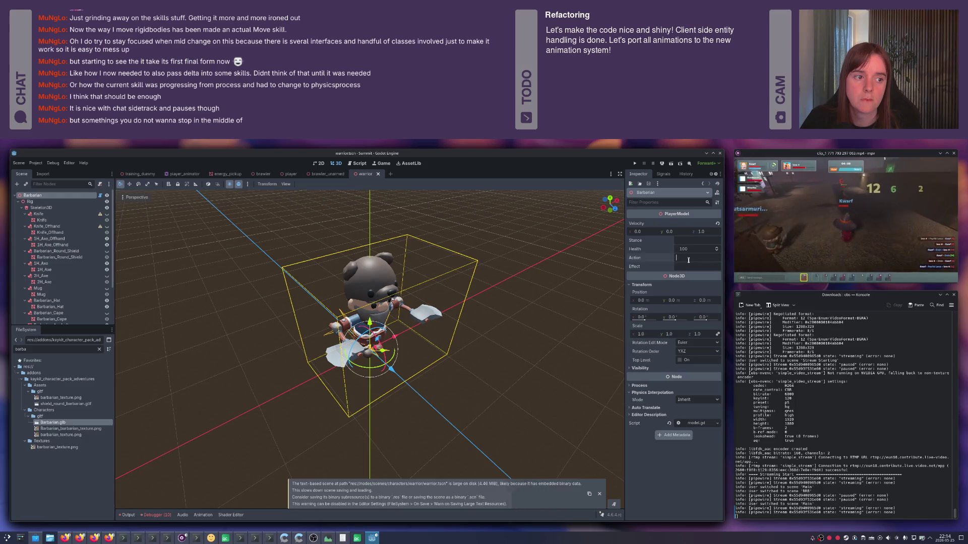
key(BackSpace)
key(BackSpace)
key(BackSpace)
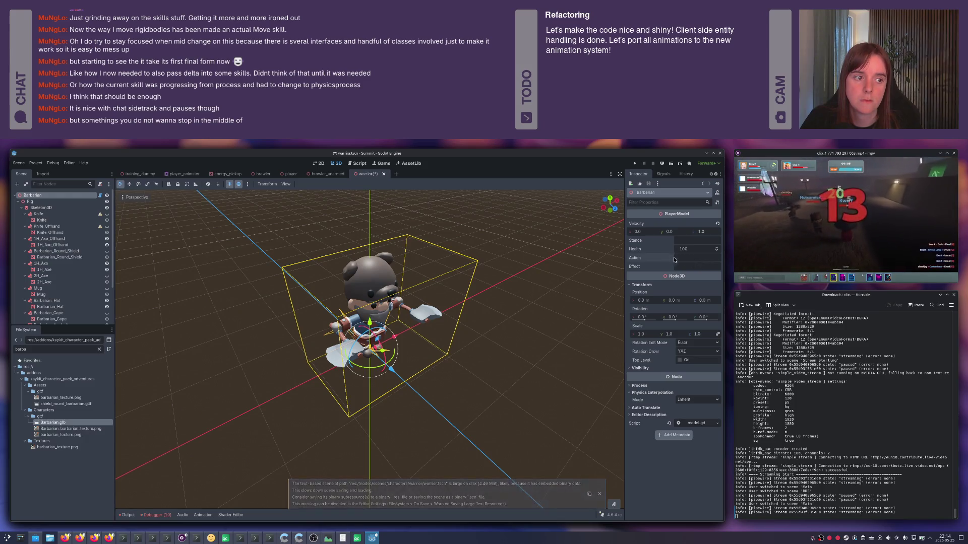
click(718, 224)
click(690, 258)
text(stab)
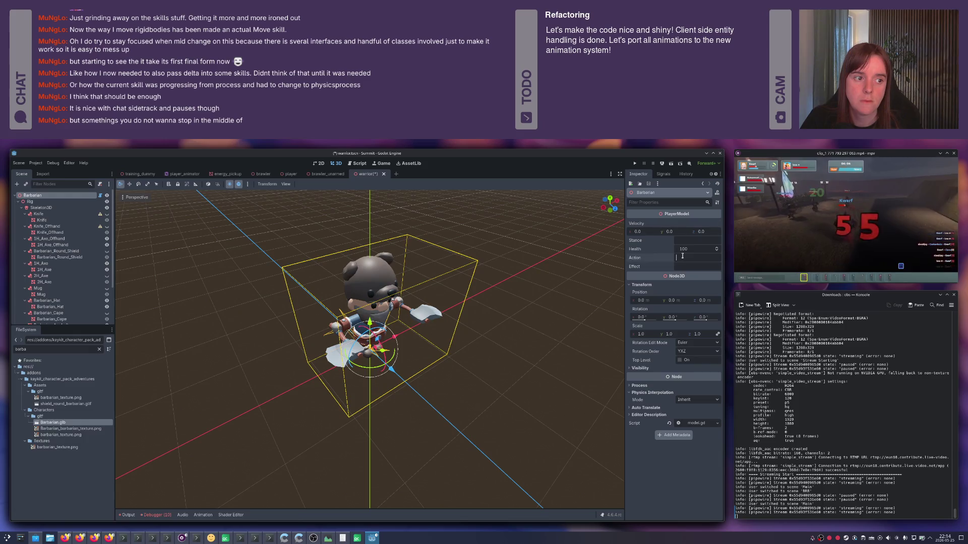
click(670, 259)
key(ctrl+s)
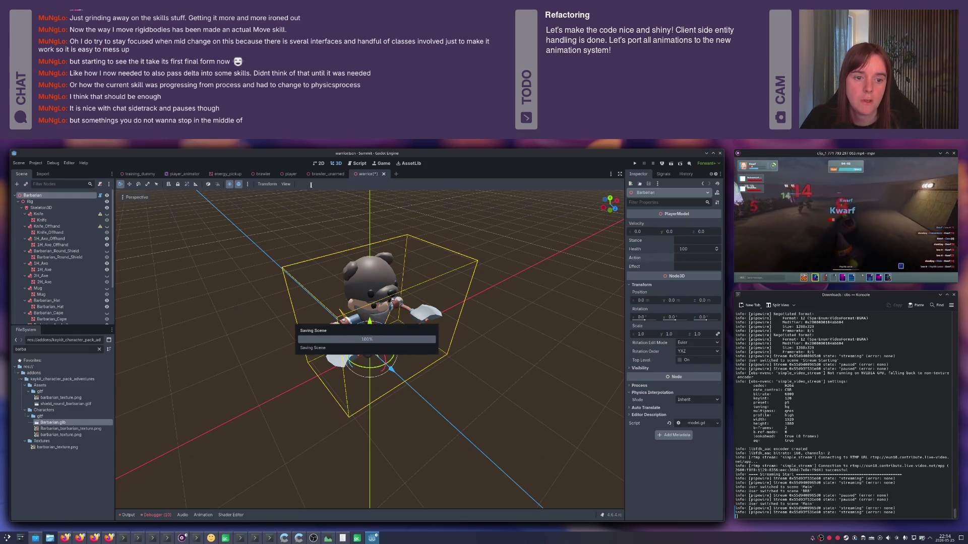
- Reload the saved scene, set Velocity z to 1.0, and leave Action empty after trying 'stab'
click(19, 163)
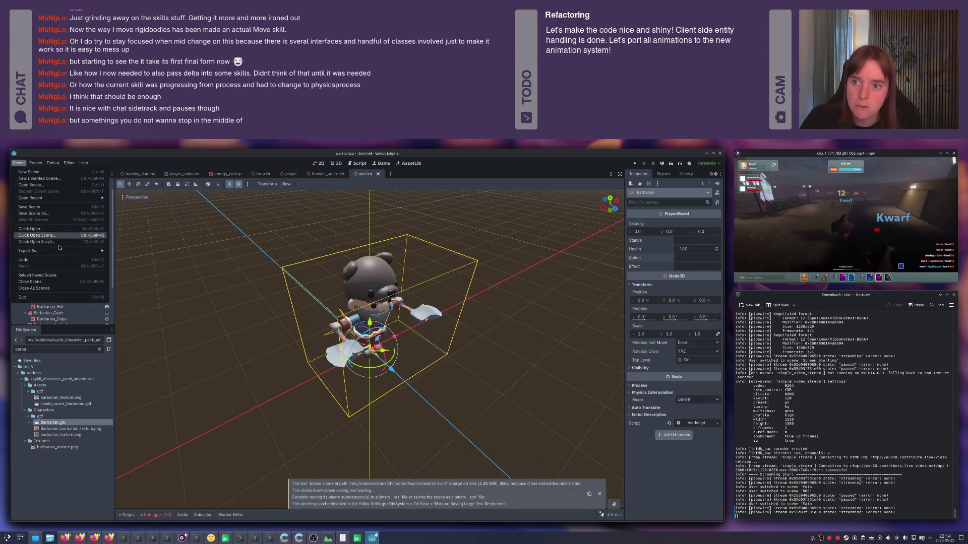
click(46, 276)
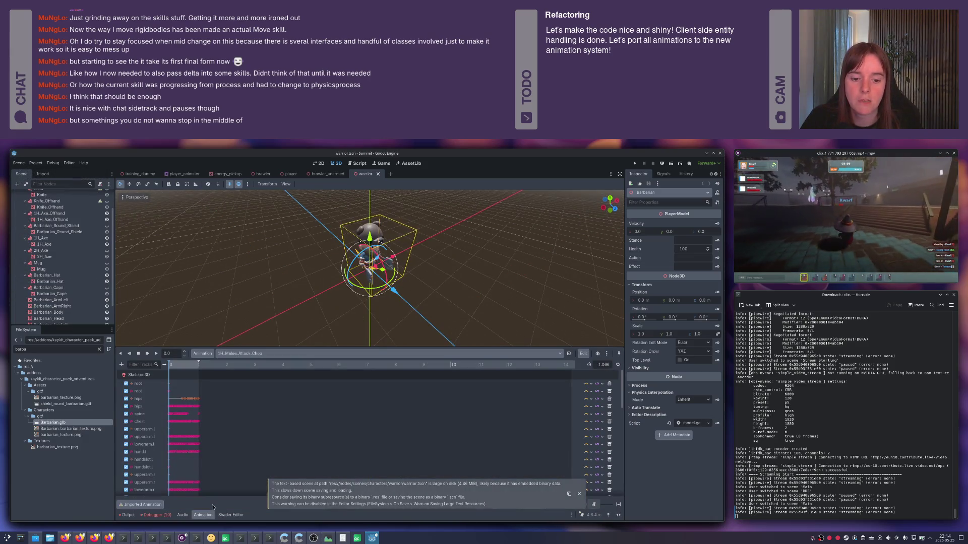
scroll(45, 198, up, 3)
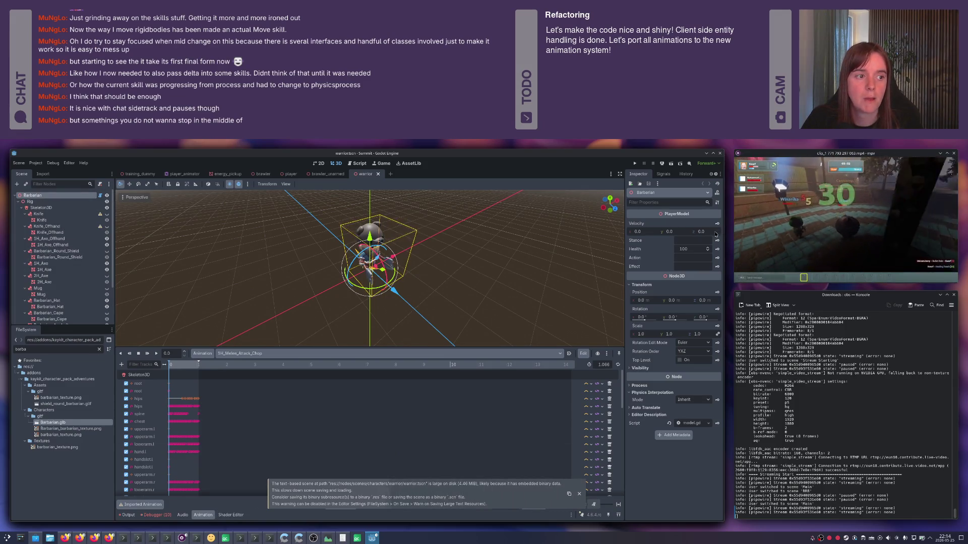
drag(715, 235, 720, 233)
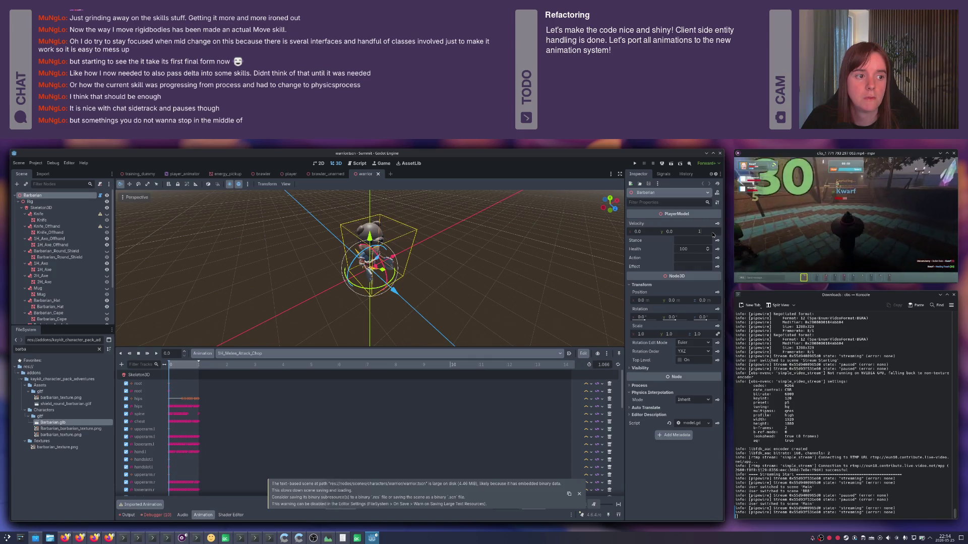
click(690, 257)
text(stab)
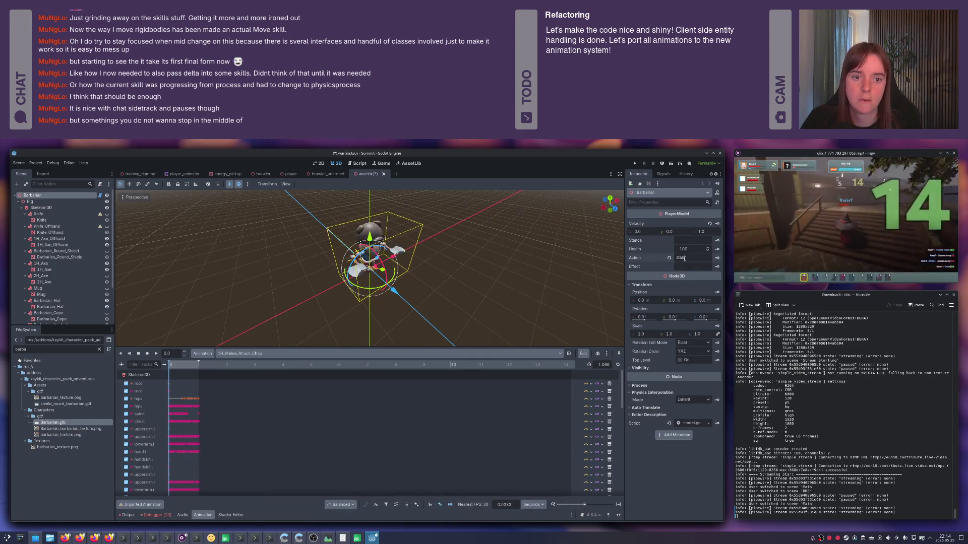
click(669, 259)
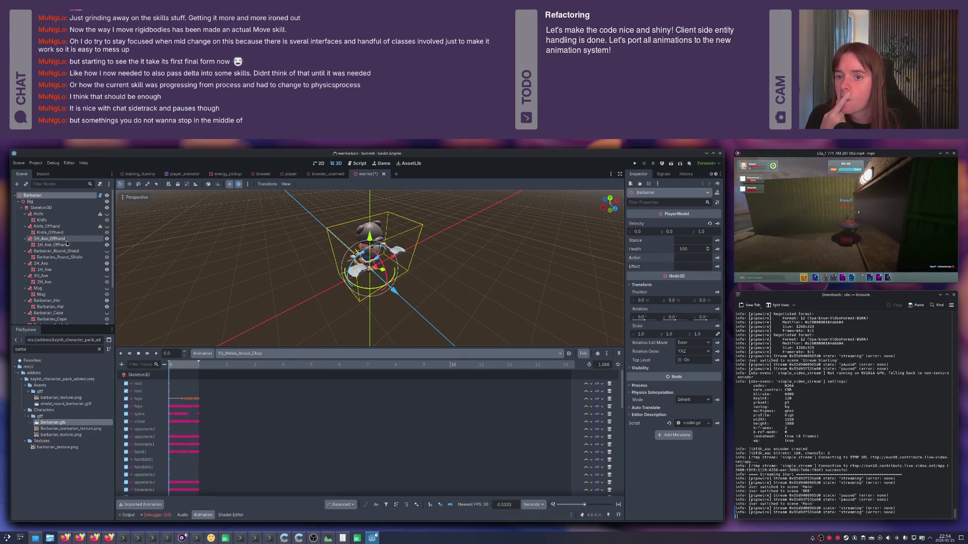
- Open the PlayerAnimator tree and enter the Actions state machine nested in Alive
click(128, 514)
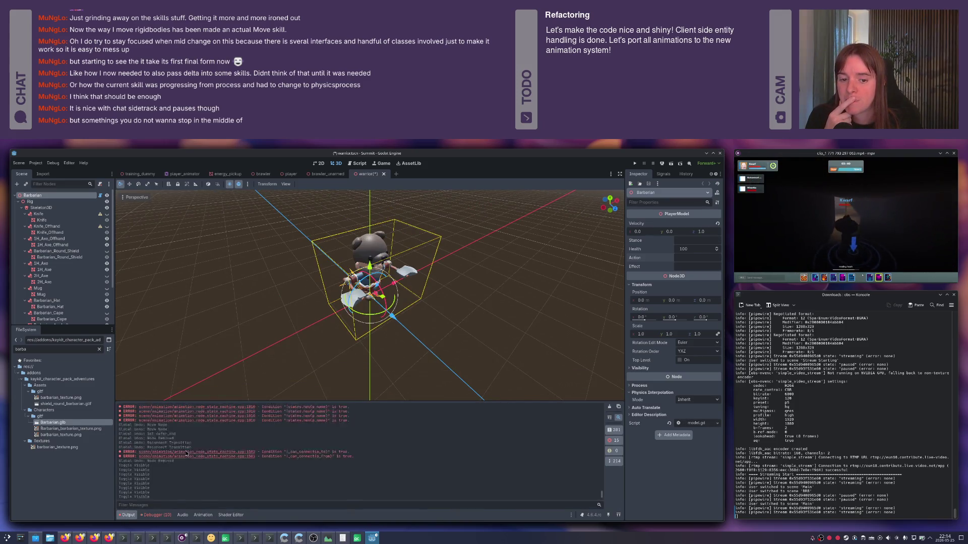
scroll(55, 288, down, 3)
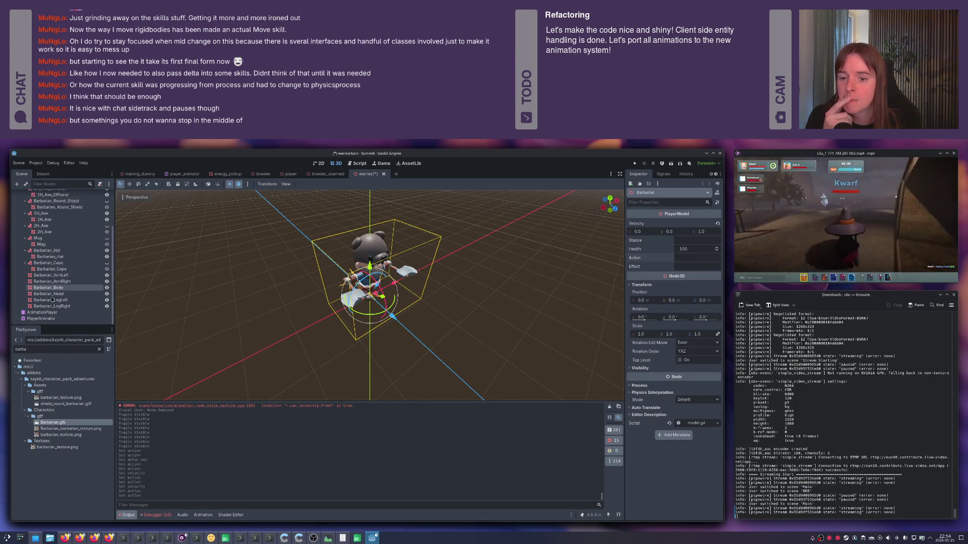
click(41, 319)
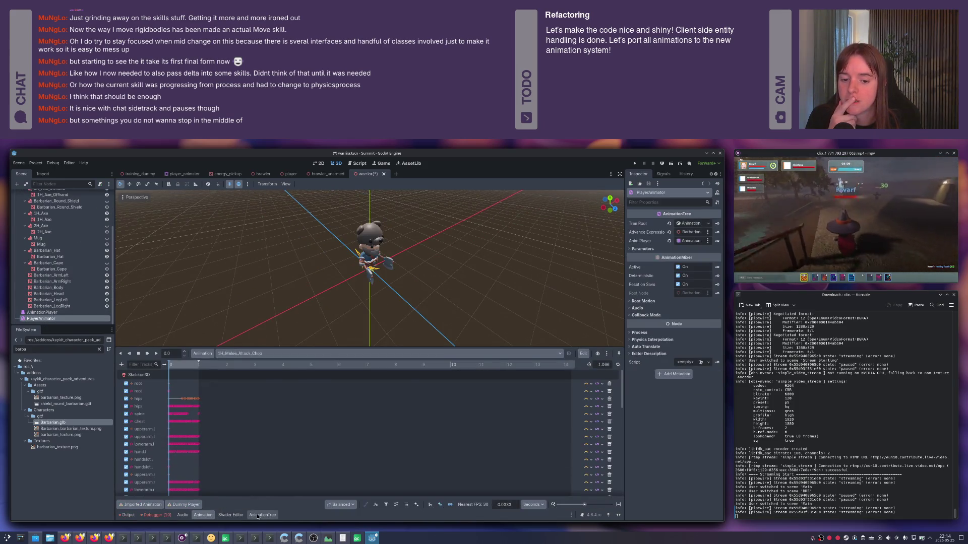
click(255, 514)
click(292, 383)
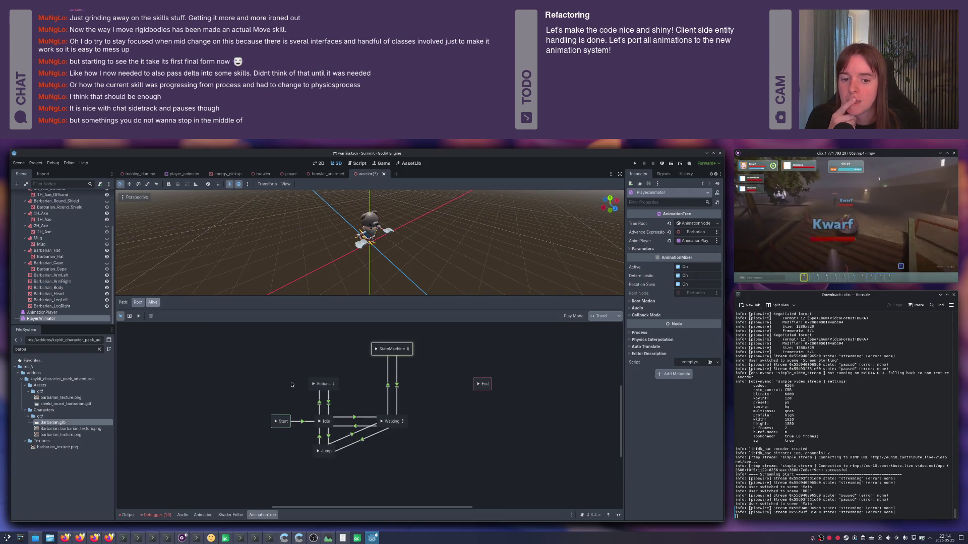
click(331, 388)
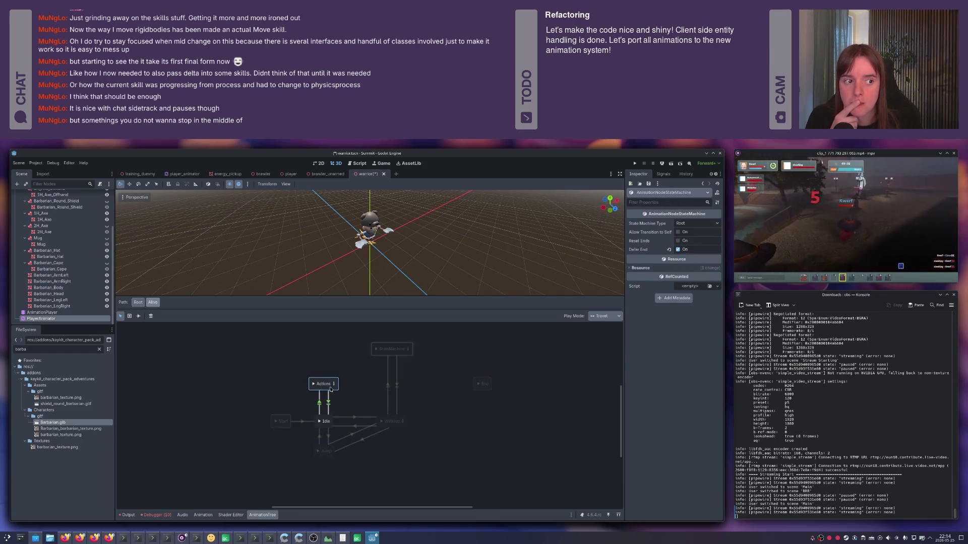
click(333, 384)
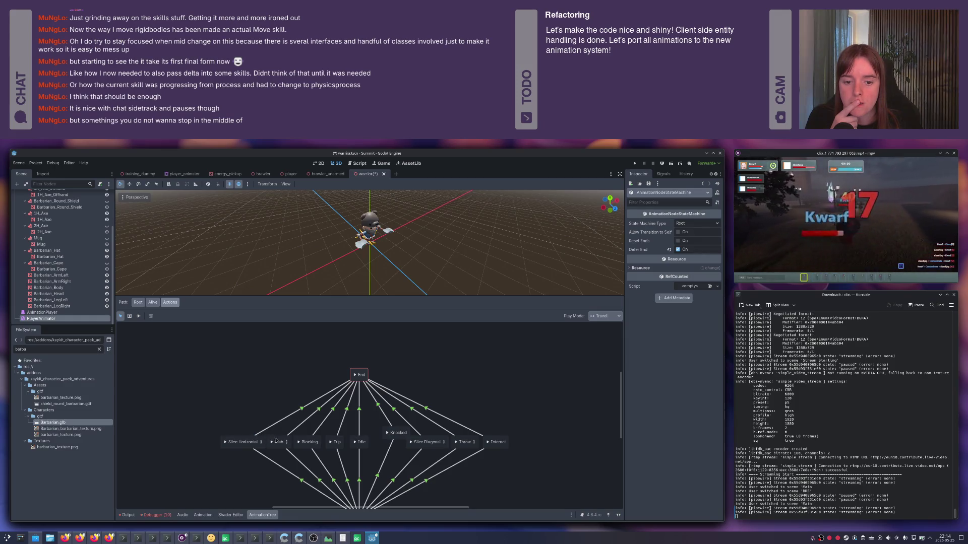
- Inspect the Stab state's blend tree and its Start-to-Stab and Stab-to-End transitions
click(294, 456)
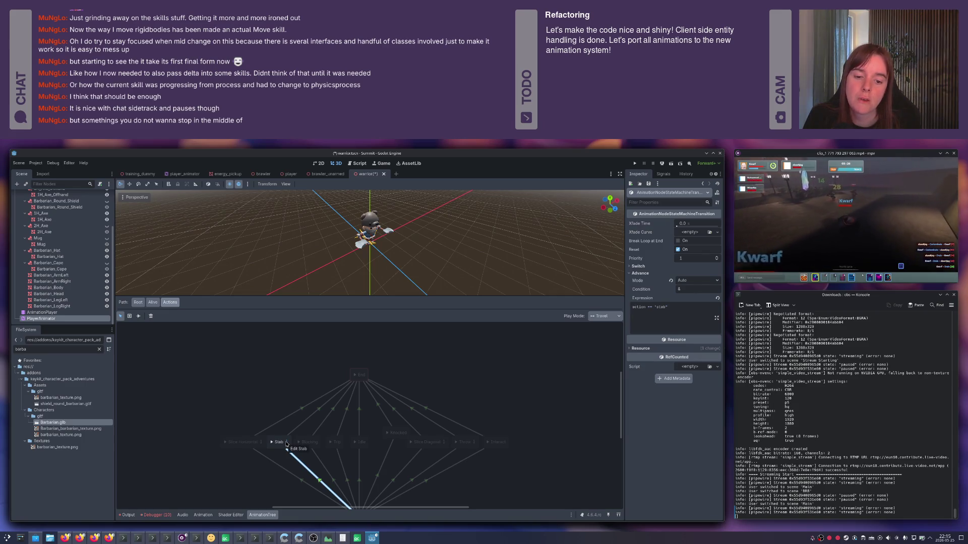
click(287, 442)
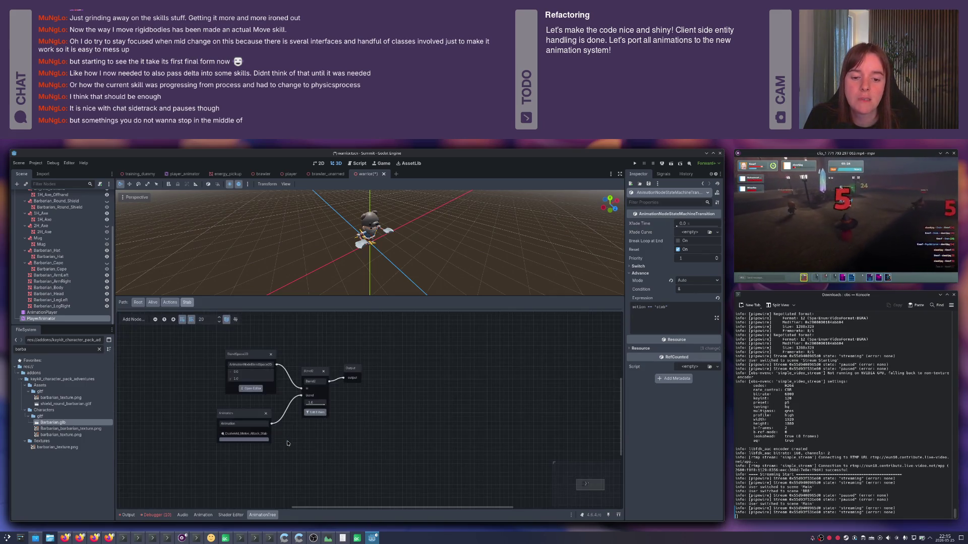
click(170, 303)
click(304, 422)
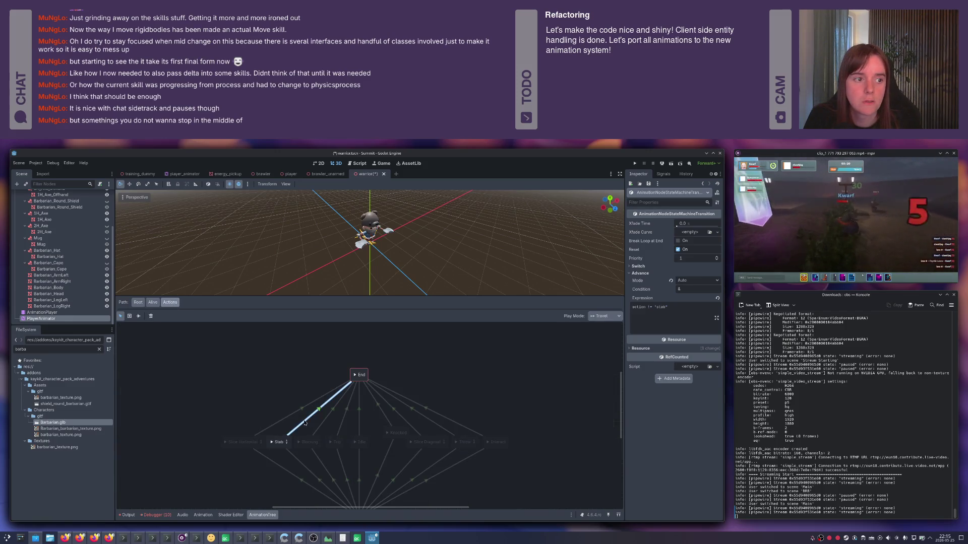
click(638, 266)
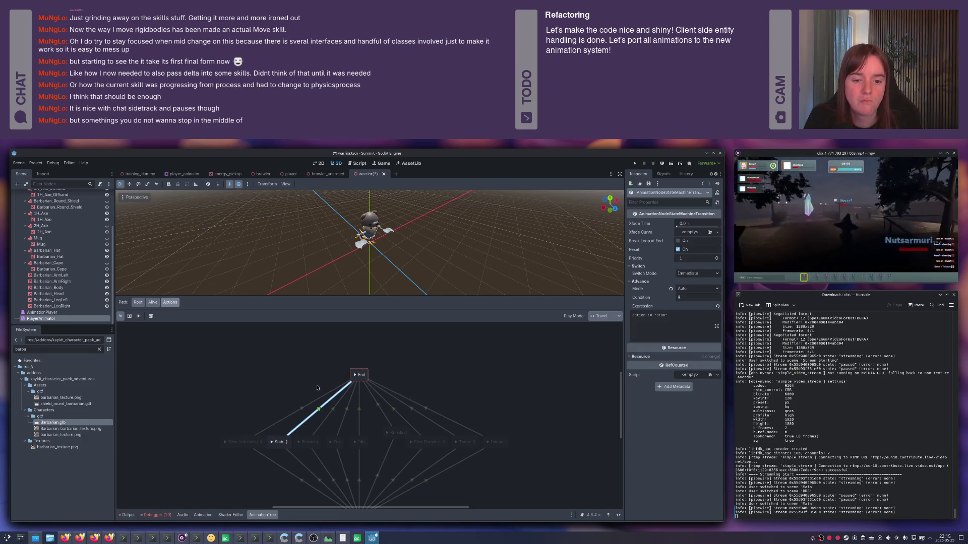
drag(317, 387, 319, 352)
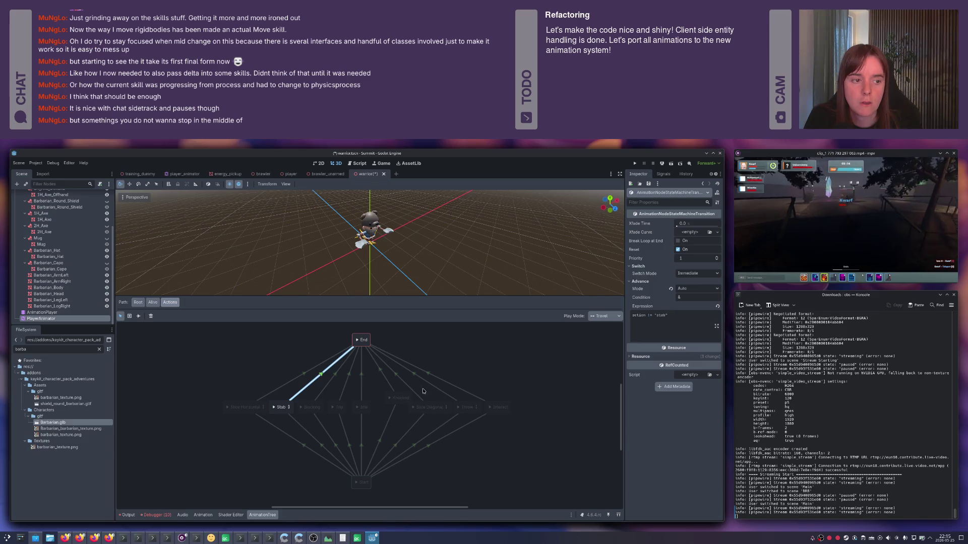
click(303, 427)
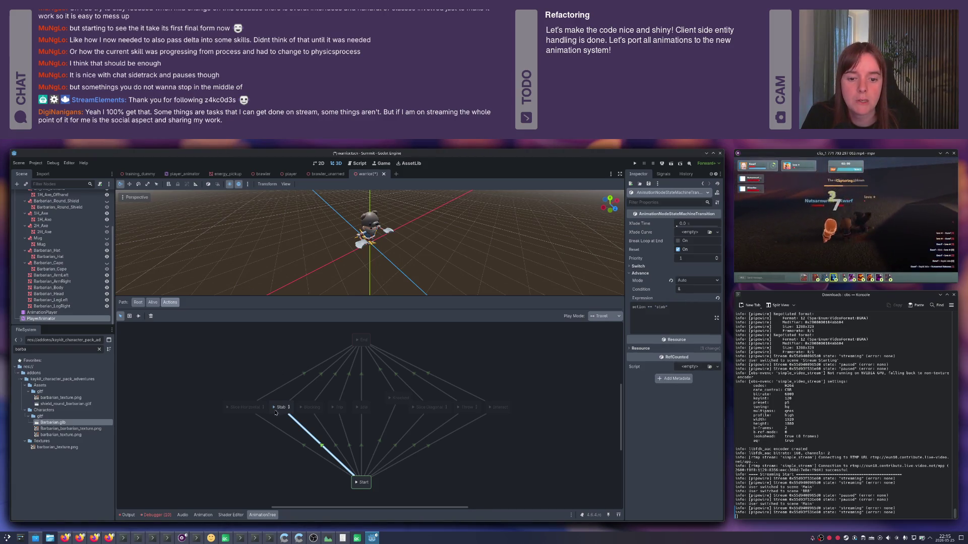
- Set the transition Play Mode to Immediate and make Walking the current Alive state
scroll(370, 224, up, 4)
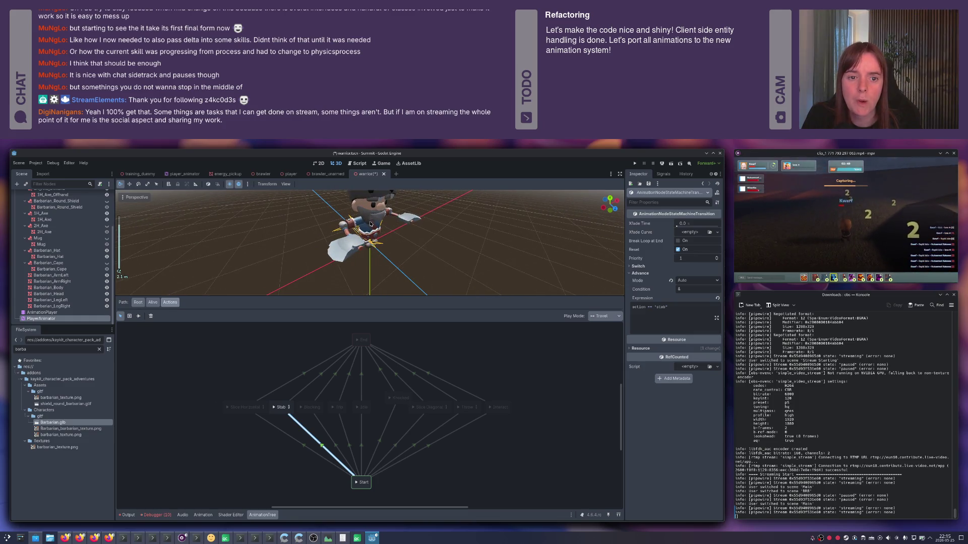
click(604, 316)
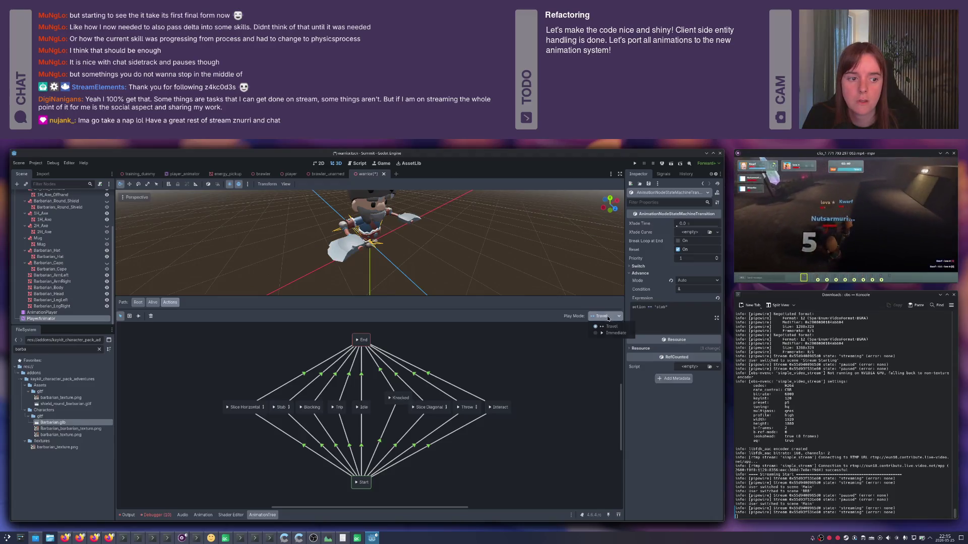
click(609, 334)
click(153, 303)
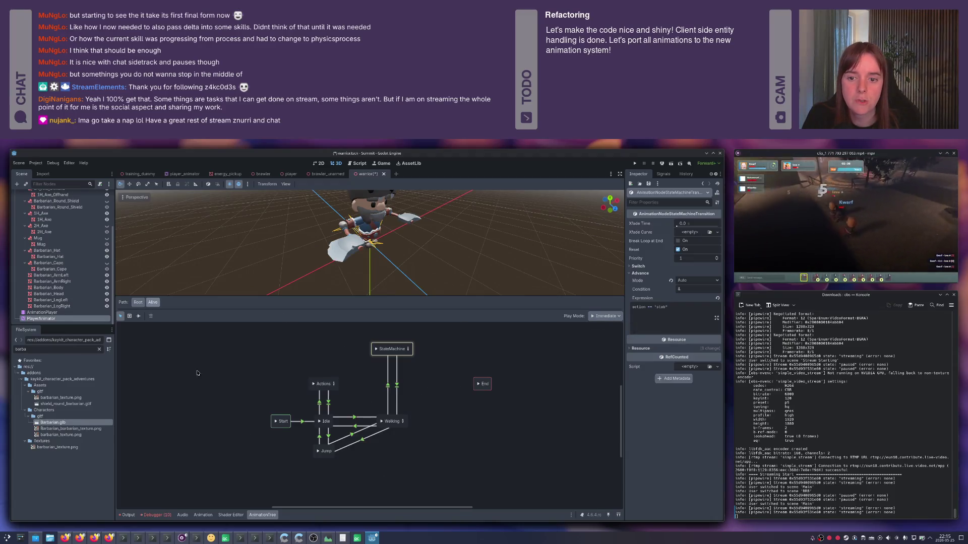
click(320, 422)
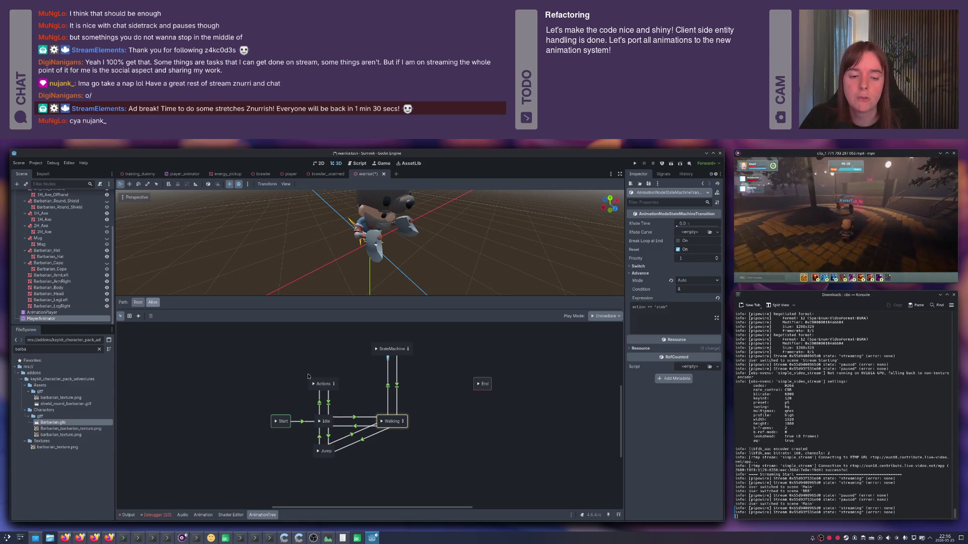
- Relaunch the Godot editor from Konsole with the previous command and open the Summit project
key(alt+Tab)
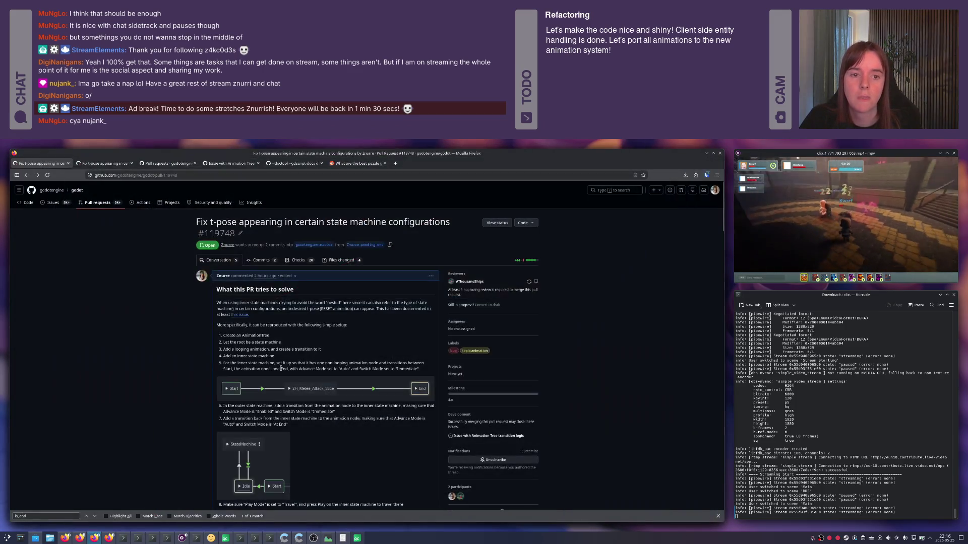
key(alt+Tab)
key(alt+Tab)
key(alt+Tab)
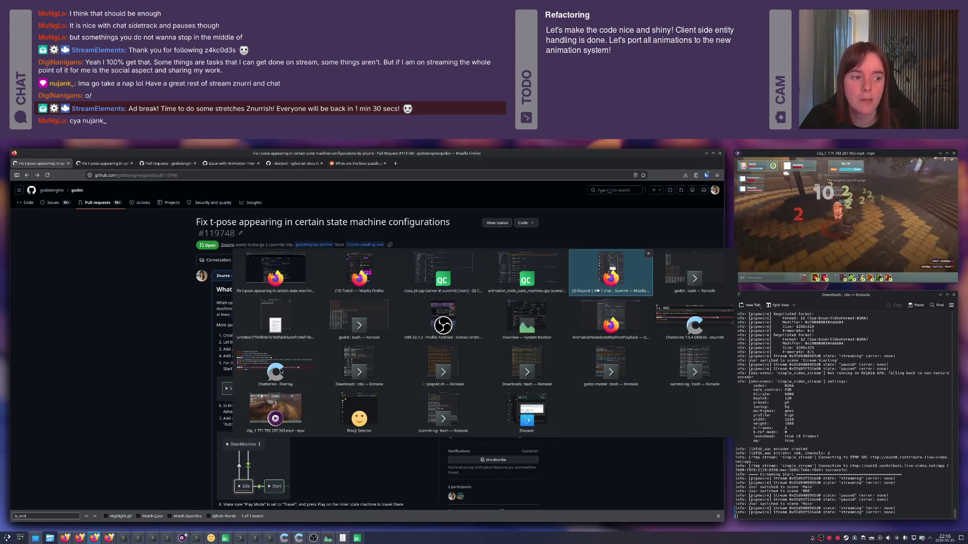
key(Up)
key(Return)
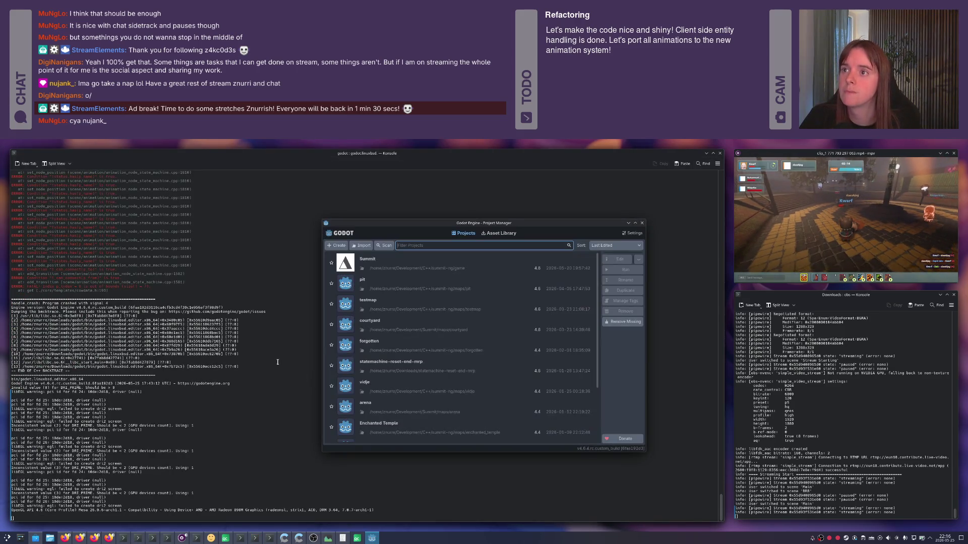
double_click(434, 265)
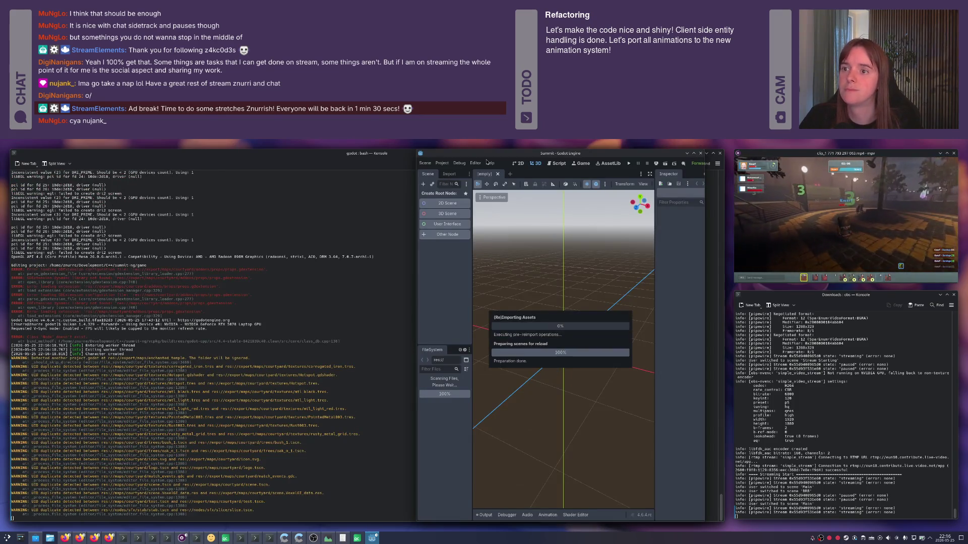
drag(508, 153, 414, 170)
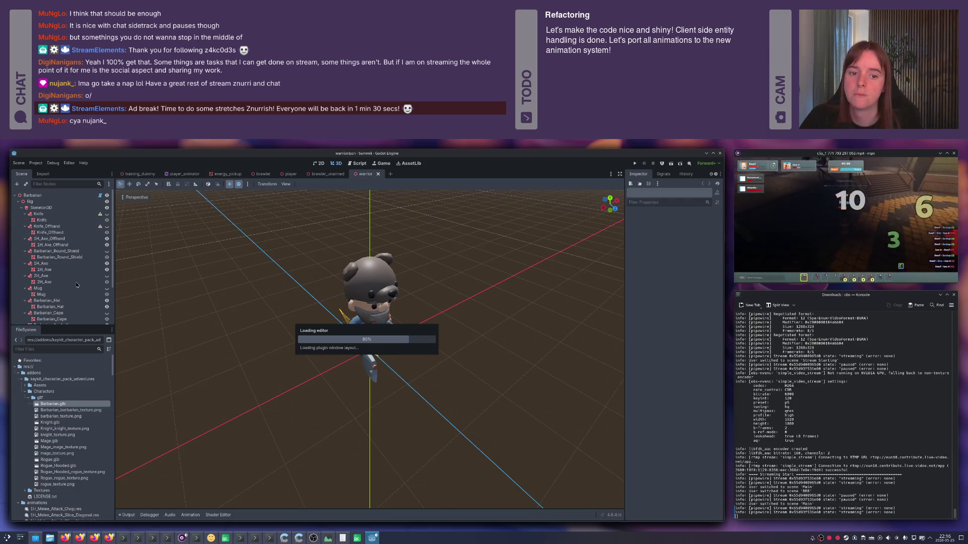
scroll(60, 297, down, 4)
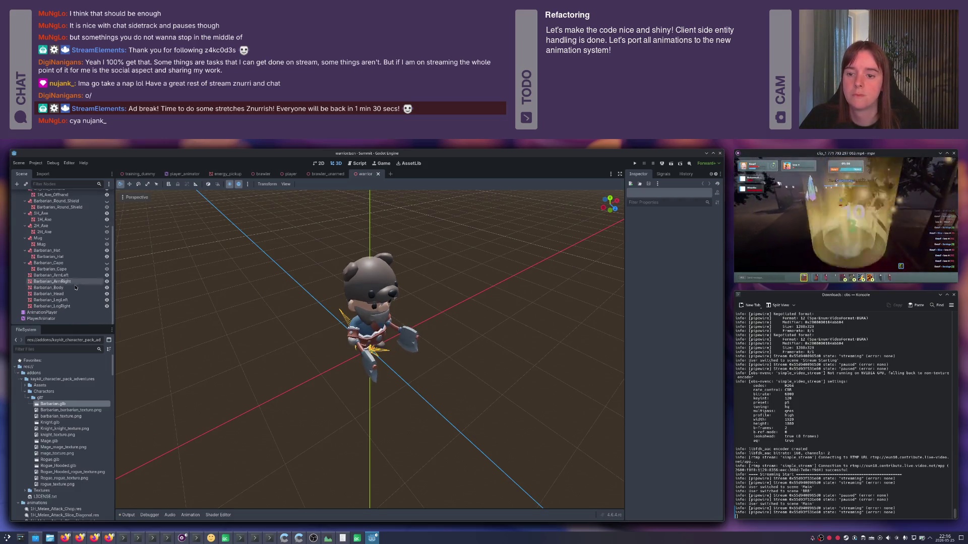
- In the Alive state machine, reroute the Walking transition to start from Actions
click(45, 319)
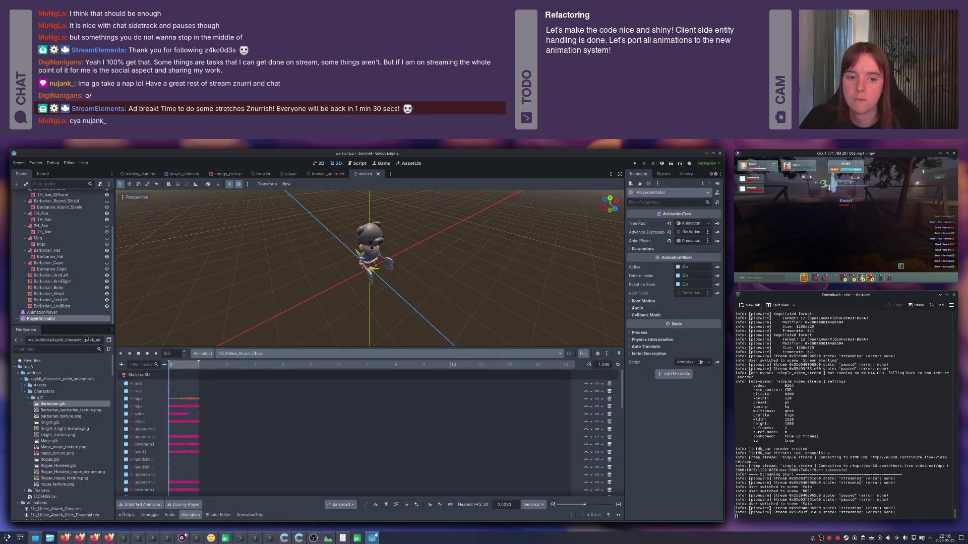
click(250, 515)
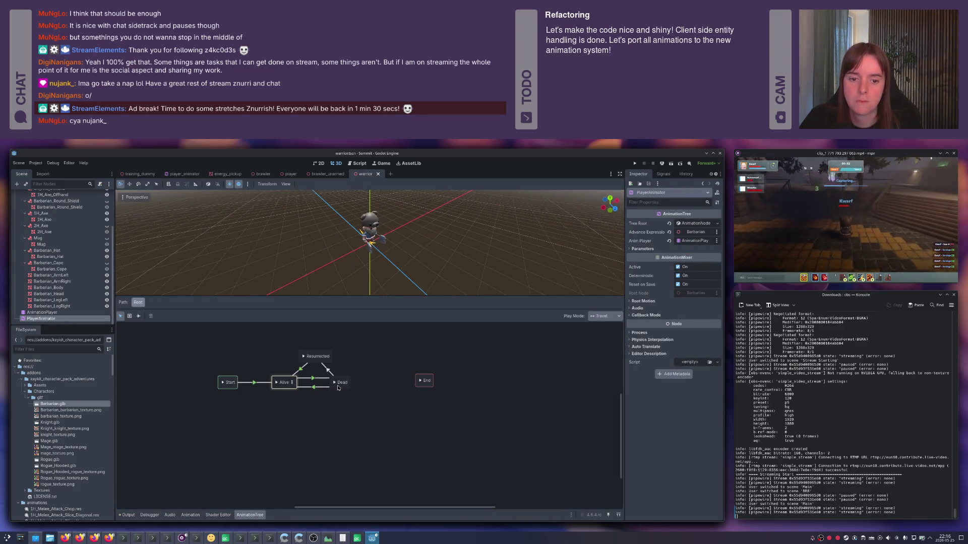
click(296, 402)
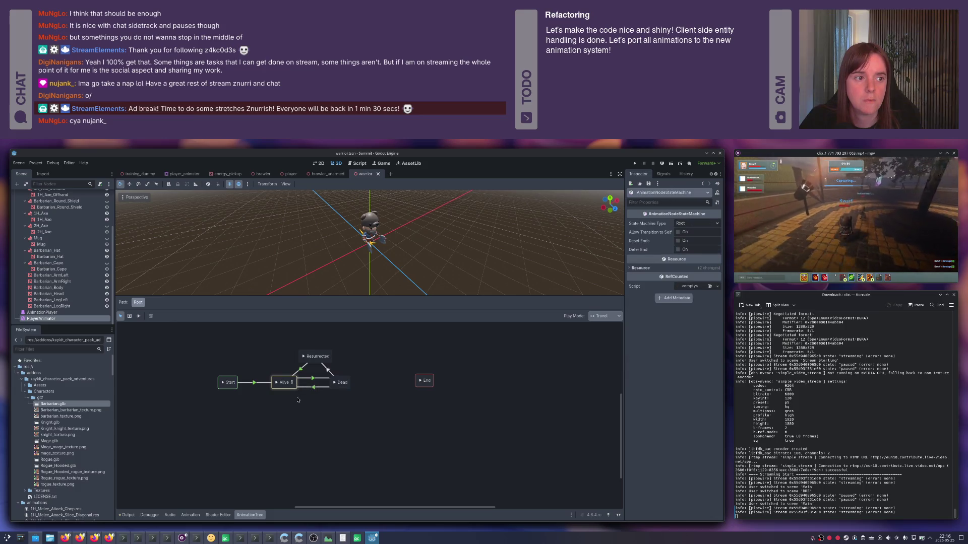
click(291, 382)
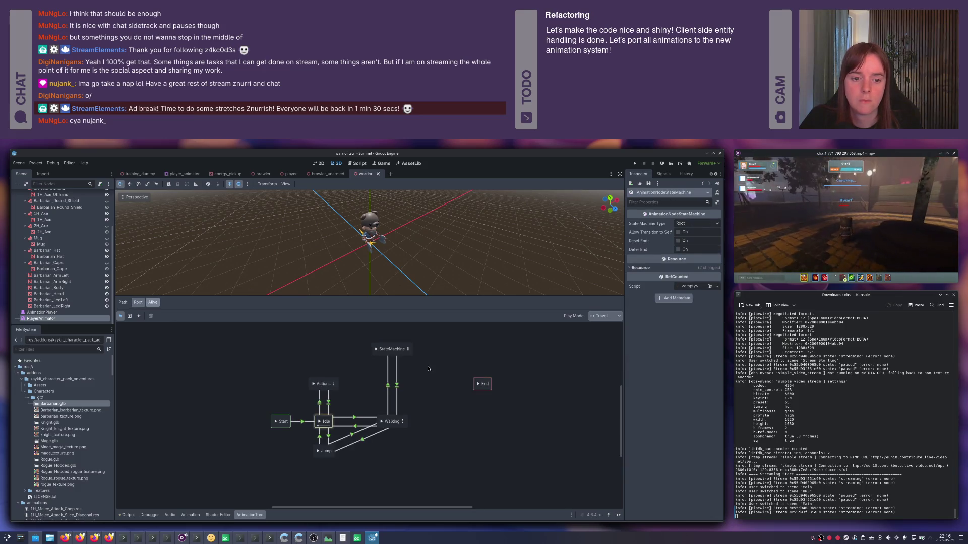
drag(386, 363, 331, 391)
click(331, 390)
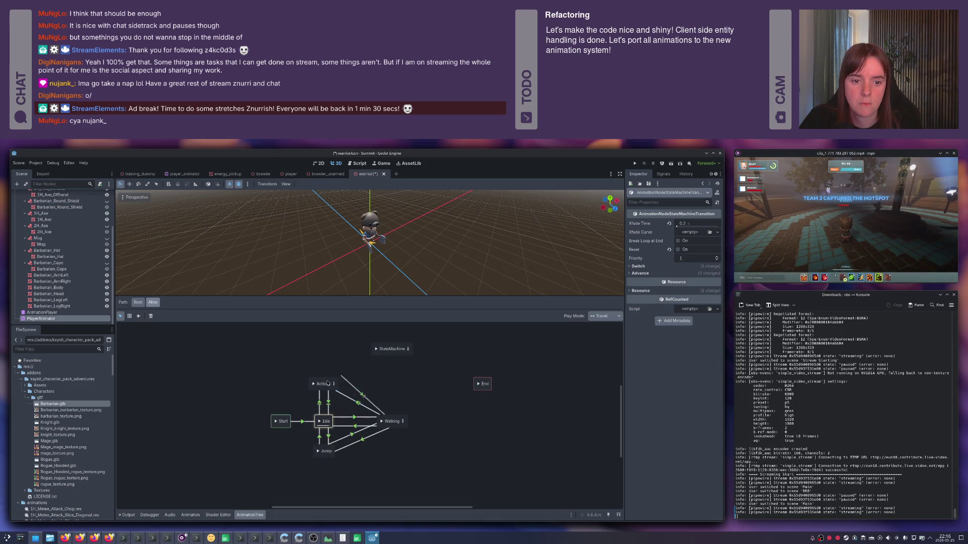
- Delete the leftover StateMachine node and save the warrior scene
click(355, 368)
click(385, 353)
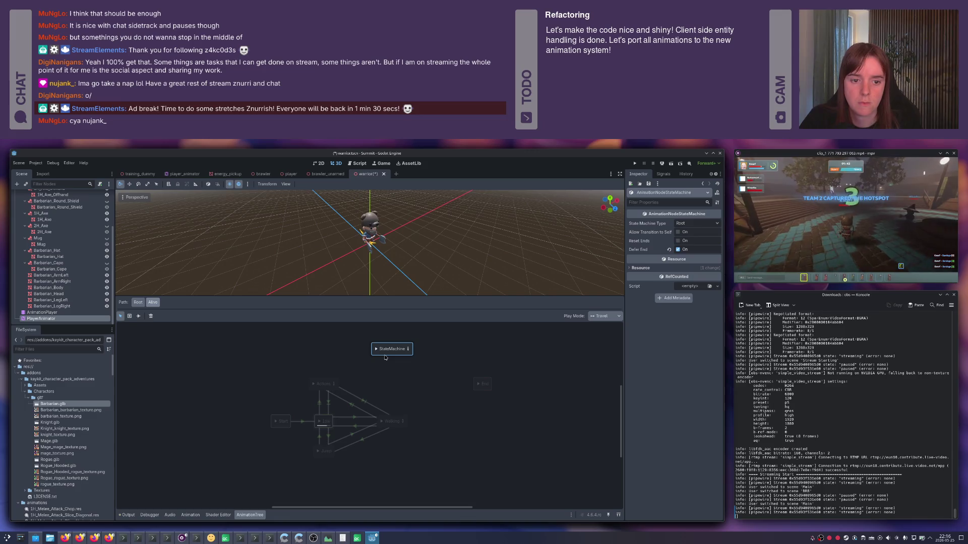
key(Delete)
key(ctrl+s)
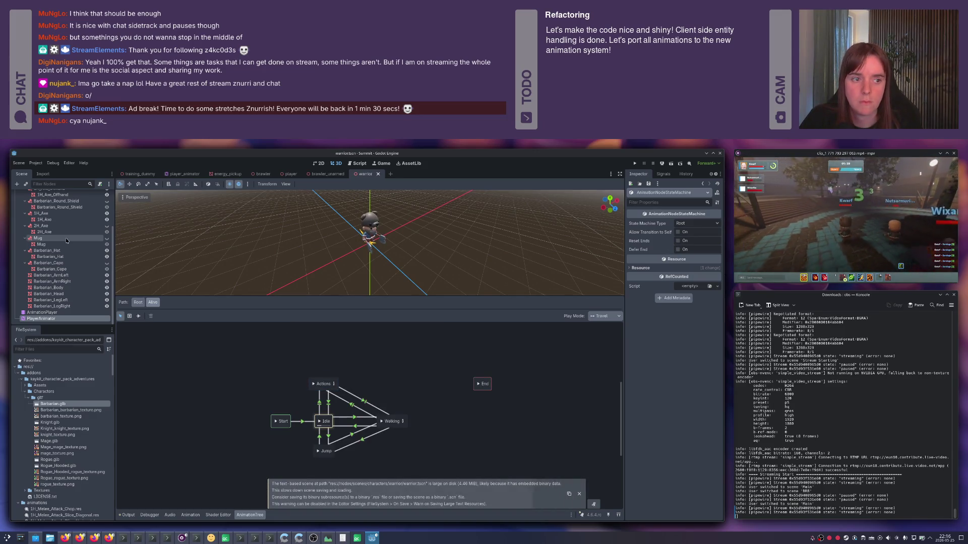
- Select the Barbarian root node and set its Velocity z to 1.0
scroll(66, 241, up, 2)
scroll(67, 241, up, 2)
click(33, 195)
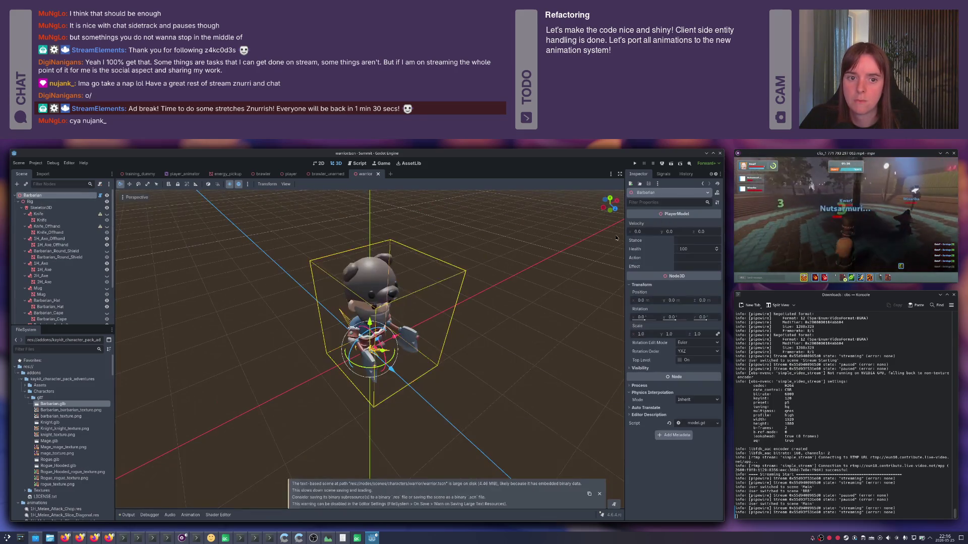
click(707, 233)
text(1)
key(Return)
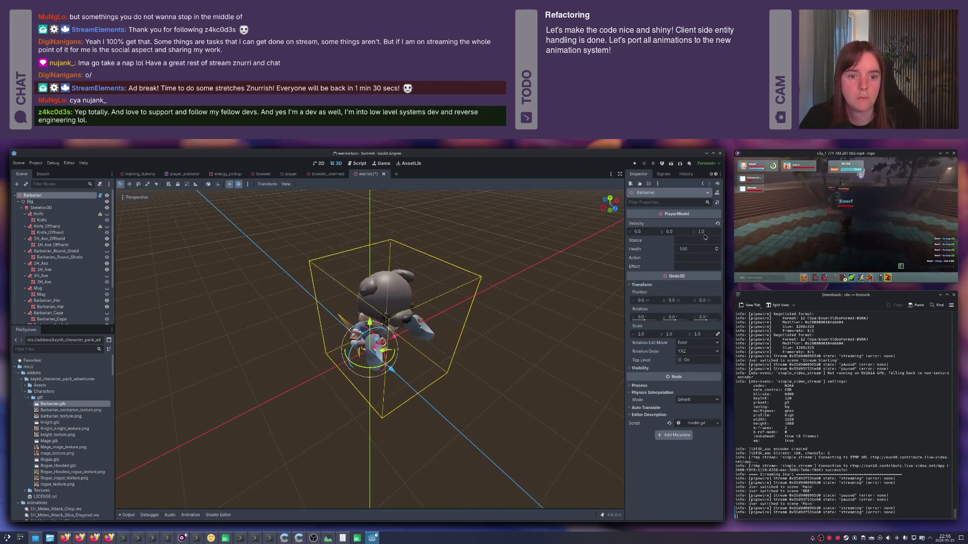
- Type 'stabi' into the Barbarian's Action field, then revert it to empty
key(alt+space)
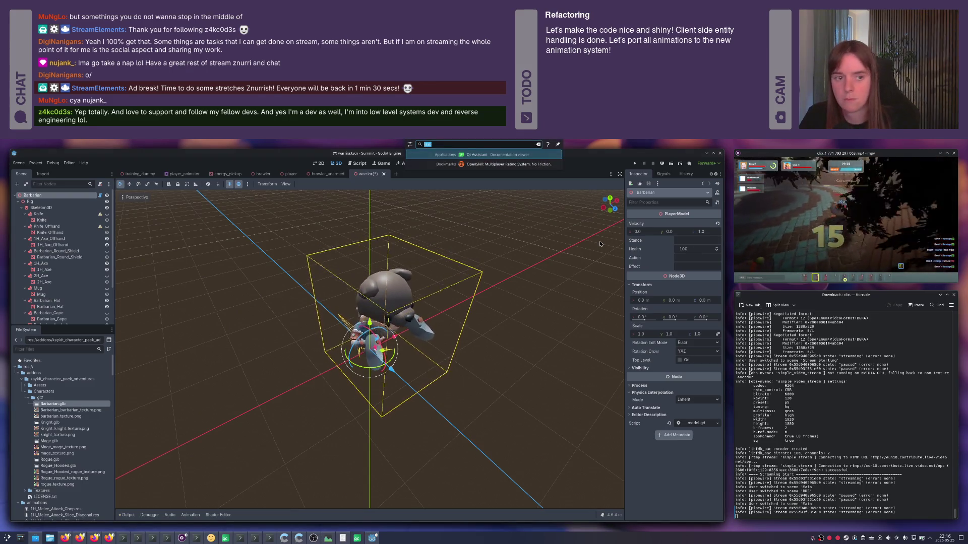
key(Escape)
click(701, 258)
text(stabi)
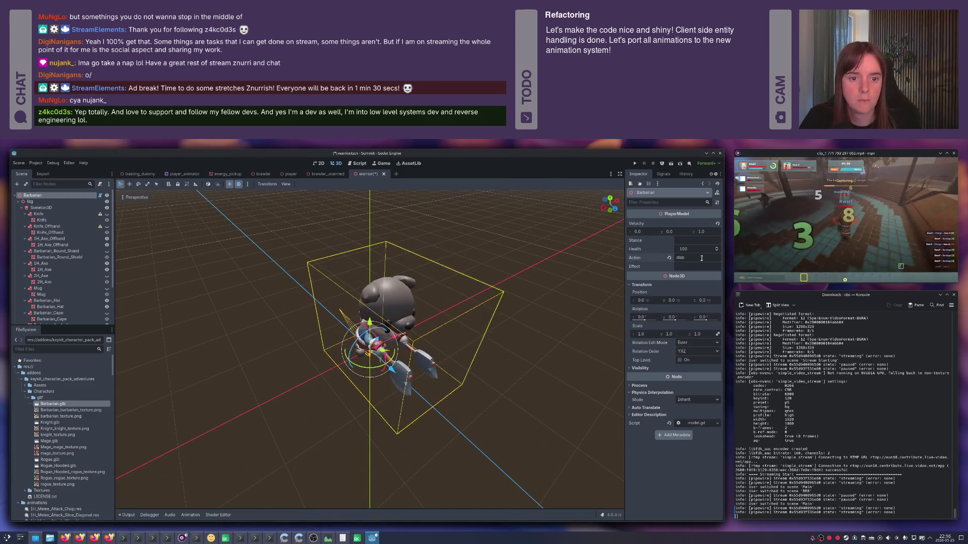
click(669, 258)
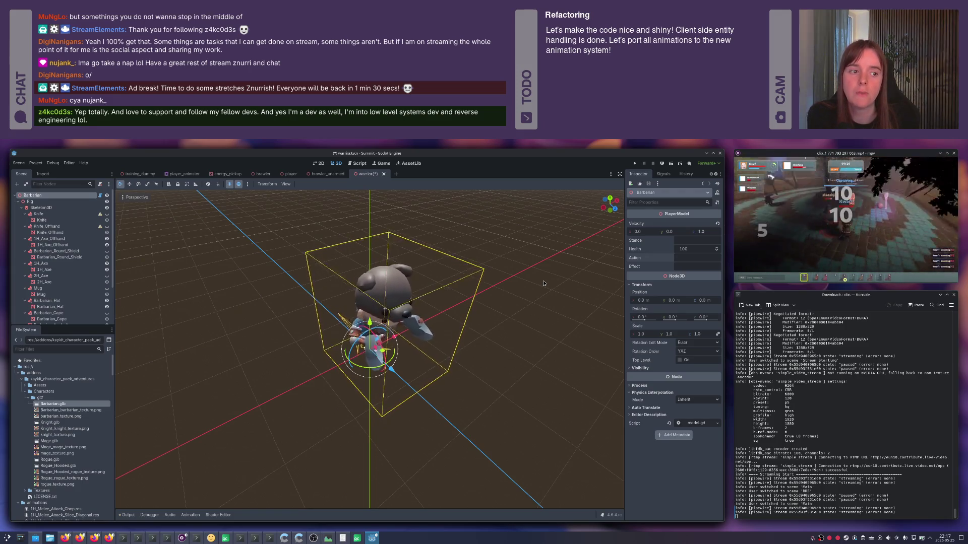
- Orbit around the Barbarian and reopen the Action field, leaving it empty
drag(496, 280, 550, 283)
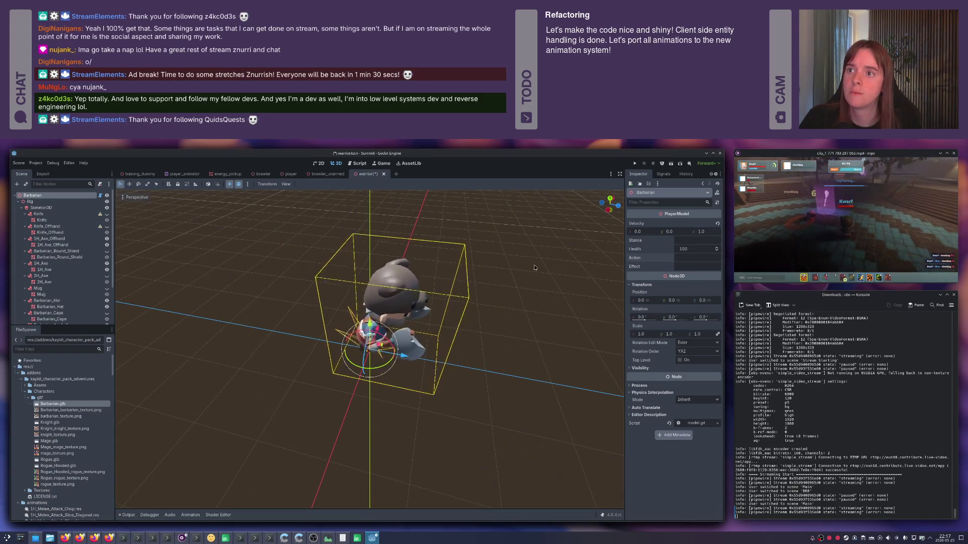
click(689, 258)
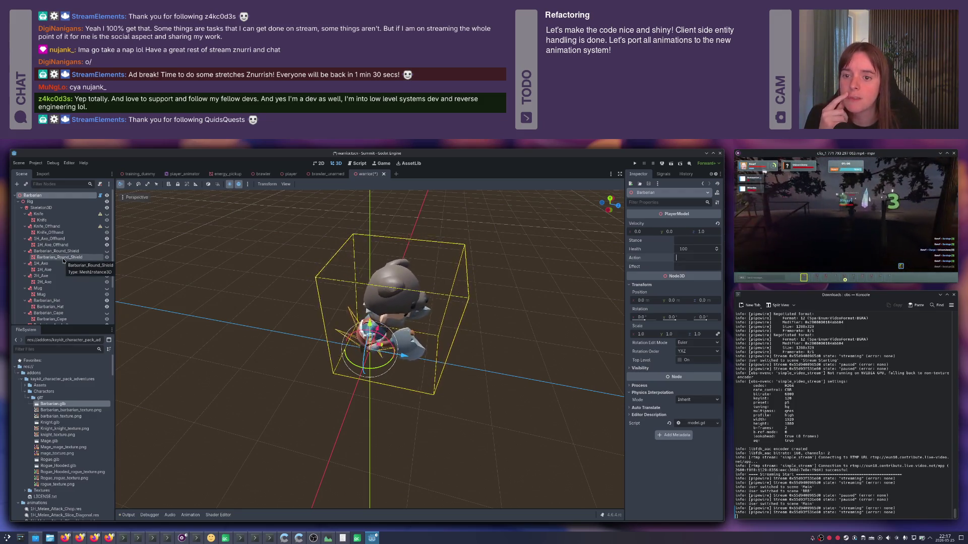
scroll(63, 261, down, 3)
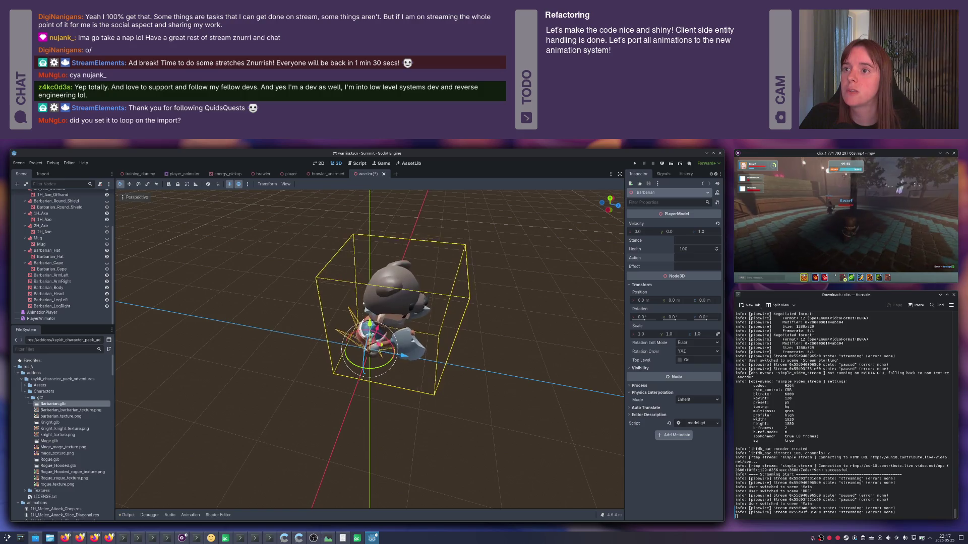
scroll(69, 244, up, 1)
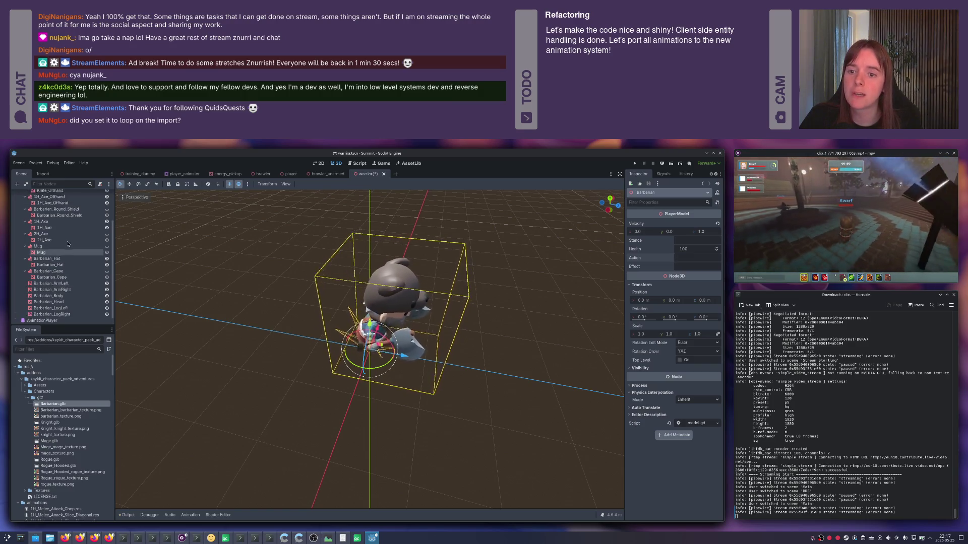
scroll(68, 244, up, 5)
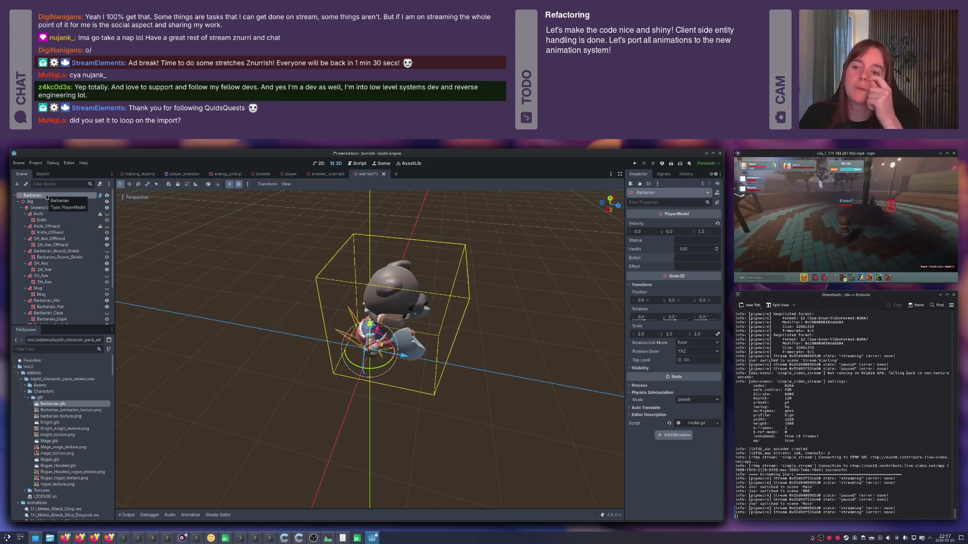
scroll(61, 252, down, 3)
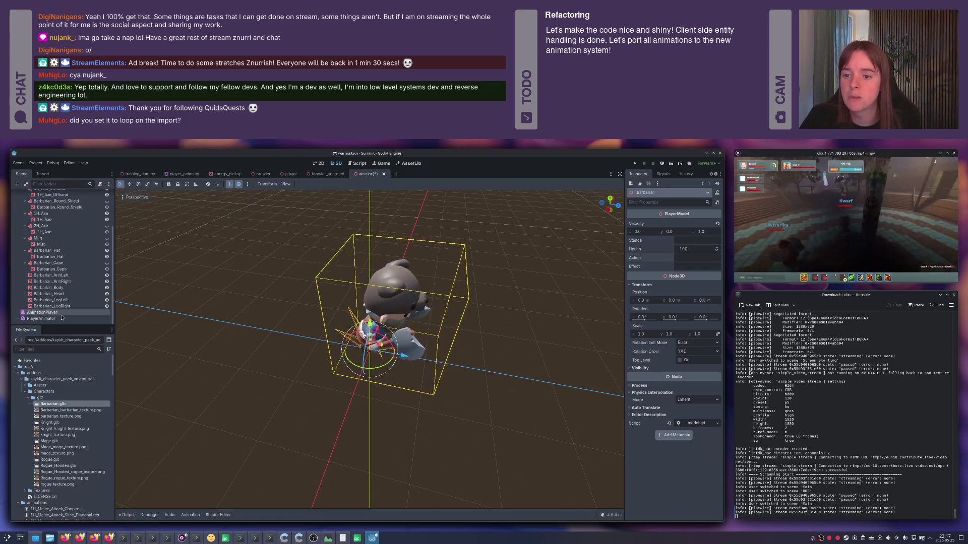
- Select the AnimationPlayer, save the warrior scene with Ctrl+S, and switch to Discord in Firefox
click(60, 313)
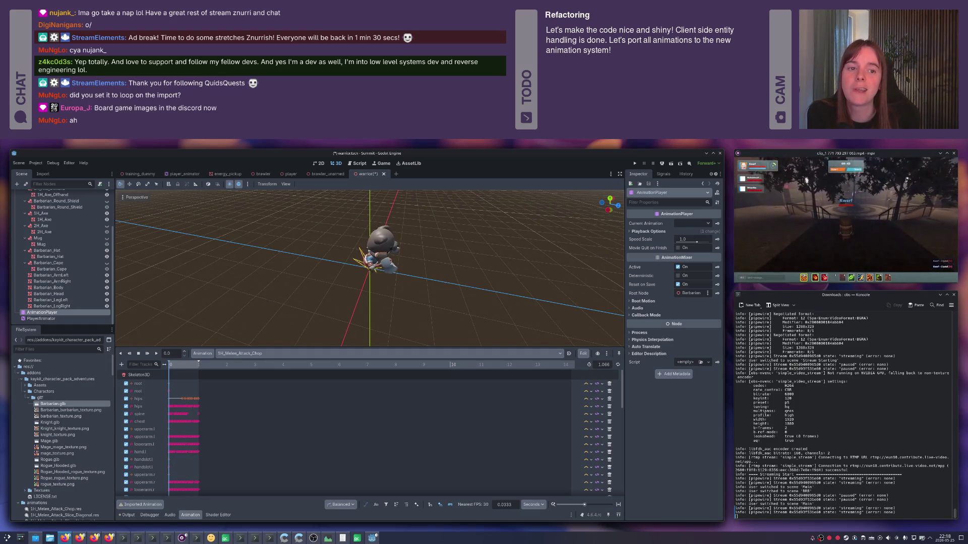
key(ctrl+s)
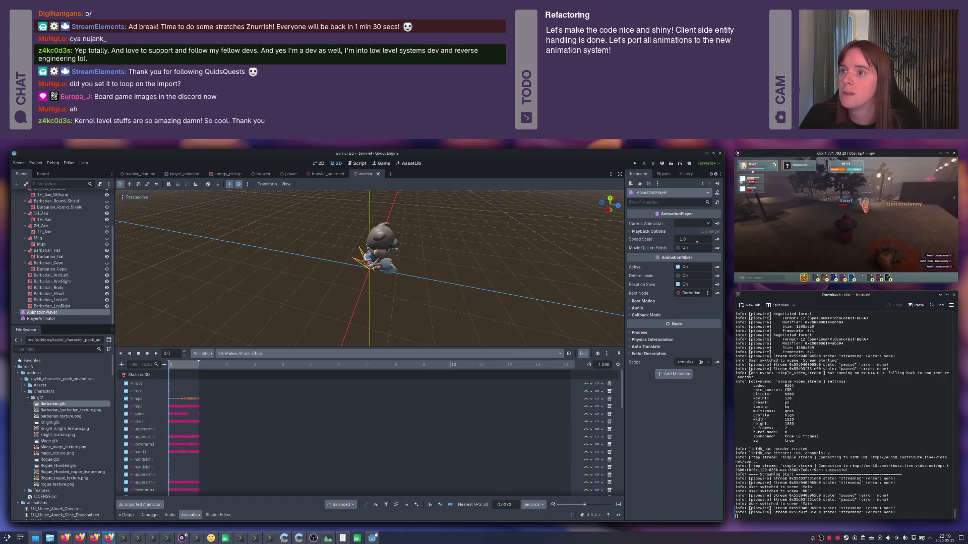
key(alt+Tab)
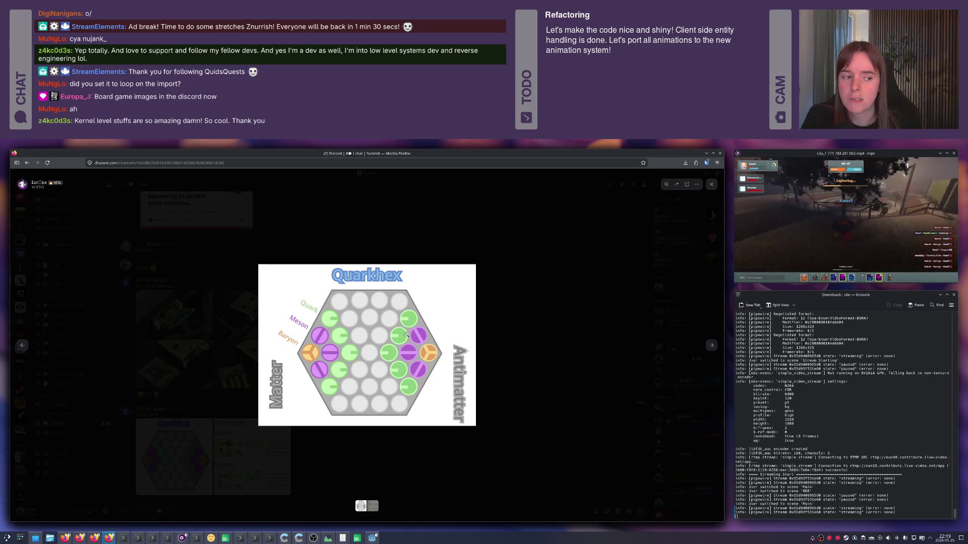
- Flip between the Quarkhex board image and the 'On your turn' rules, then return to Godot
key(Right)
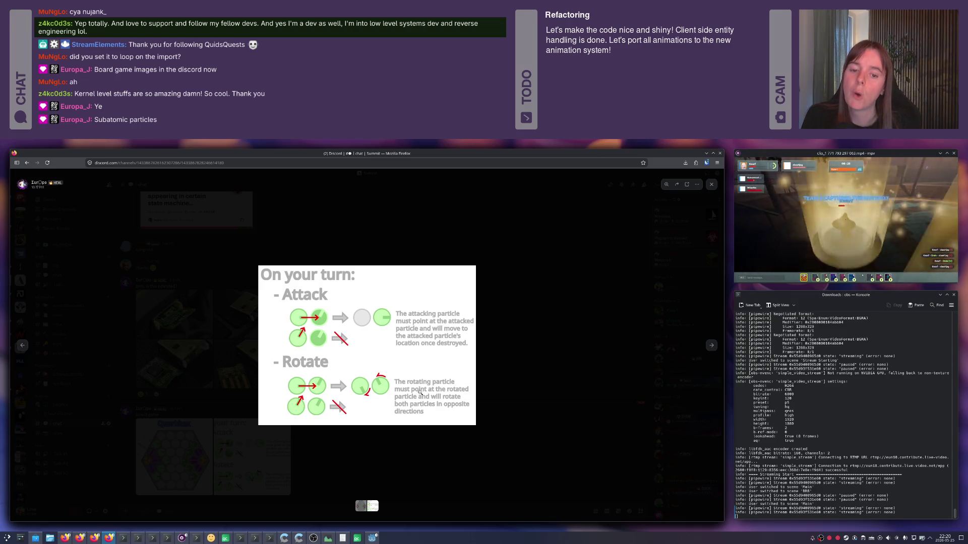
key(Left)
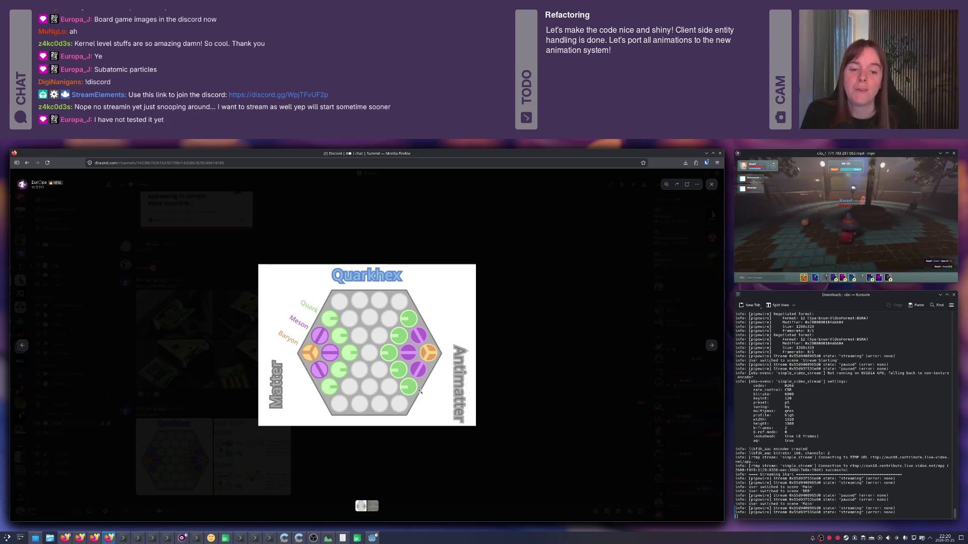
key(Right)
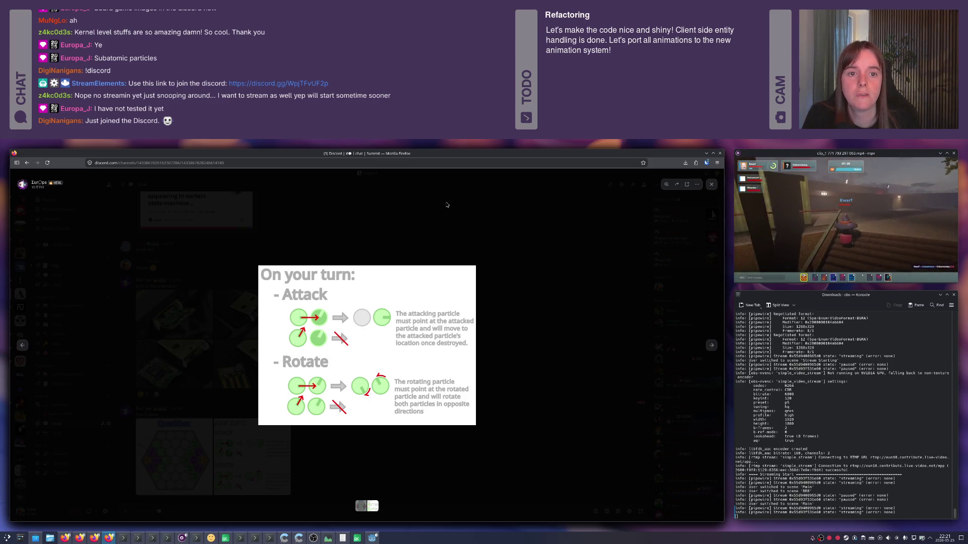
key(alt+Tab)
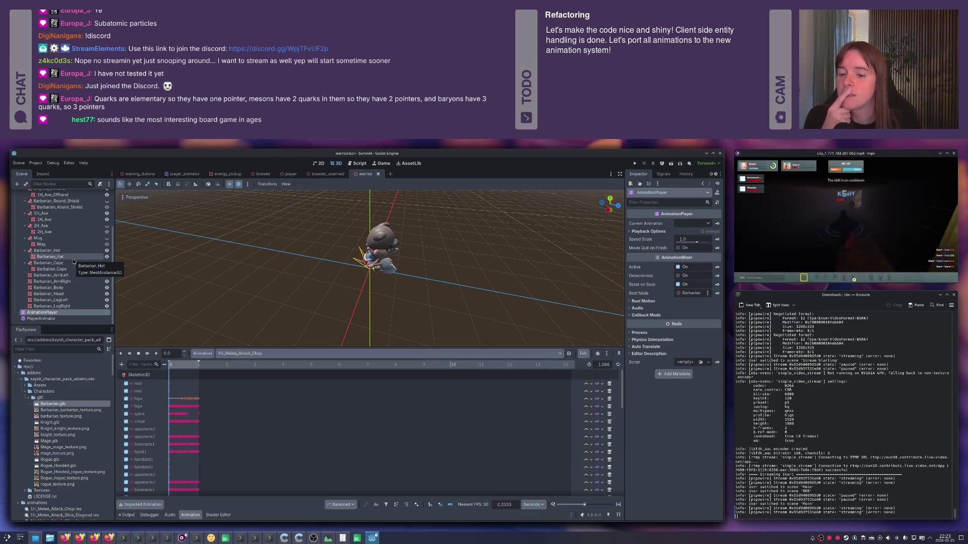
scroll(74, 262, up, 3)
- Select the Barbarian root node at the top of the Scene dock to inspect Health and Action
scroll(74, 262, down, 3)
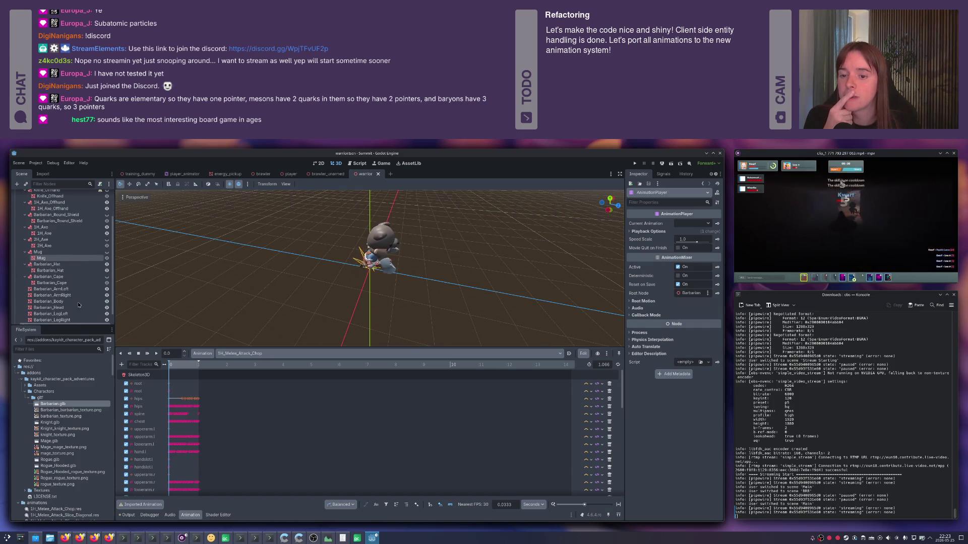
scroll(56, 285, up, 3)
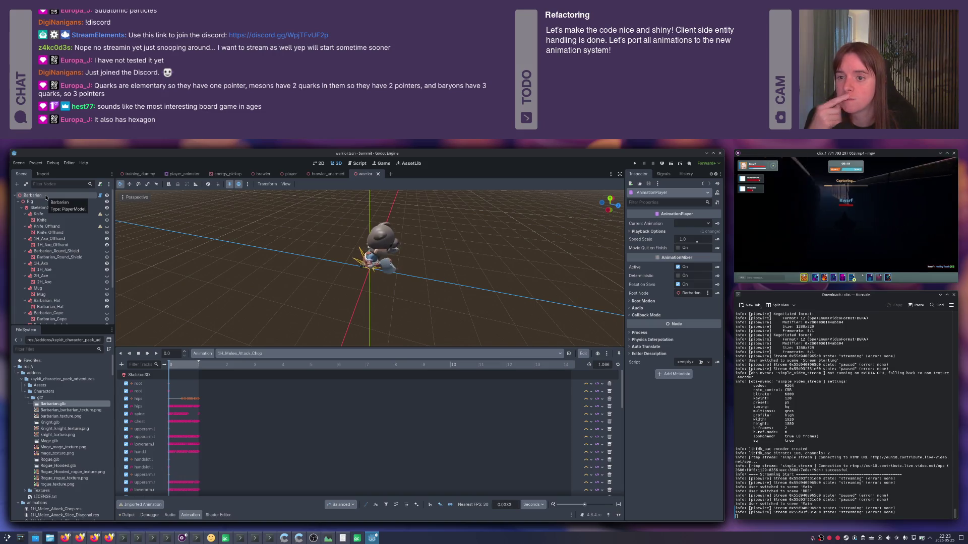
click(47, 197)
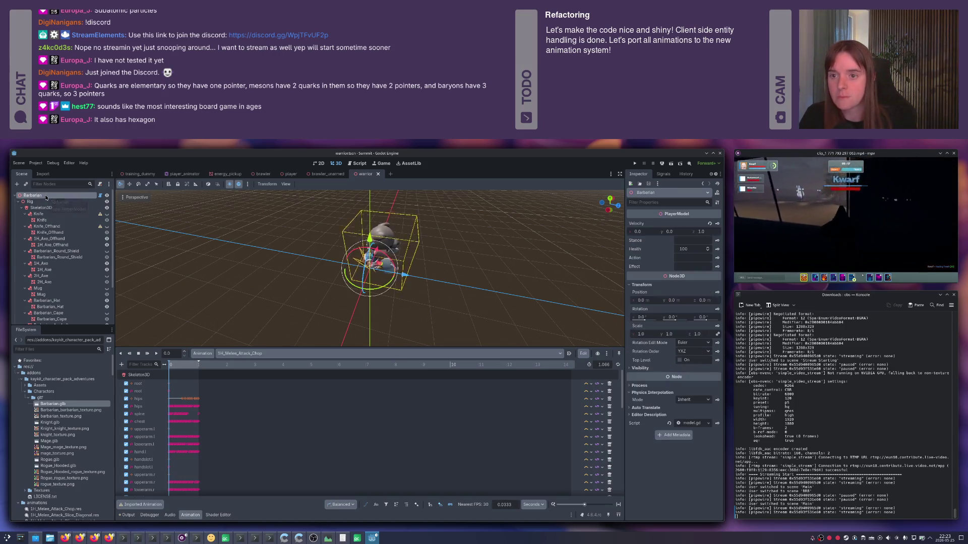
- Create a new inherited scene from the Barbarian.glb model
key(ctrl+shift+n)
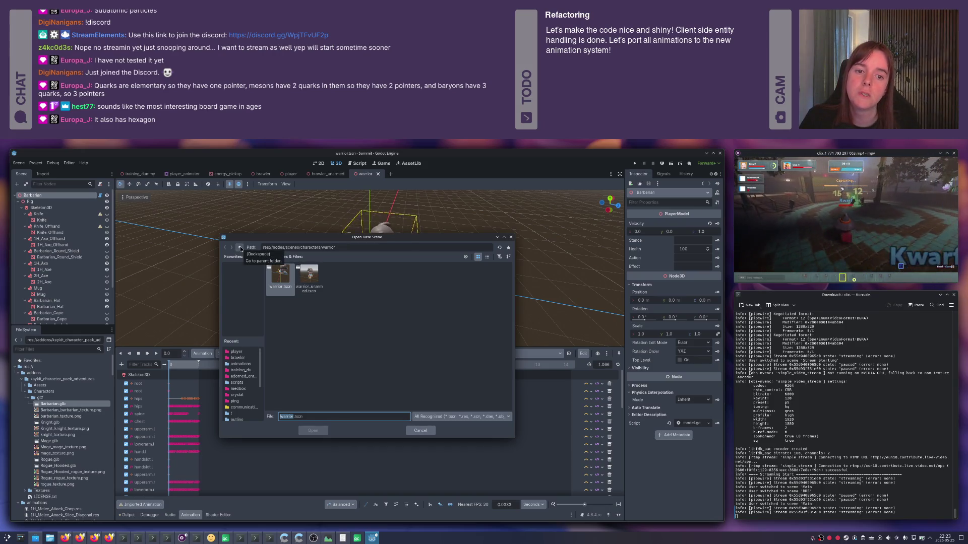
click(420, 430)
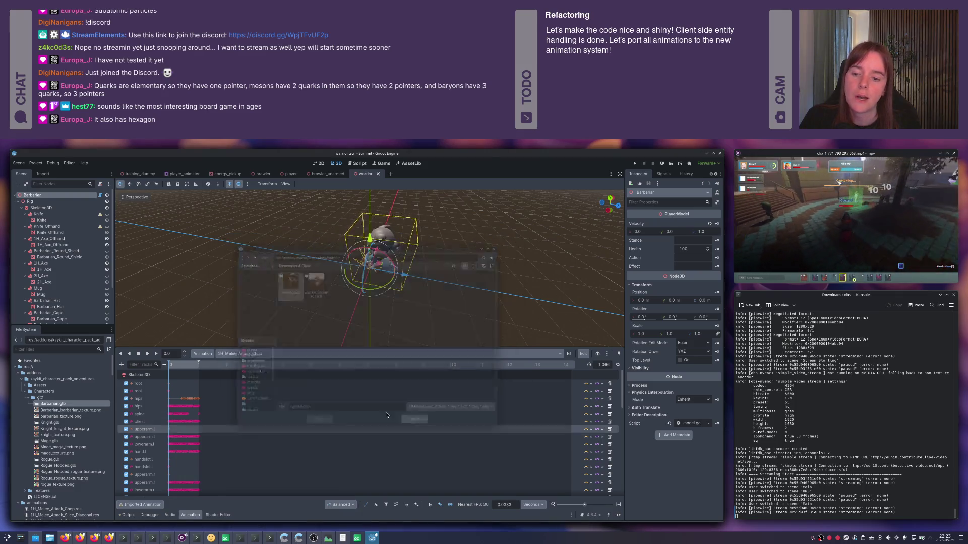
right_click(59, 404)
click(80, 397)
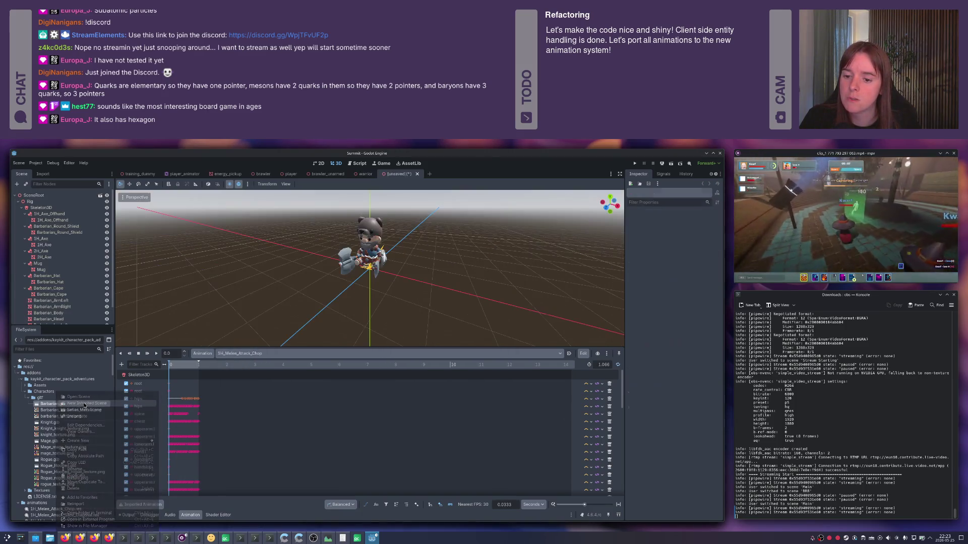
- Save the new scene as warrior_ng.tscn
key(ctrl+s)
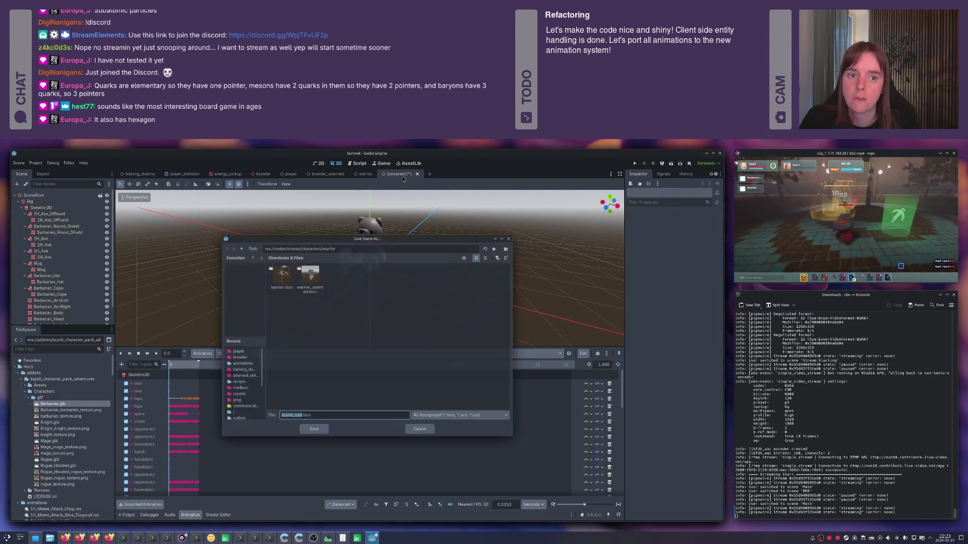
text(warrior_)
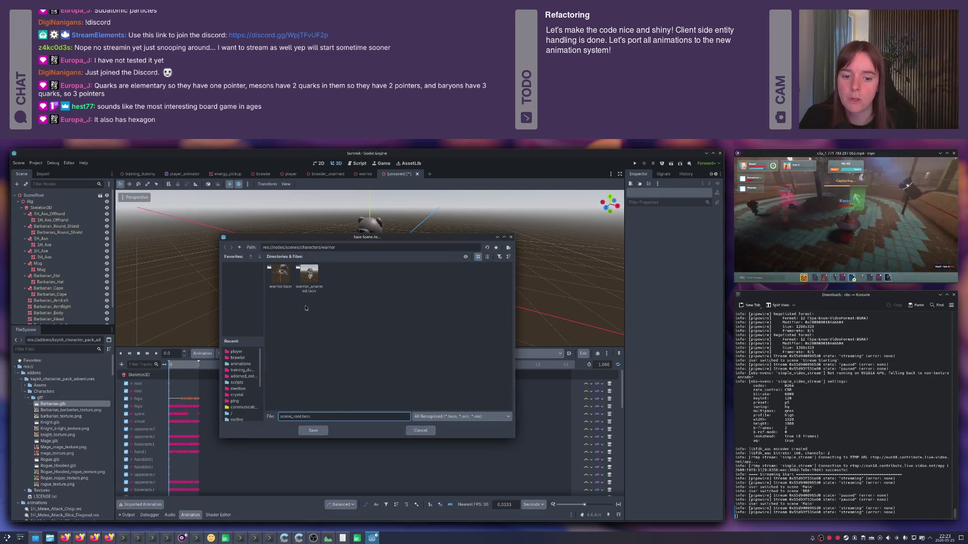
text(ng)
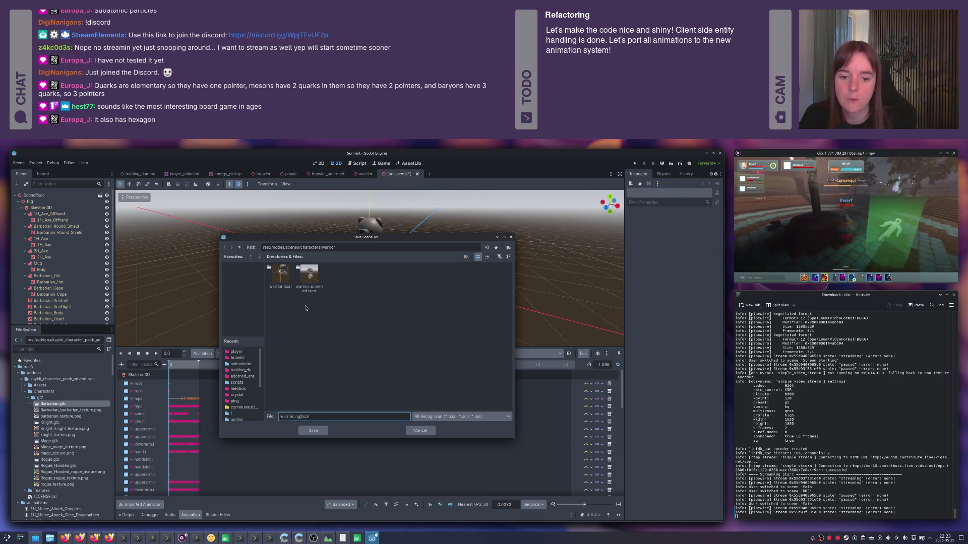
key(Return)
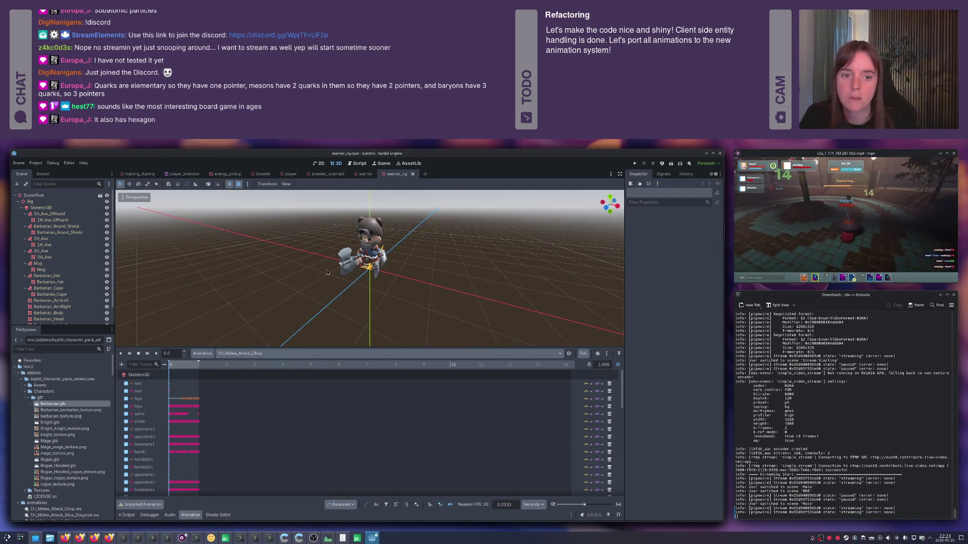
drag(374, 271, 445, 270)
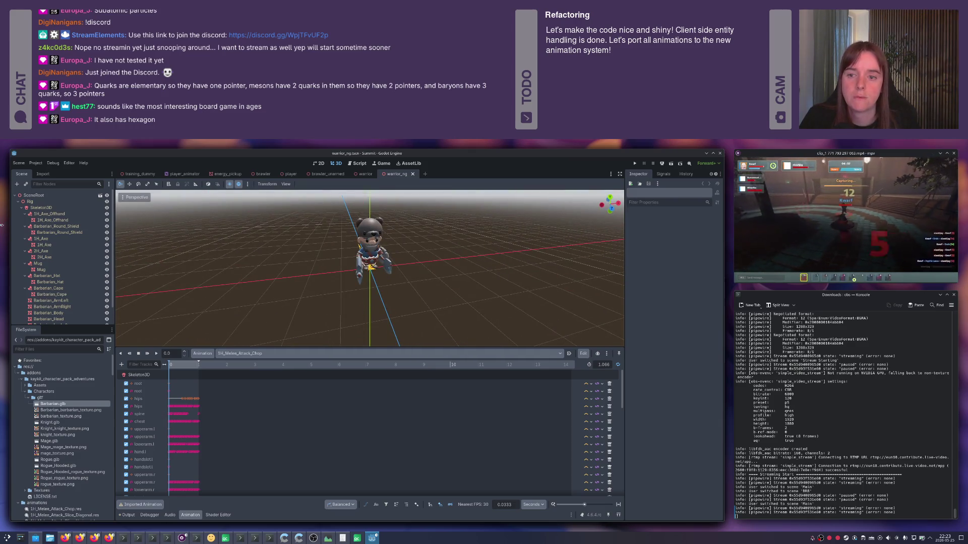
- Rename the scene's root node to Warrior
click(35, 195)
click(45, 196)
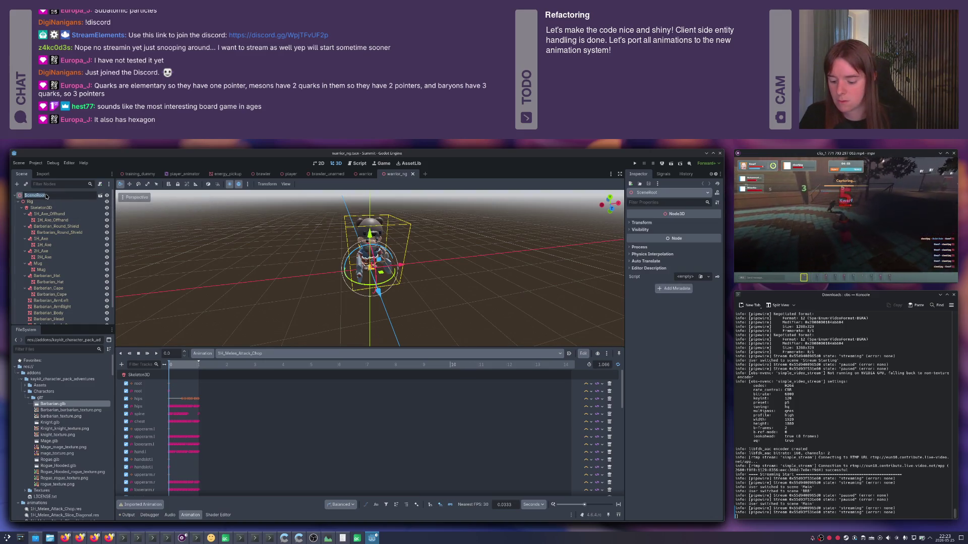
text(Warrior)
key(Return)
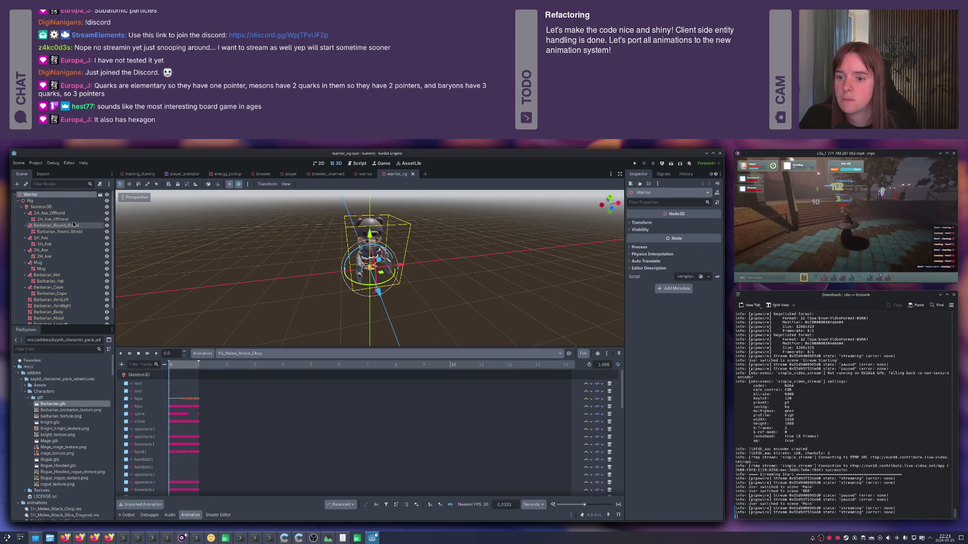
- Preview the Dualwield_Melee_Attack_Stab animation on the AnimationPlayer
scroll(63, 242, down, 1)
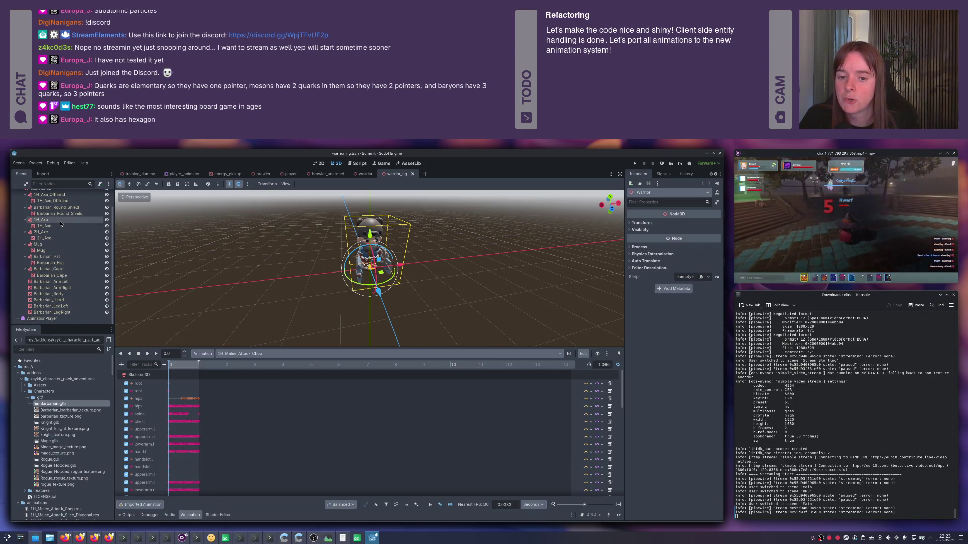
click(51, 319)
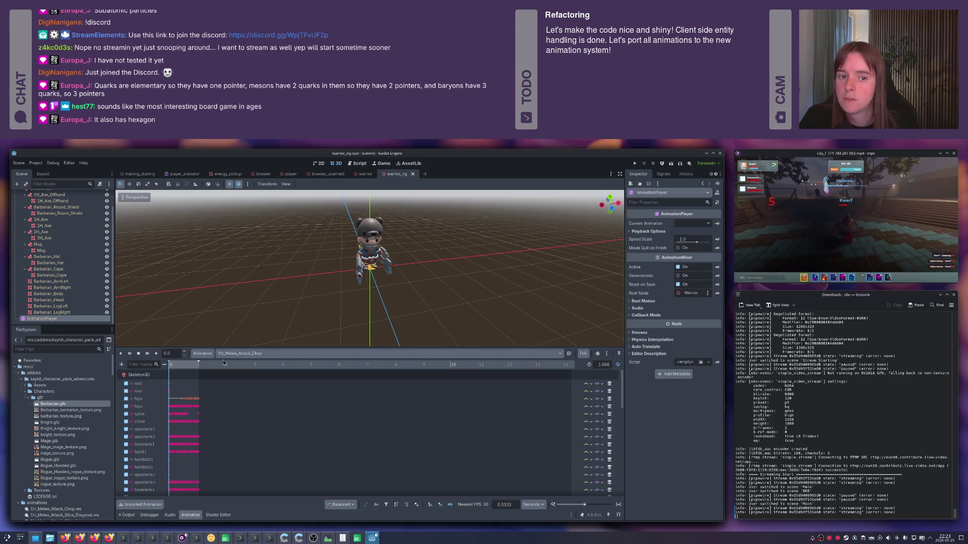
click(225, 354)
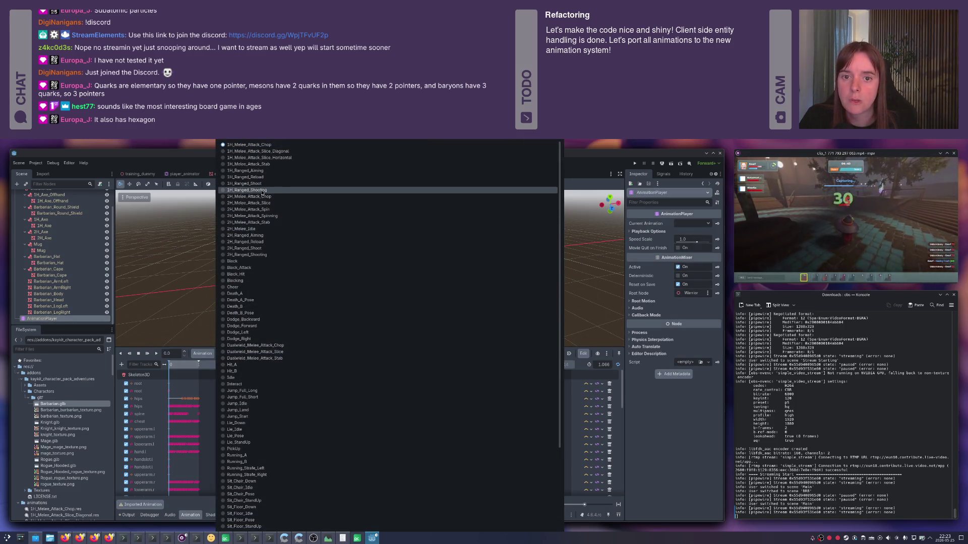
click(278, 358)
click(155, 353)
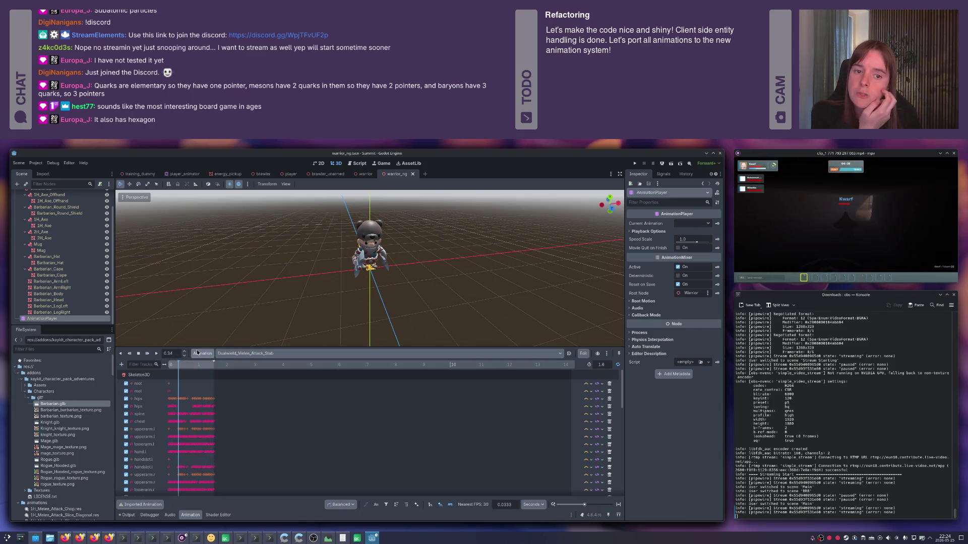
- Hide the two-handed axe, round shield and cape, then save warrior_ng
click(106, 231)
scroll(86, 234, up, 2)
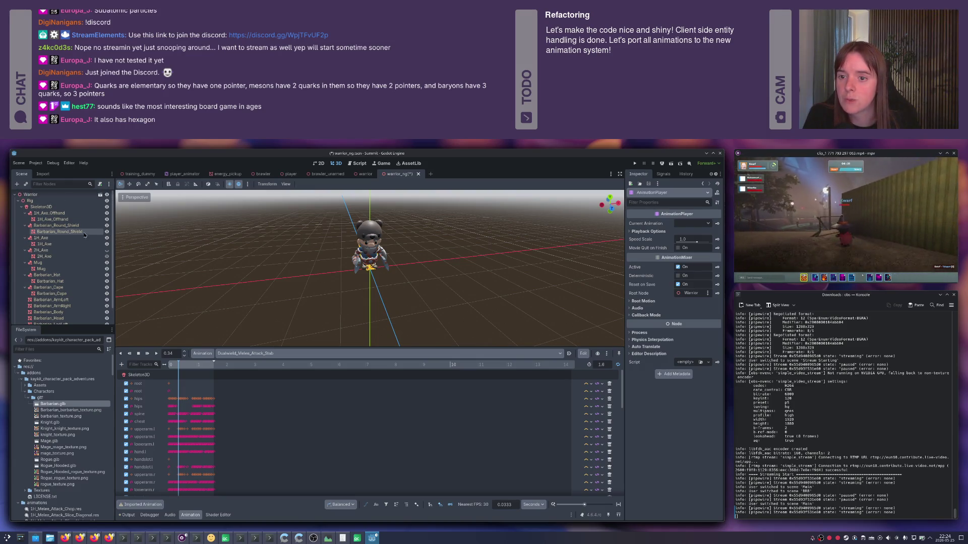
click(106, 225)
drag(328, 235, 458, 234)
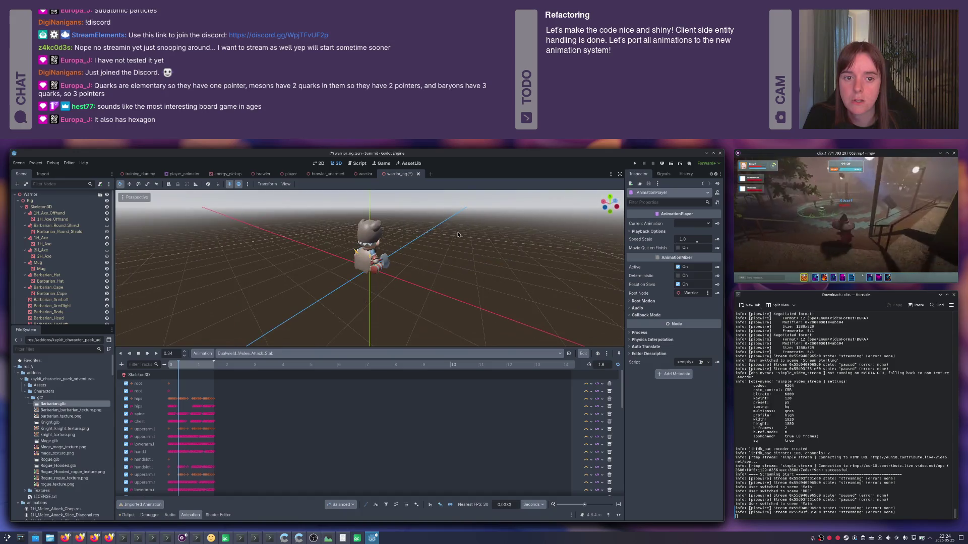
scroll(107, 267, down, 2)
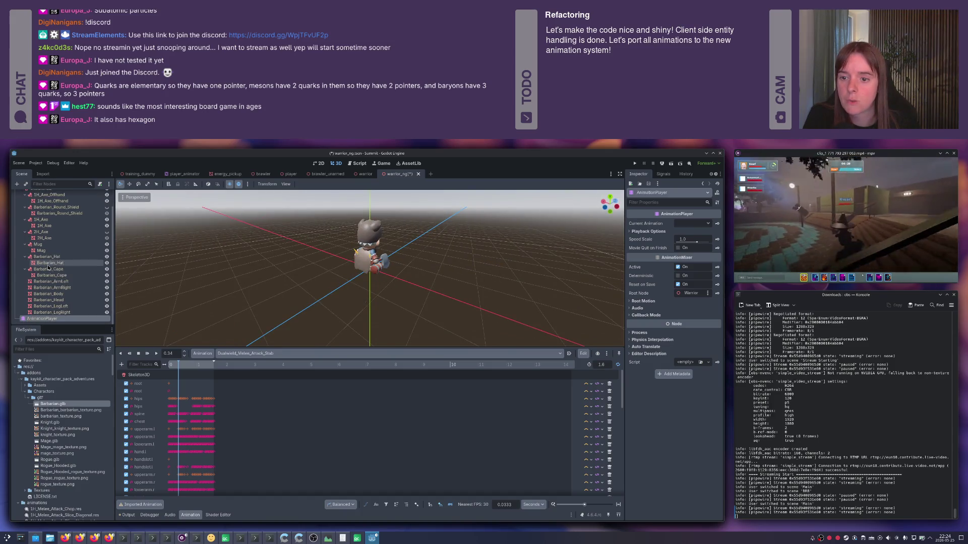
click(107, 269)
drag(353, 268, 396, 268)
key(ctrl+s)
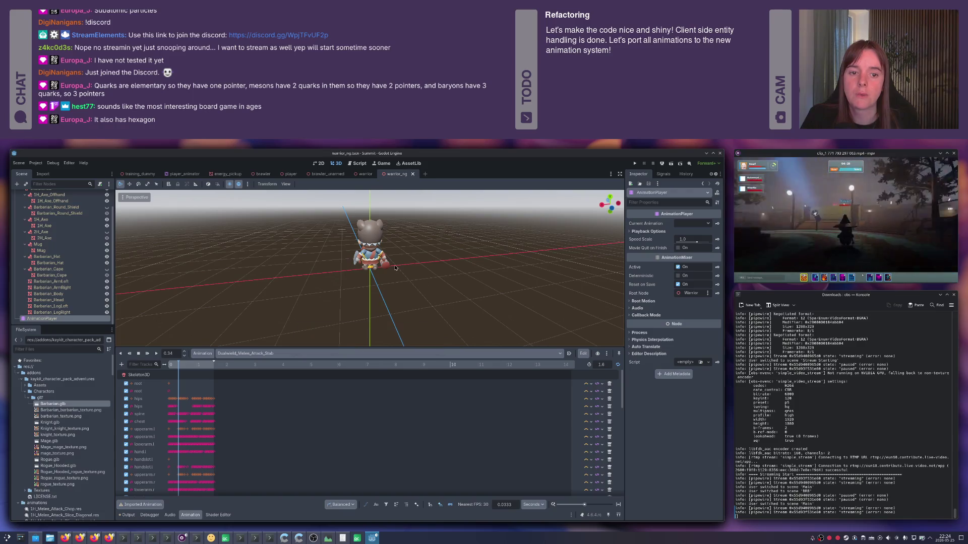
- Orbit the view to a lower angle, then switch to Firefox
scroll(105, 252, up, 2)
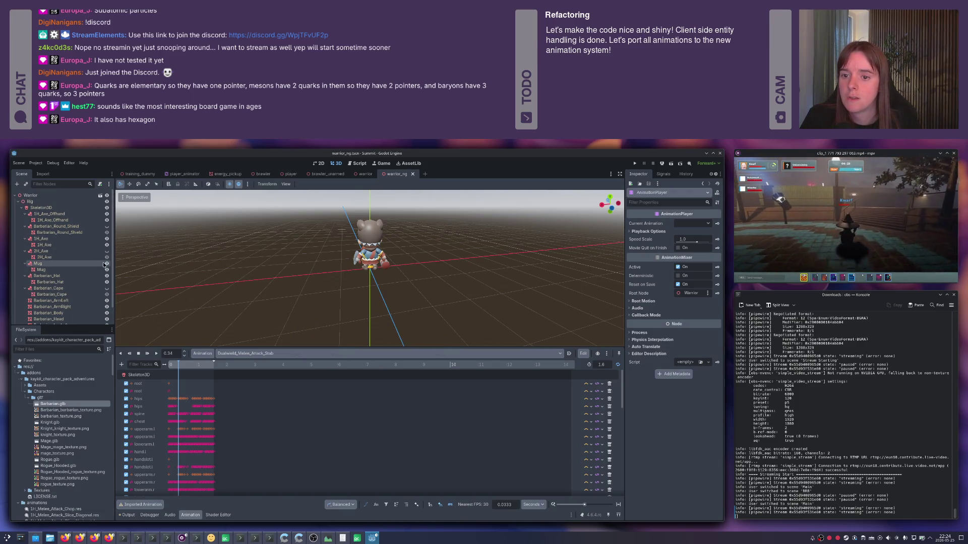
mouse_move(424, 268)
mouse_down()
mouse_move(442, 268)
mouse_move(382, 266)
mouse_up()
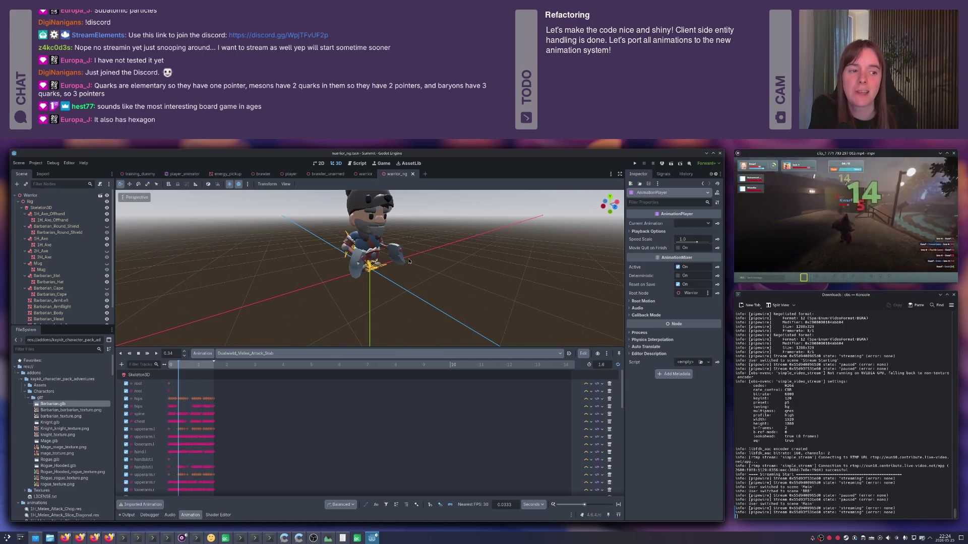
scroll(398, 271, down, 5)
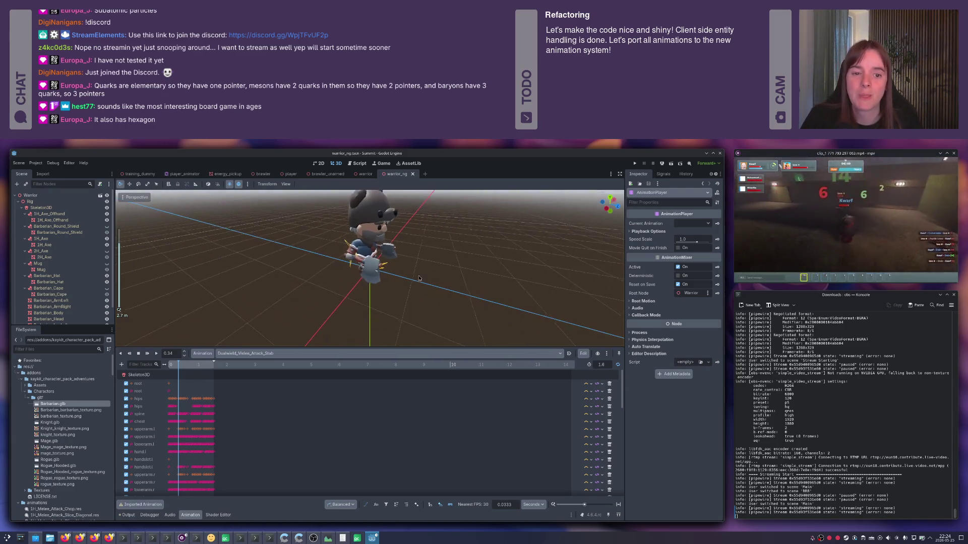
key(alt+Tab)
key(alt+Tab)
key(alt+Tab)
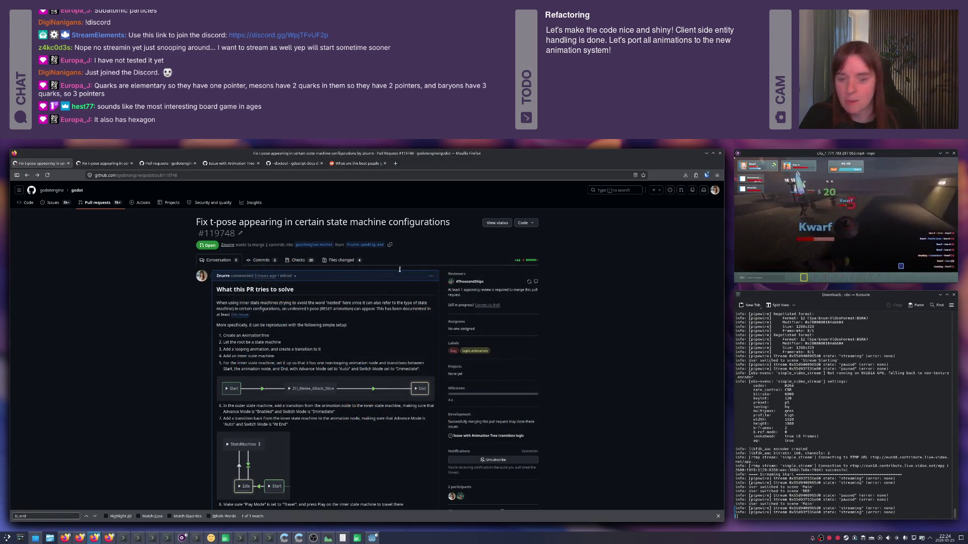
- Search for tsuro, open its BoardGameGeek page, reject cookies and view a gallery photo
key(ctrl+t)
text(tsuro)
key(Return)
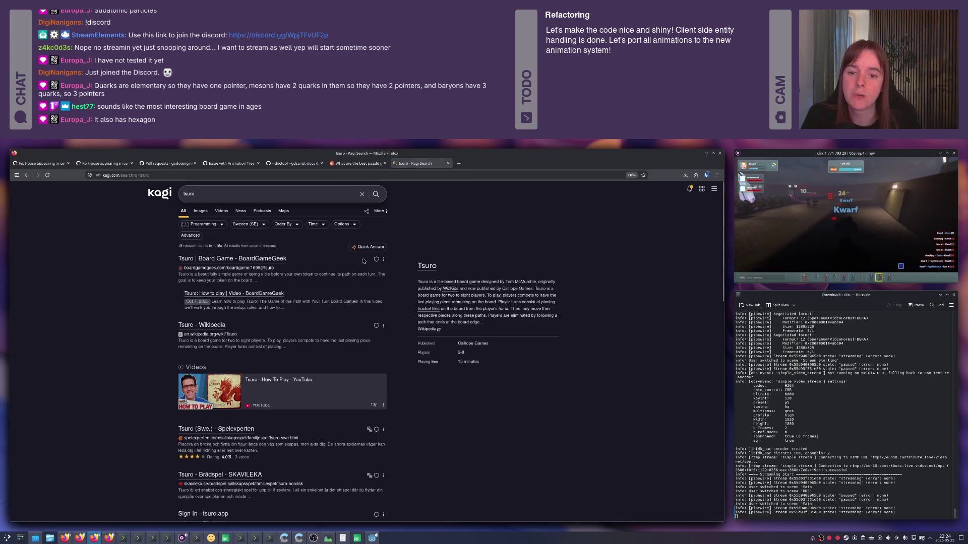
click(224, 262)
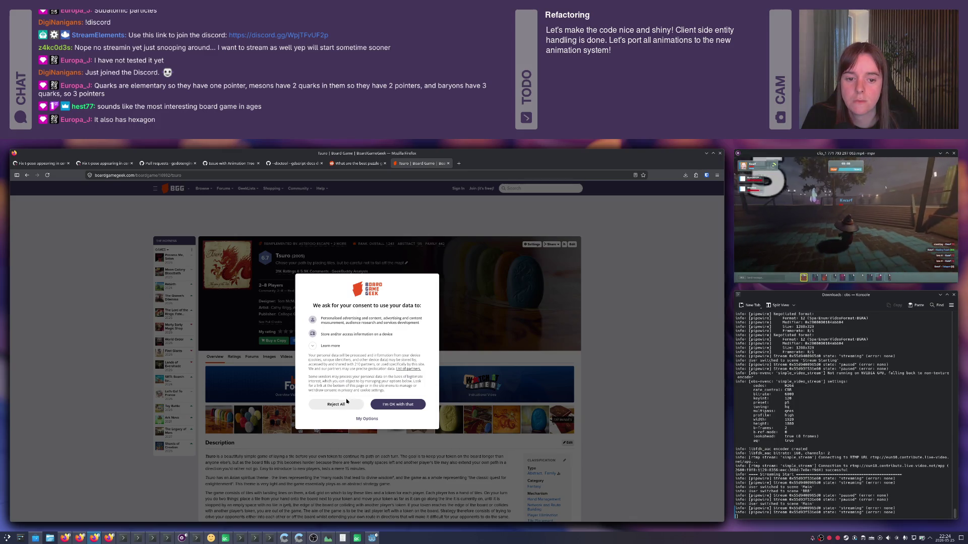
click(346, 404)
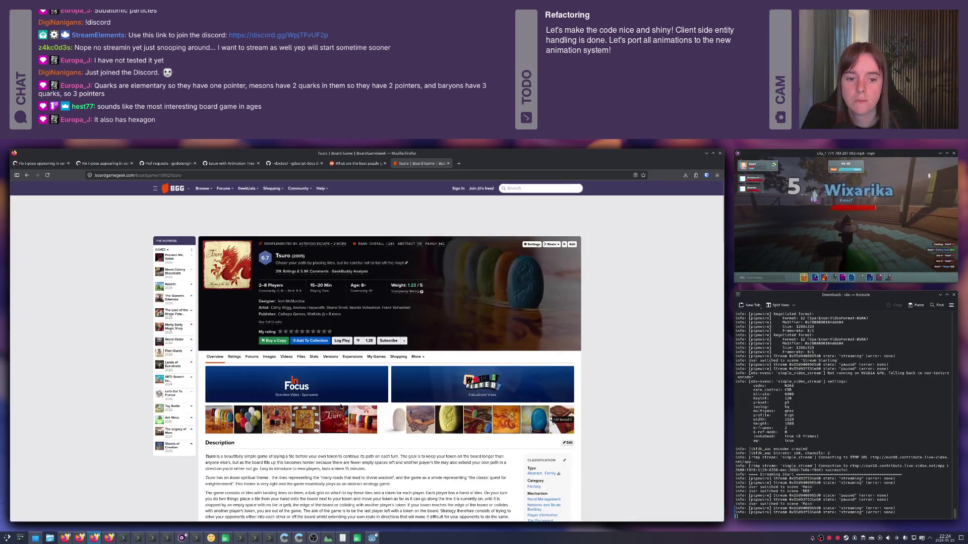
scroll(309, 396, down, 1)
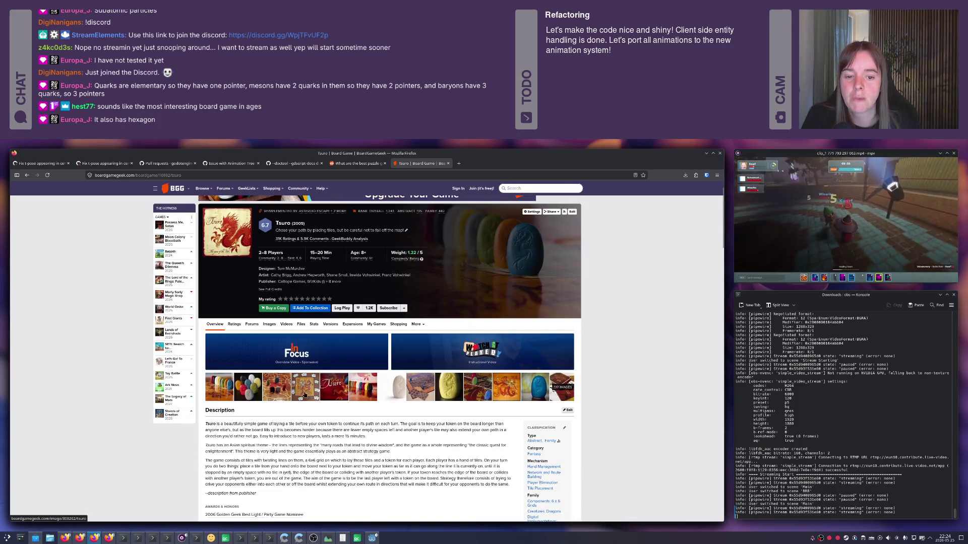
click(303, 394)
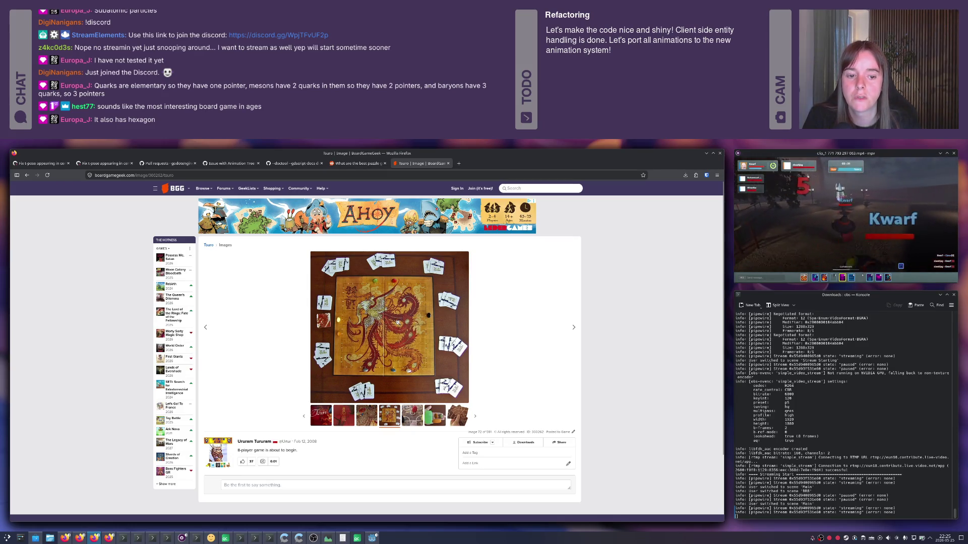
- Return to the Tsuro game page, close the tab and go back to Godot
scroll(396, 321, down, 2)
scroll(374, 316, up, 2)
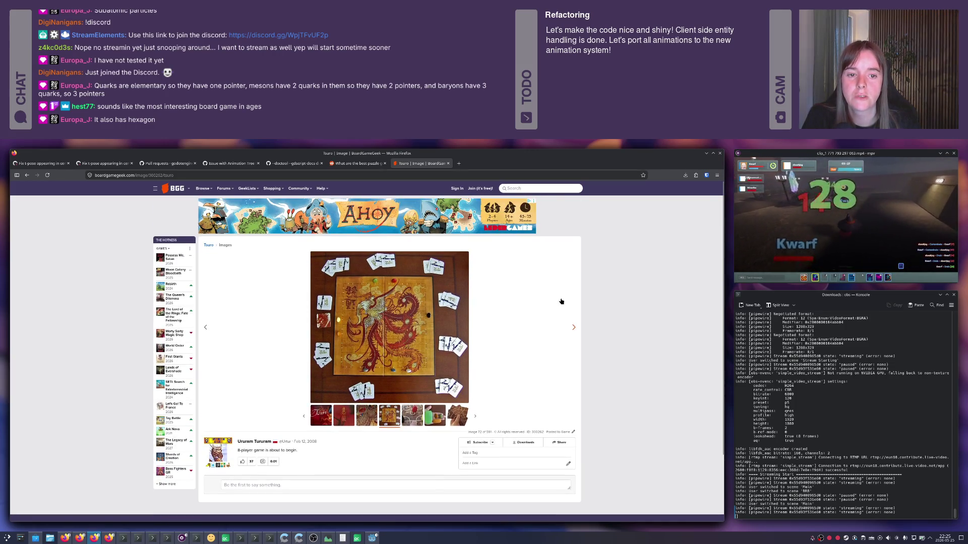
key(alt+Left)
scroll(533, 296, down, 3)
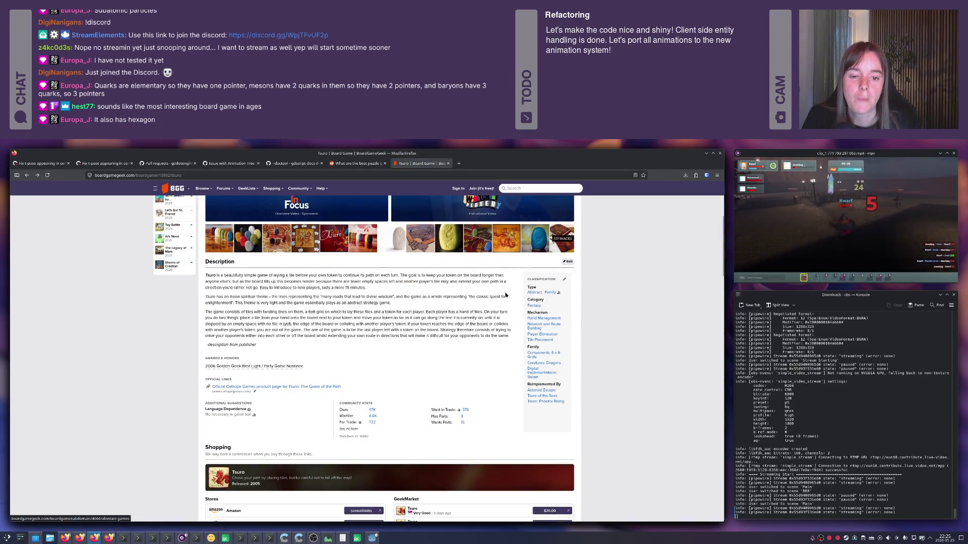
scroll(447, 353, up, 3)
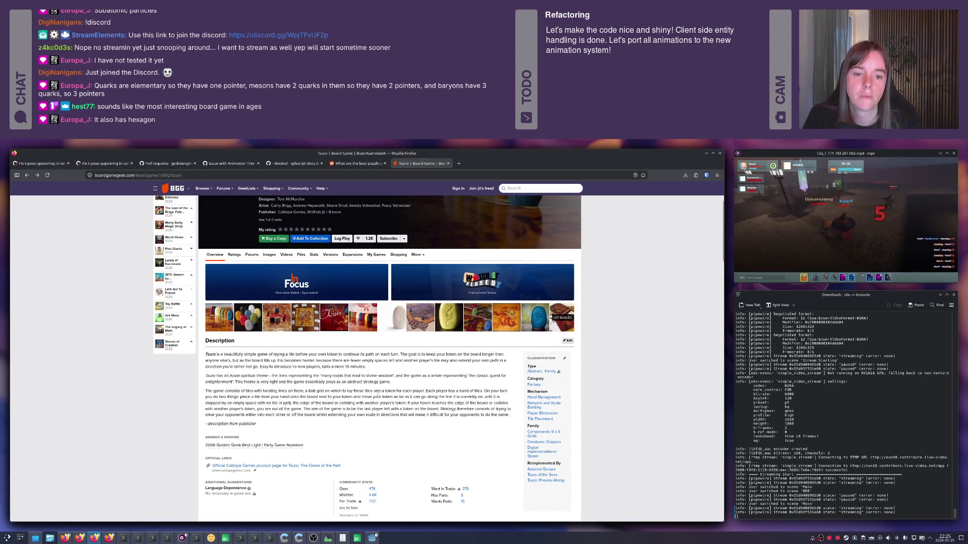
scroll(446, 353, up, 5)
key(ctrl+w)
key(alt+Tab)
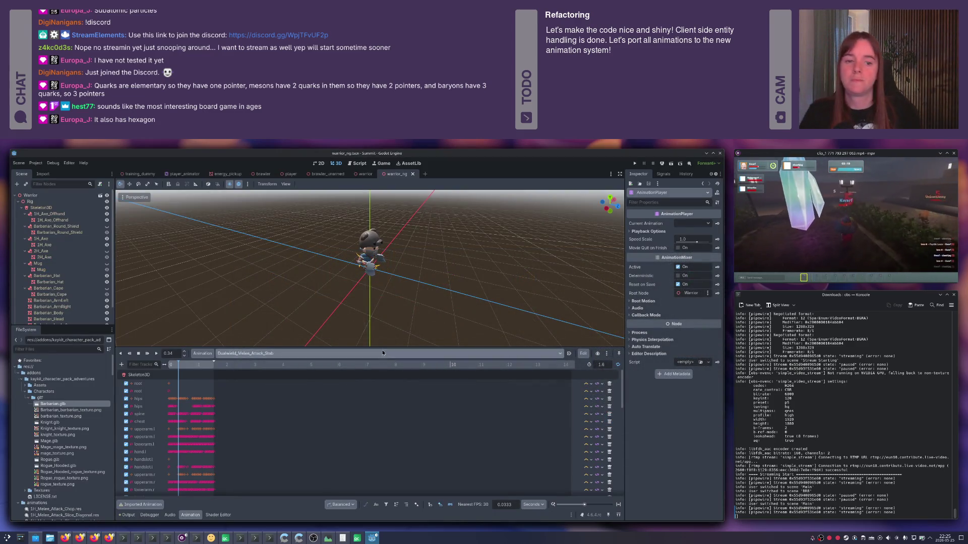
- Switch to the original warrior scene tab with 1H_Melee_Attack_Chop loaded
scroll(65, 298, down, 2)
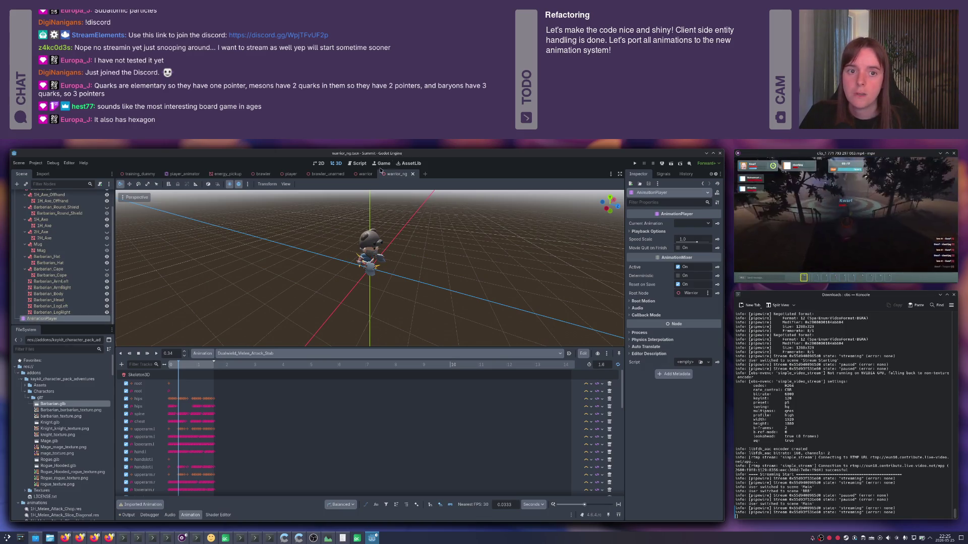
click(365, 175)
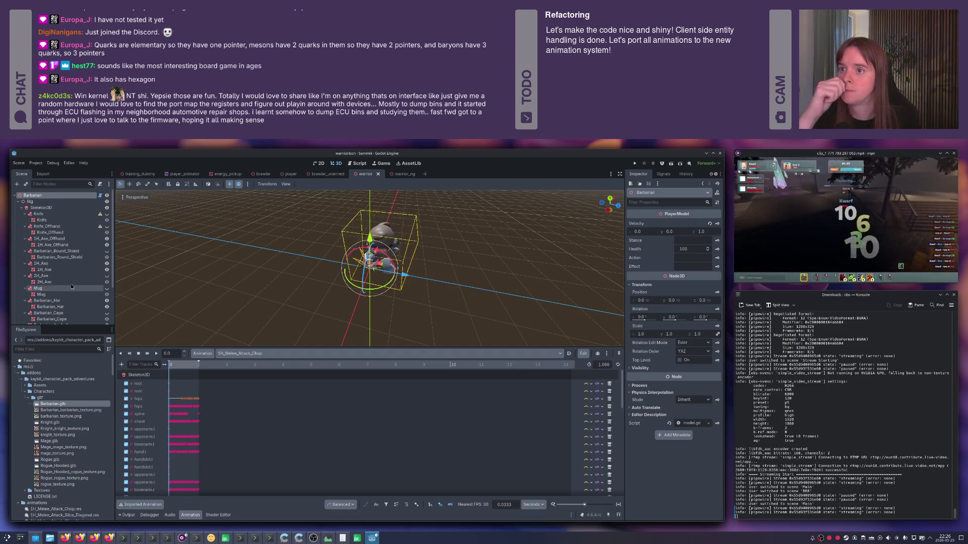
- Paste the warrior scene's PlayerAnimator AnimationTree under Warrior in warrior_ng
scroll(73, 287, down, 5)
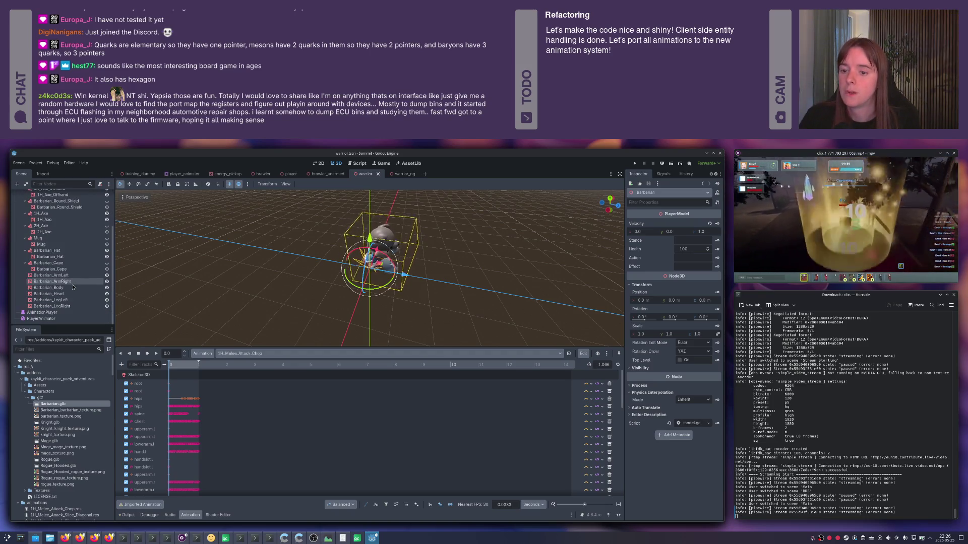
click(47, 319)
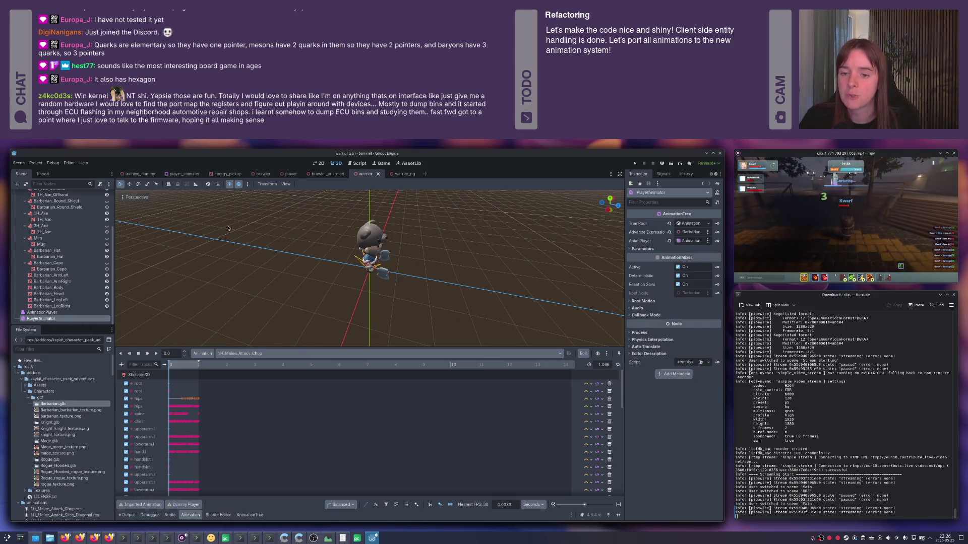
click(402, 173)
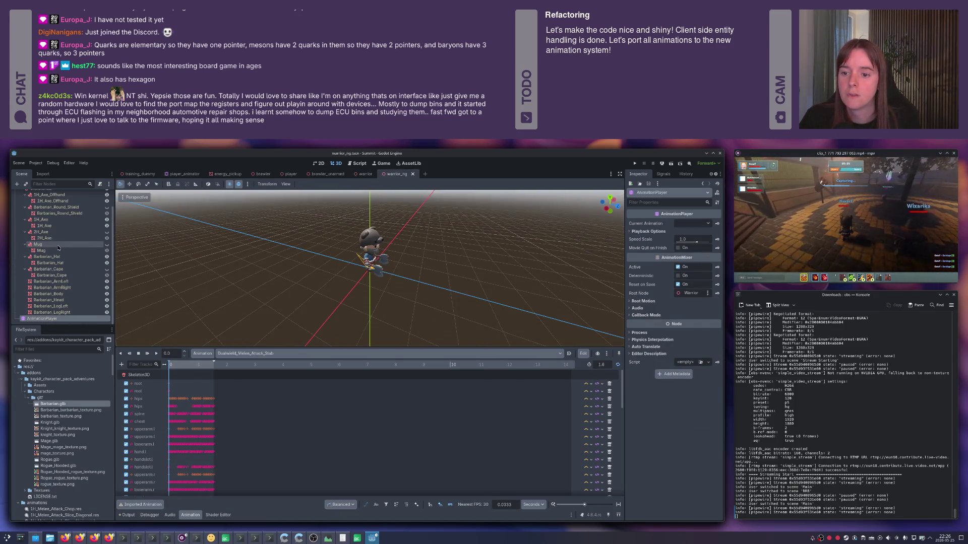
key(ctrl+v)
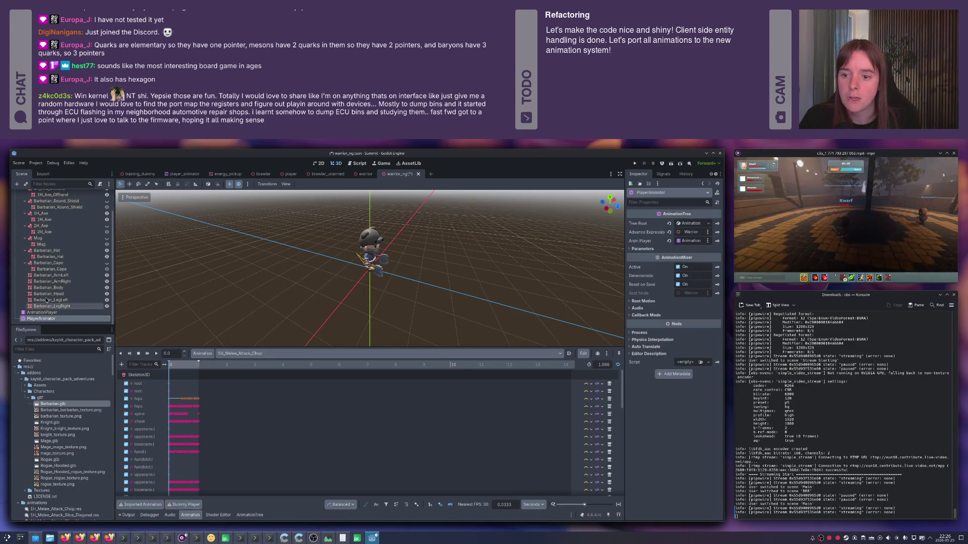
scroll(51, 252, up, 2)
right_click(37, 196)
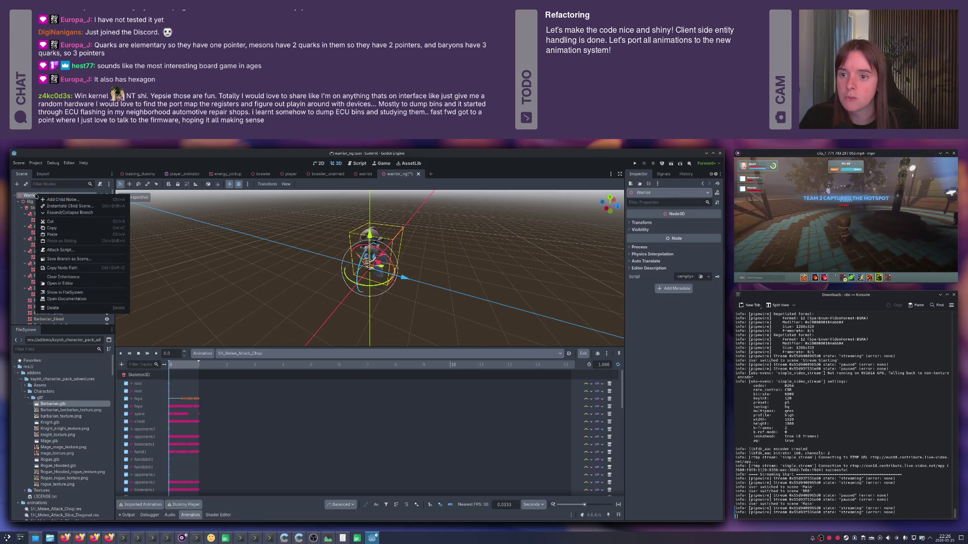
- Start attaching a script to Warrior, browse to the player folder, then cancel and compare with warrior
click(74, 251)
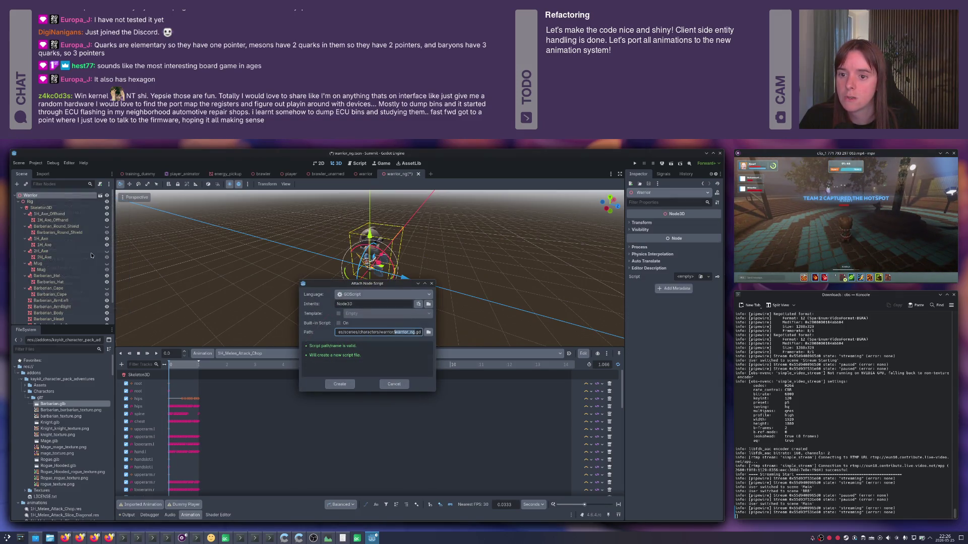
click(419, 333)
click(429, 332)
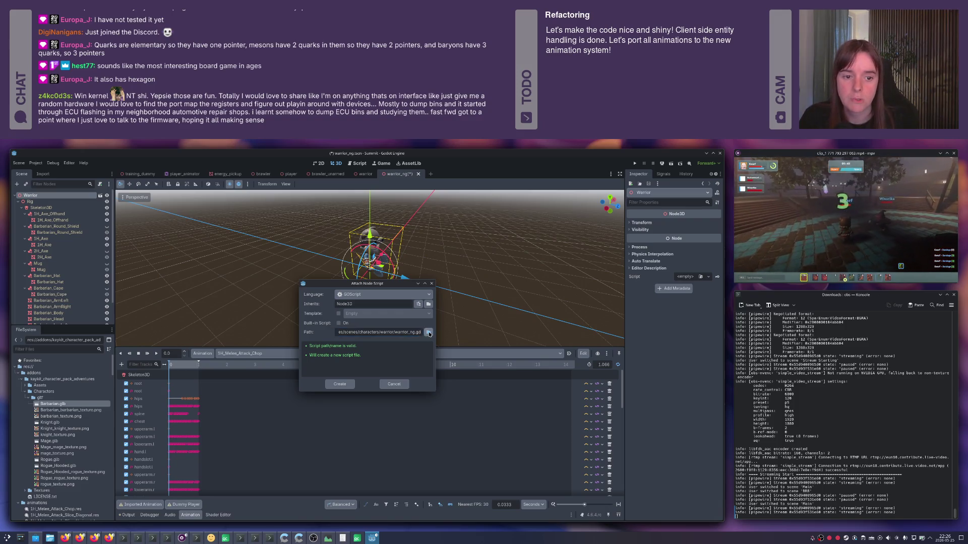
drag(302, 238, 310, 270)
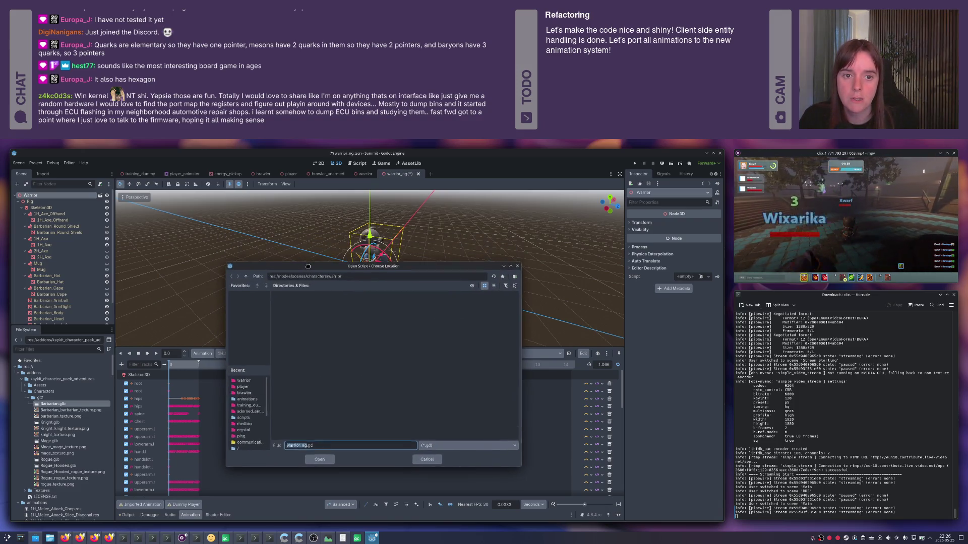
click(246, 279)
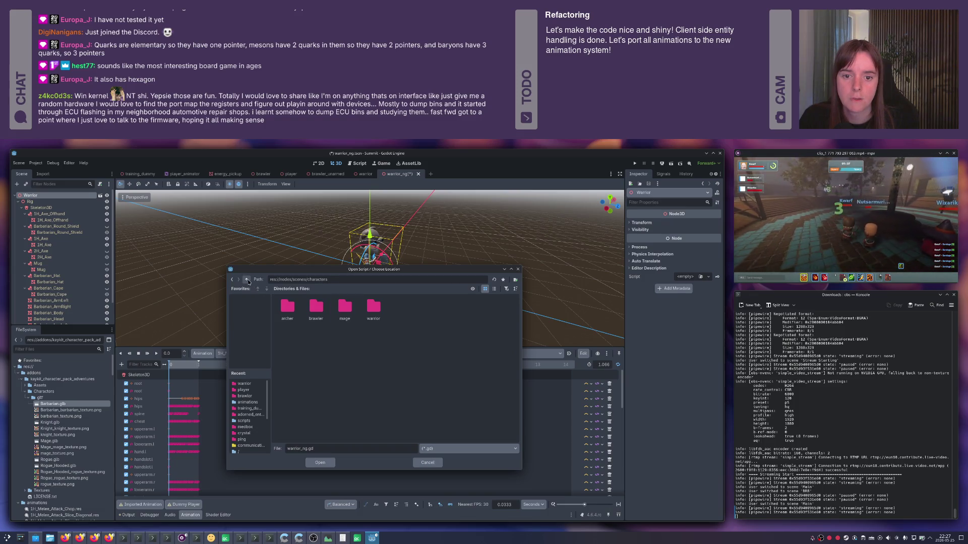
click(246, 279)
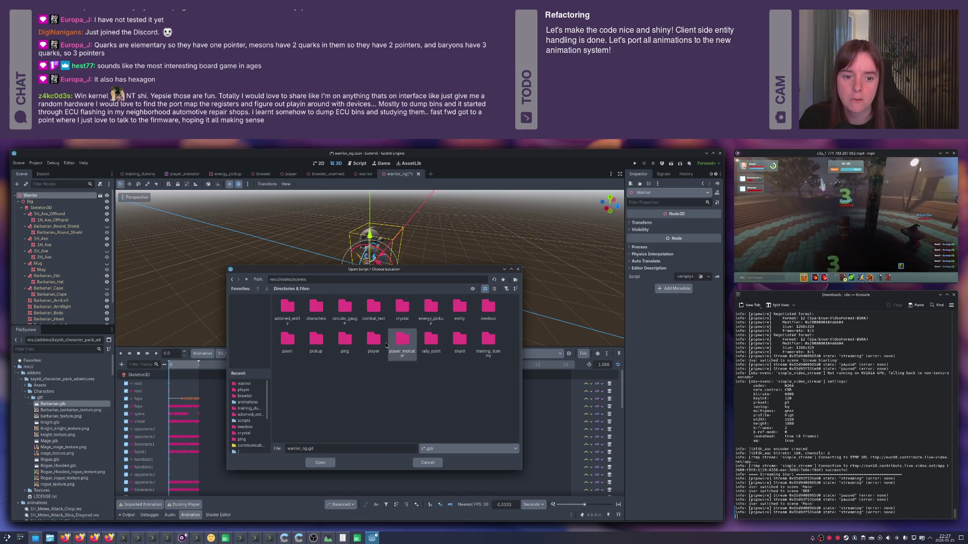
double_click(374, 340)
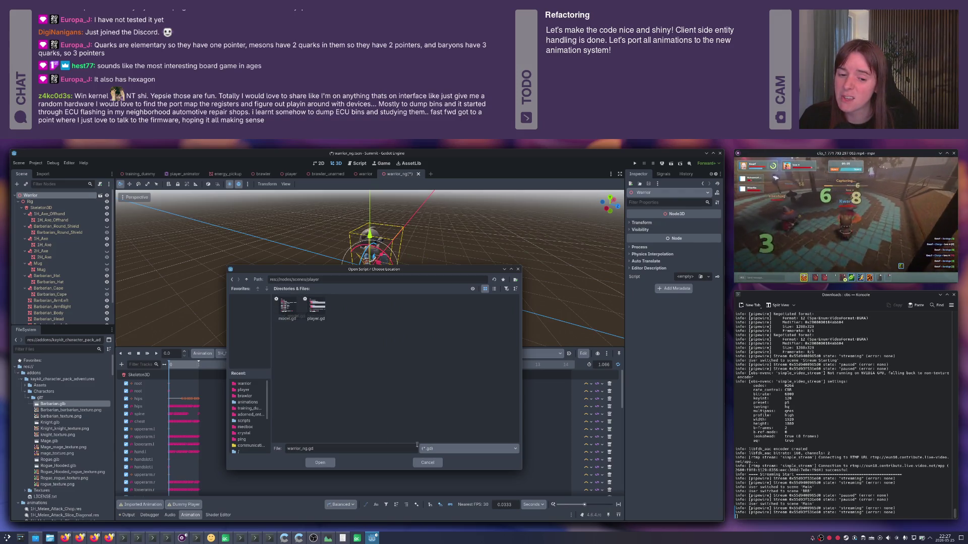
click(432, 463)
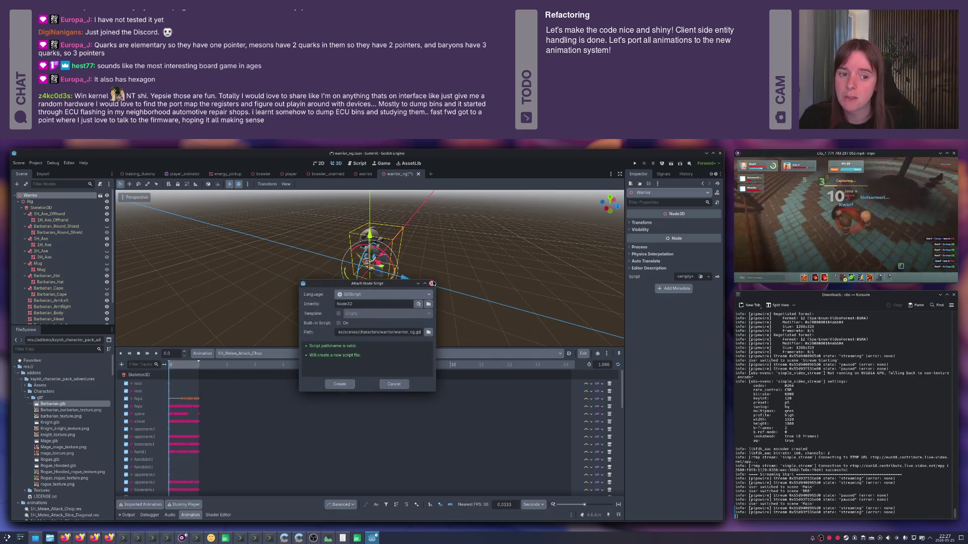
click(431, 283)
click(364, 174)
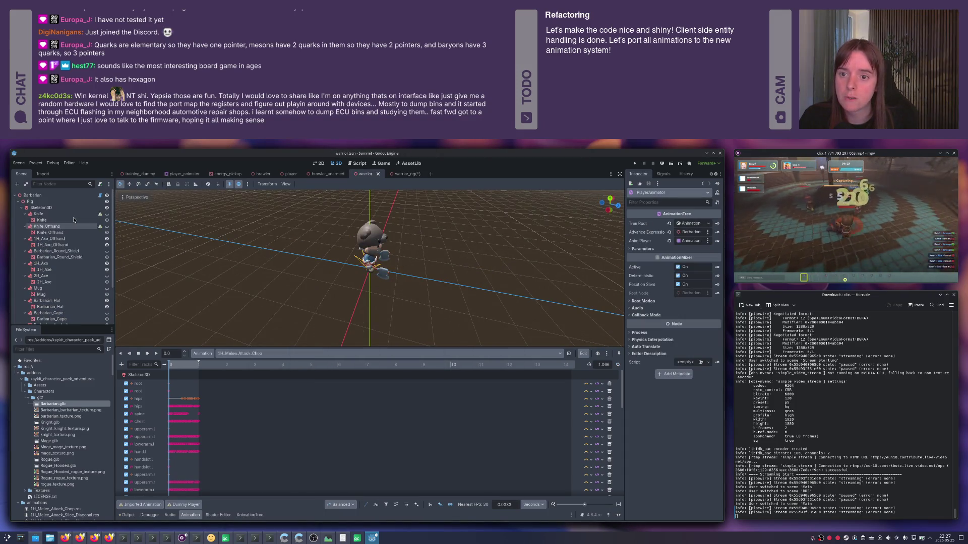
scroll(76, 227, up, 5)
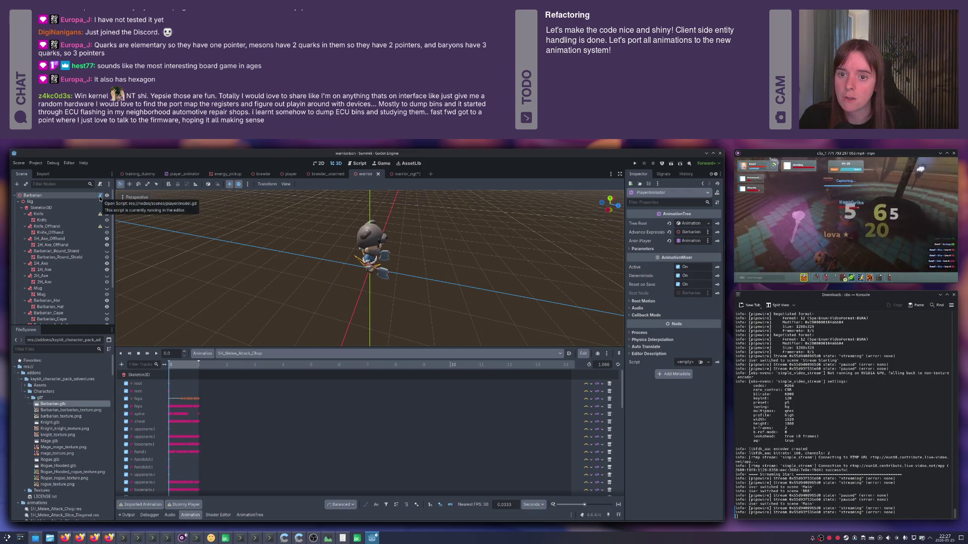
click(398, 174)
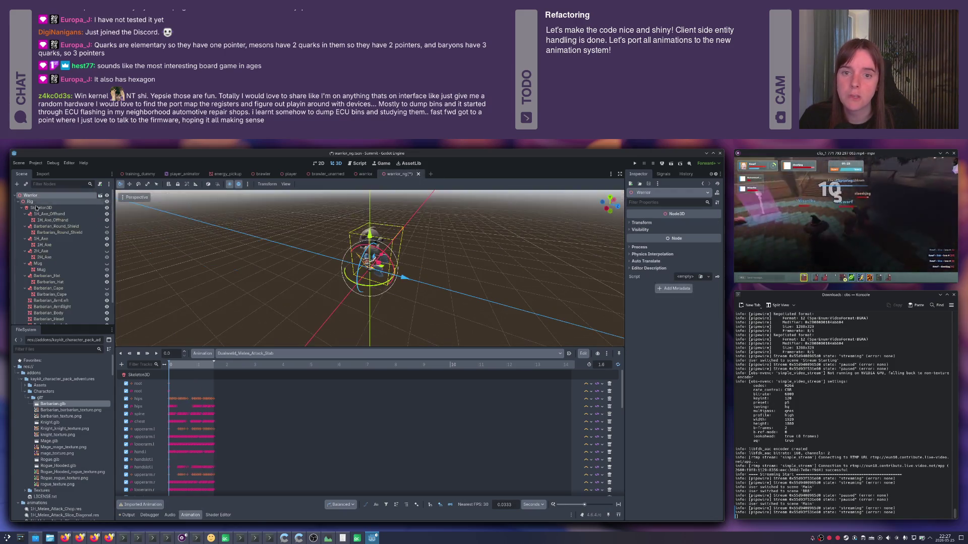
- Attach the existing res://nodes/scenes/player/model.gd script to Warrior and save warrior_ng
right_click(40, 198)
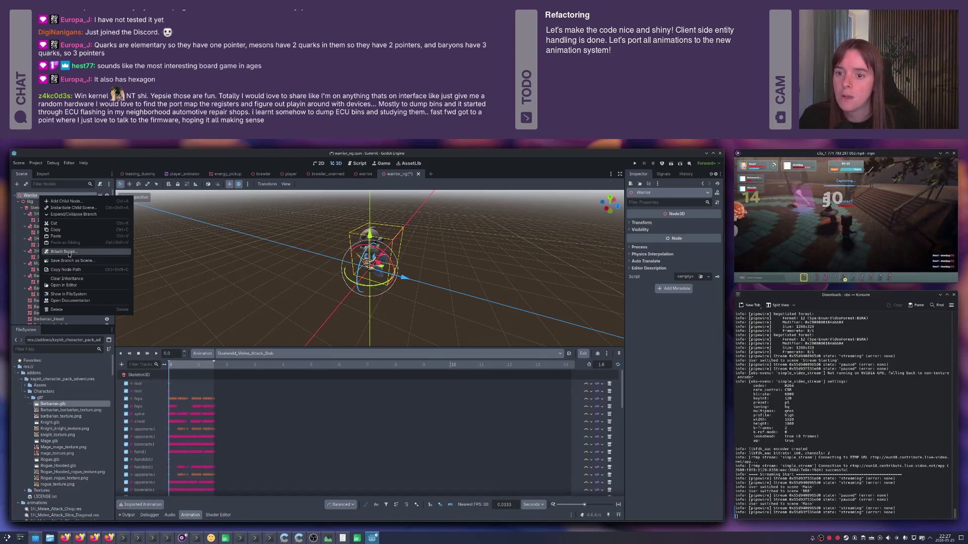
click(71, 255)
click(429, 332)
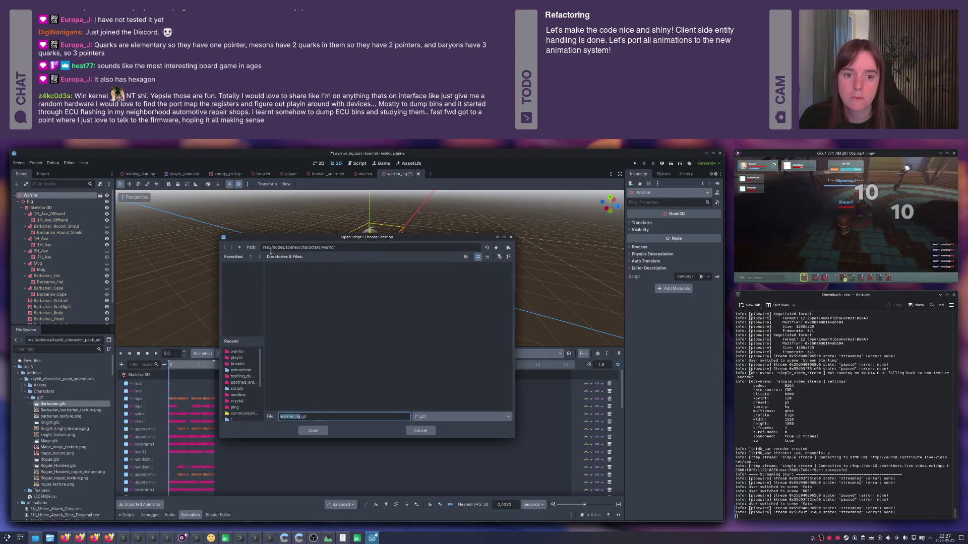
click(240, 247)
click(239, 247)
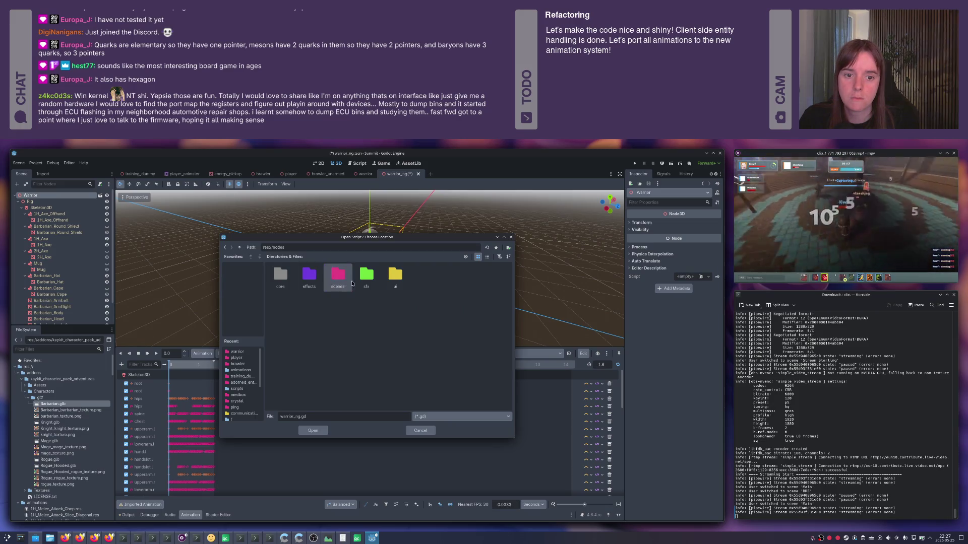
double_click(337, 276)
double_click(366, 306)
click(283, 280)
double_click(285, 281)
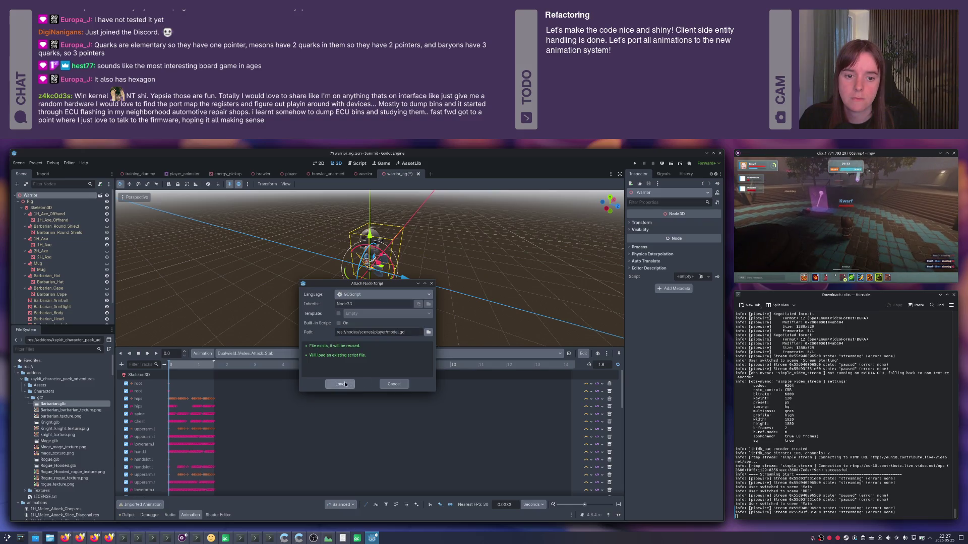
click(347, 384)
key(ctrl+s)
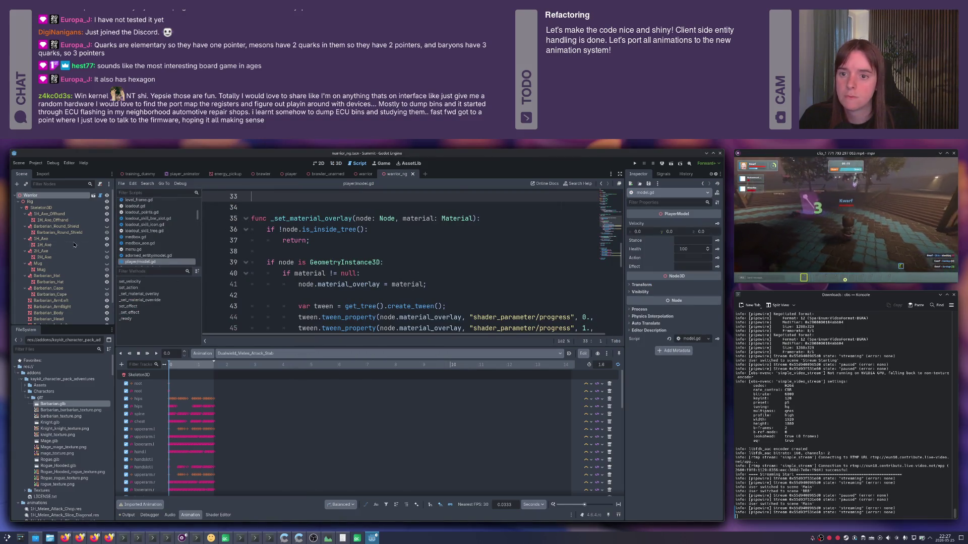
- Reload the saved warrior_ng scene from disk and show the Warrior in the 3D view
scroll(45, 221, down, 1)
scroll(45, 220, down, 2)
click(55, 320)
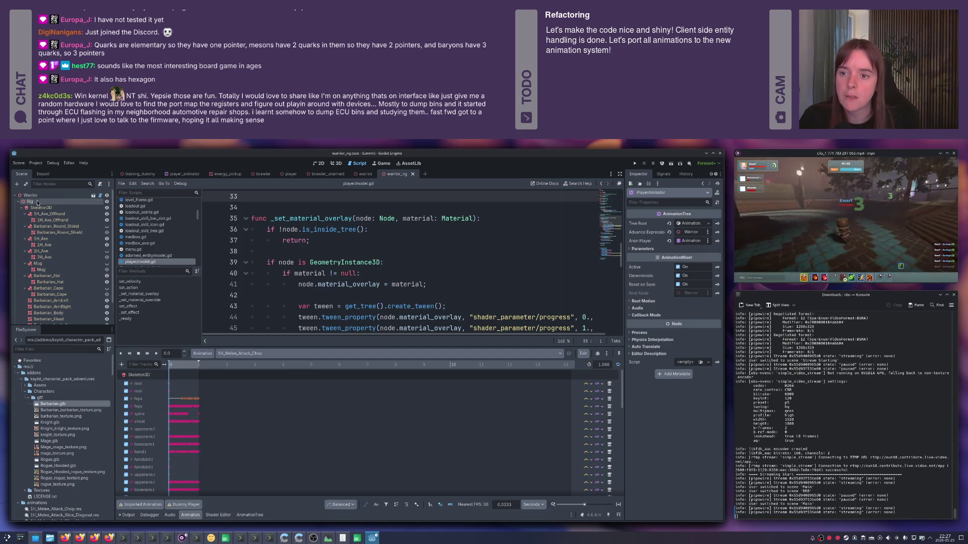
click(19, 163)
click(37, 276)
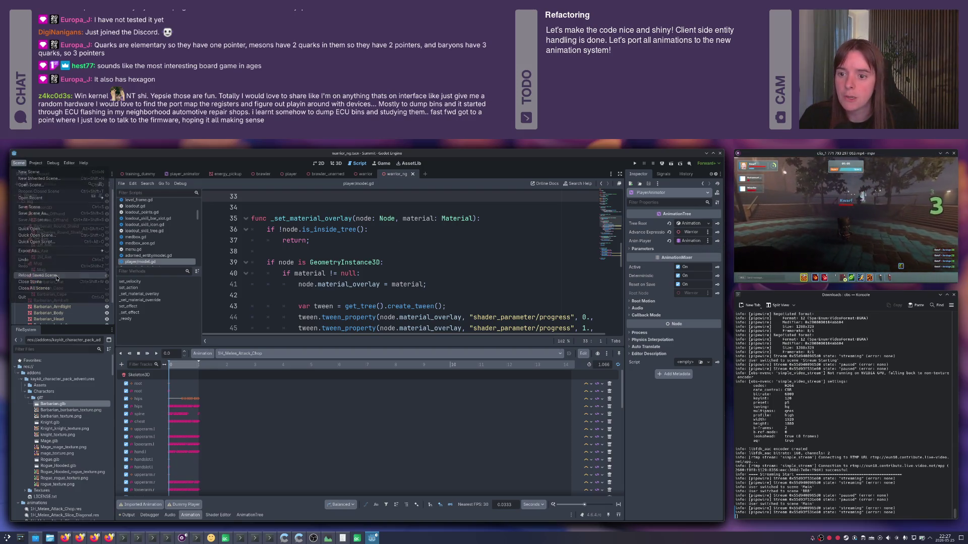
click(336, 164)
- Test the Warrior's Action with 'stab', then clear it
scroll(384, 258, up, 2)
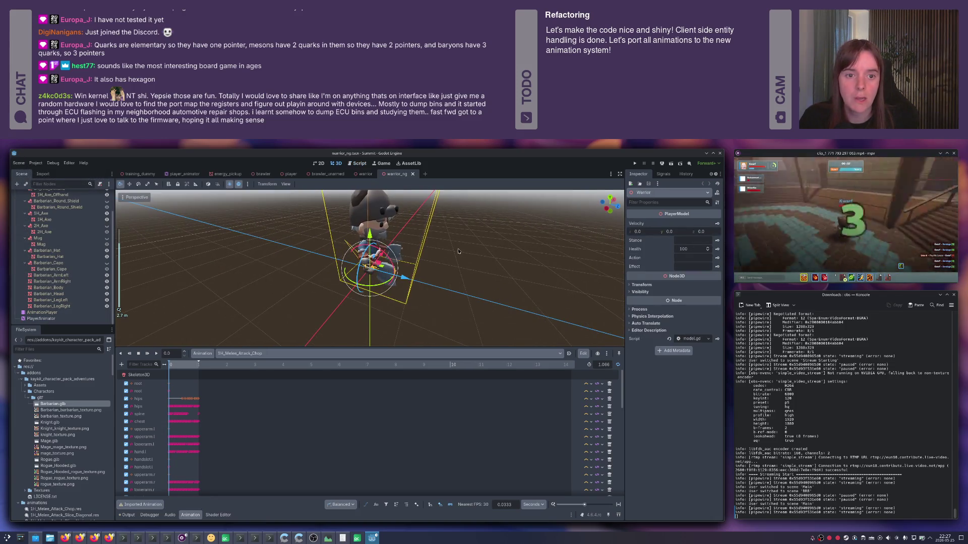
key(alt+space)
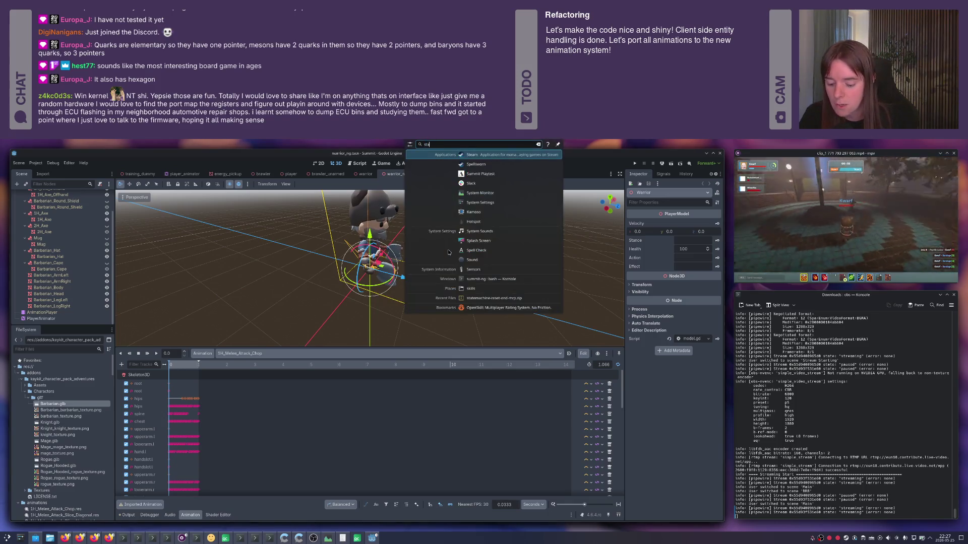
key(Escape)
text(stab)
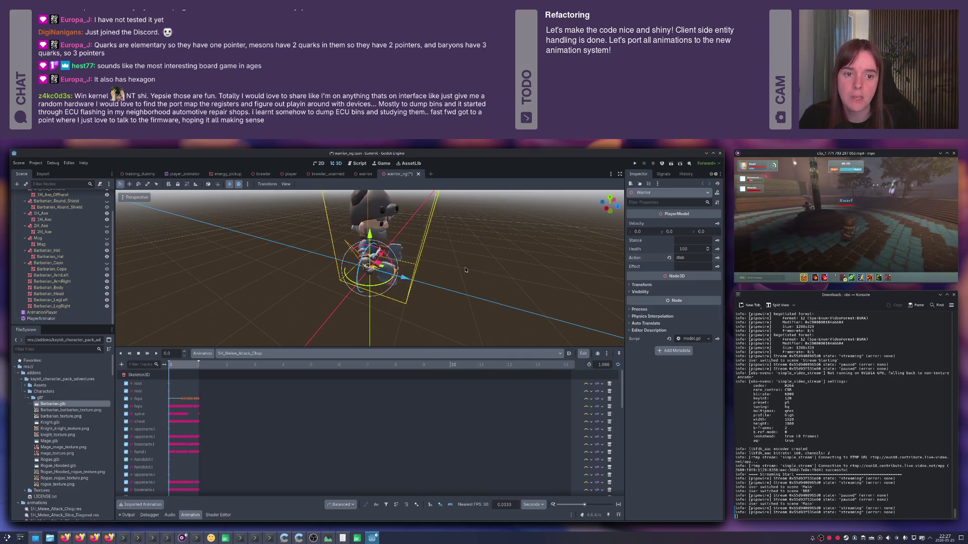
mouse_move(750, 262)
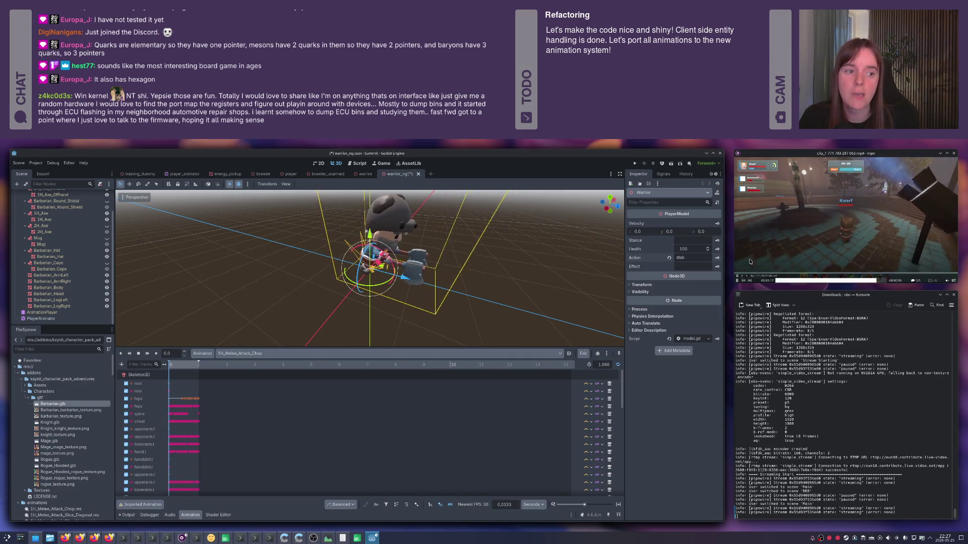
click(669, 259)
- Set the Warrior's velocity z to 1.0, leave Action empty, and save the scene
drag(698, 232, 702, 230)
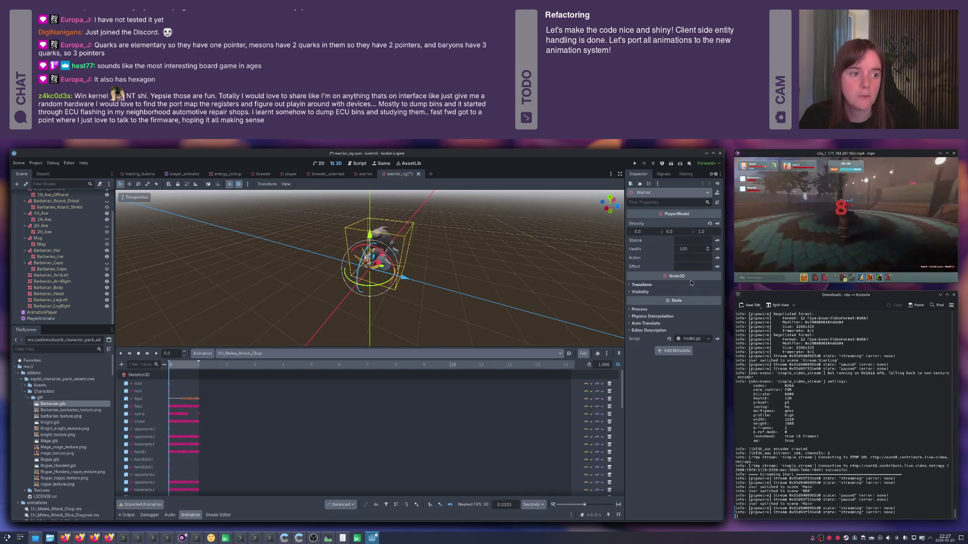
click(688, 257)
text(stabi)
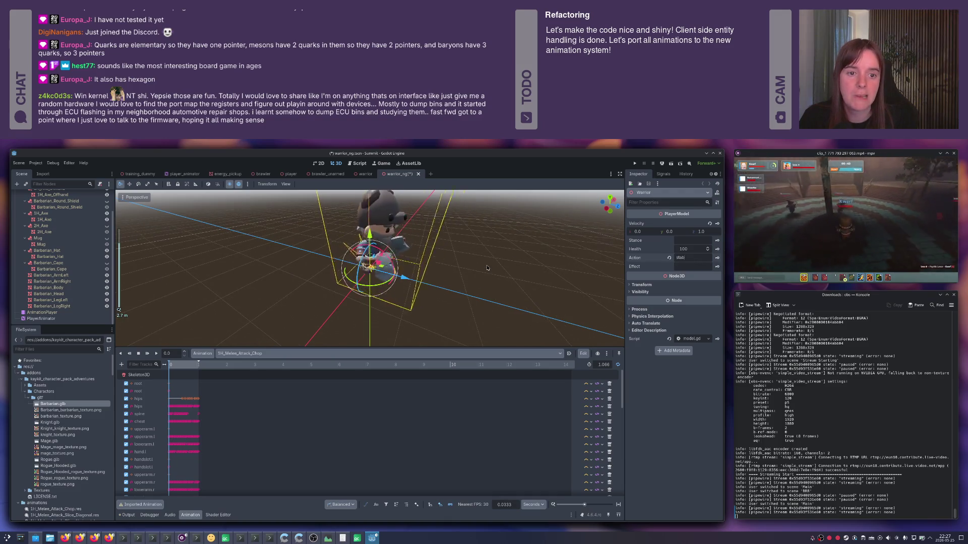
key(Escape)
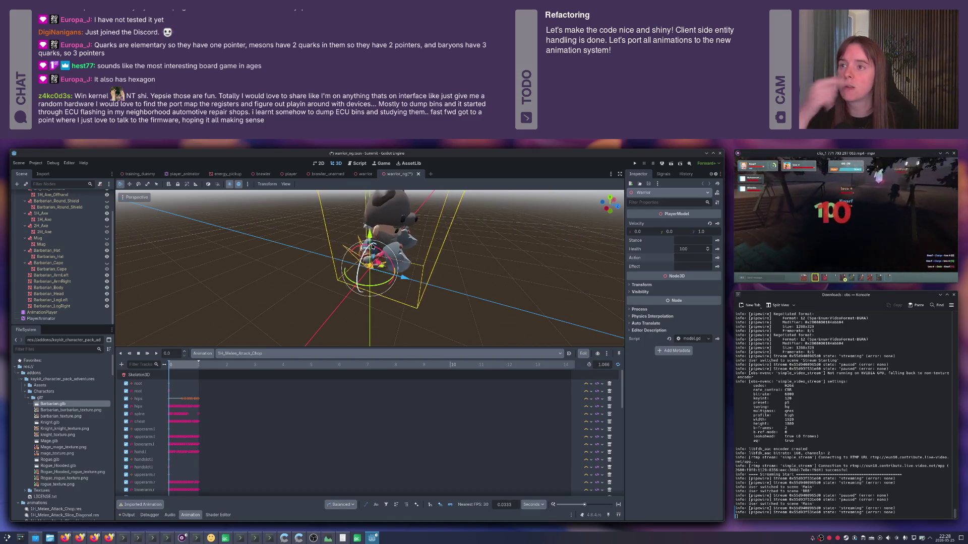
key(ctrl+s)
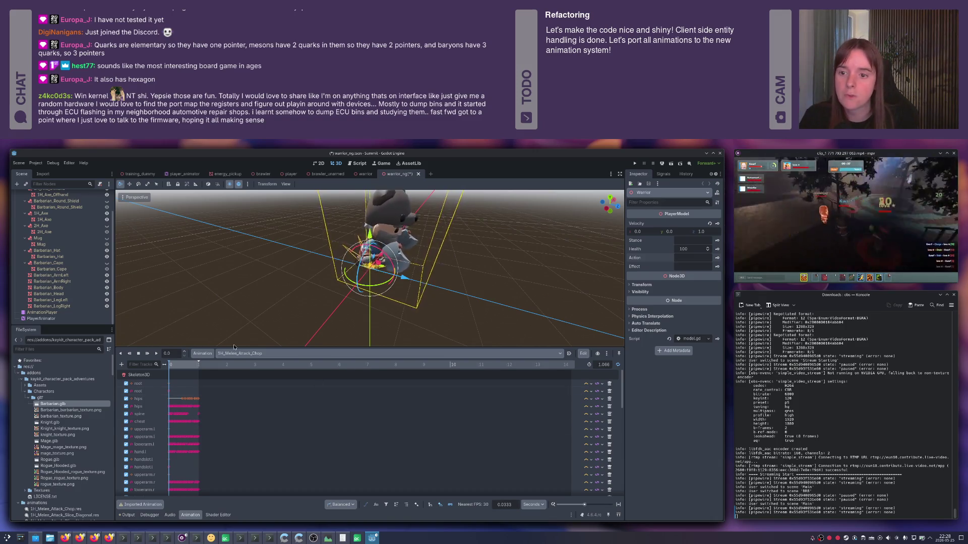
click(56, 320)
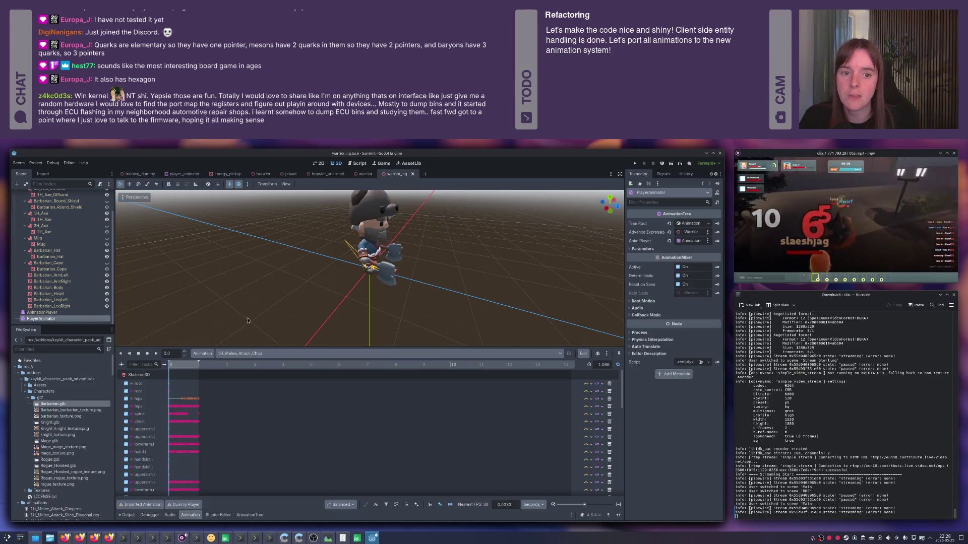
- Open the Stab node's blend tree inside Alive > Actions of the animation tree
click(251, 516)
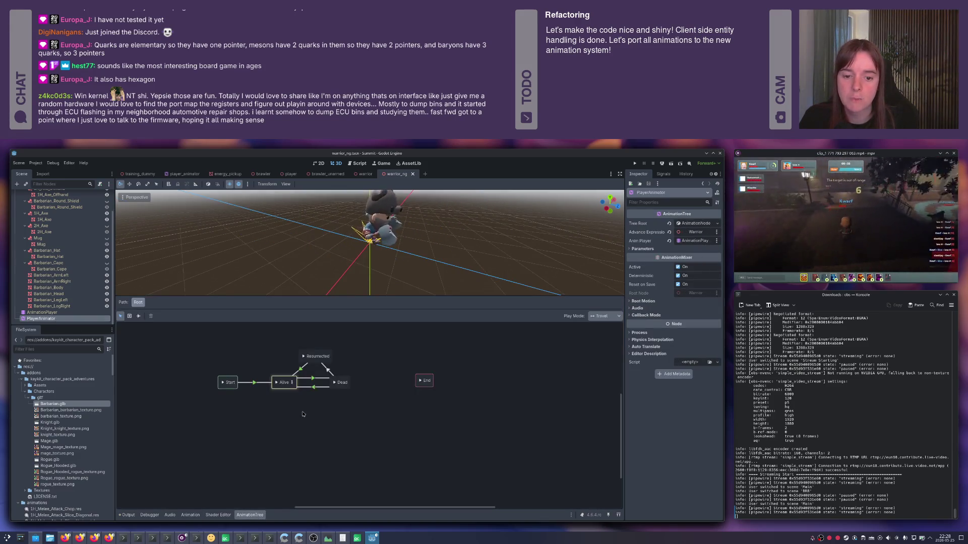
double_click(291, 383)
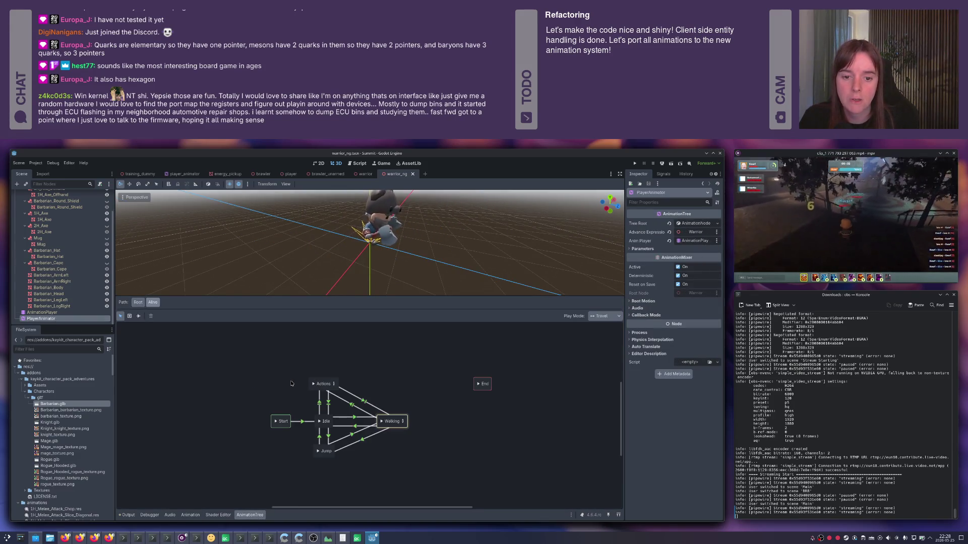
double_click(327, 385)
click(287, 442)
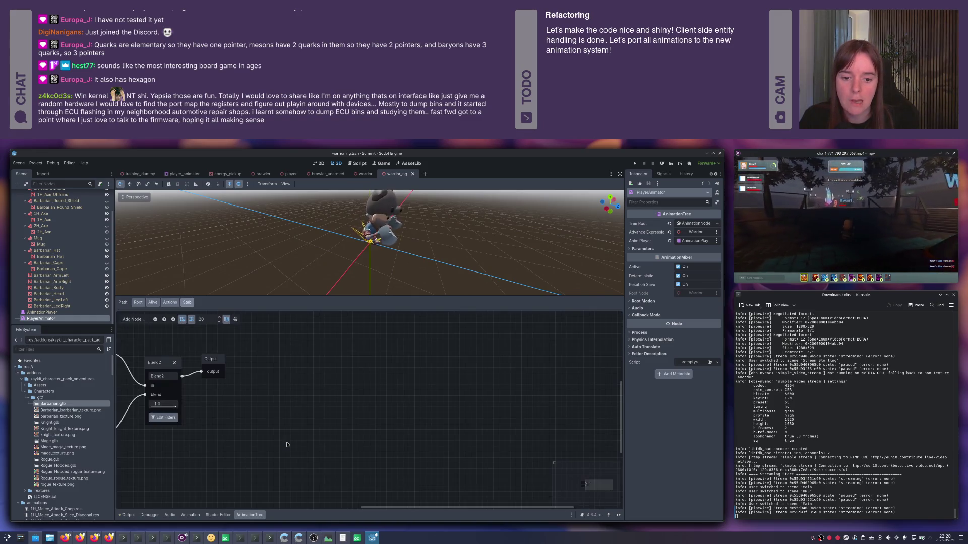
- Enable track filtering on the Blend2 node and save the scene
click(305, 407)
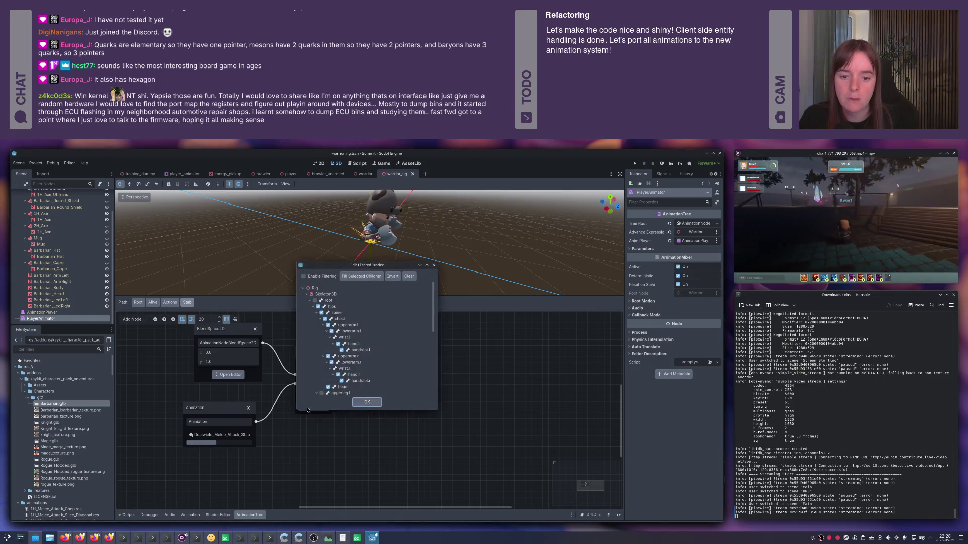
click(315, 276)
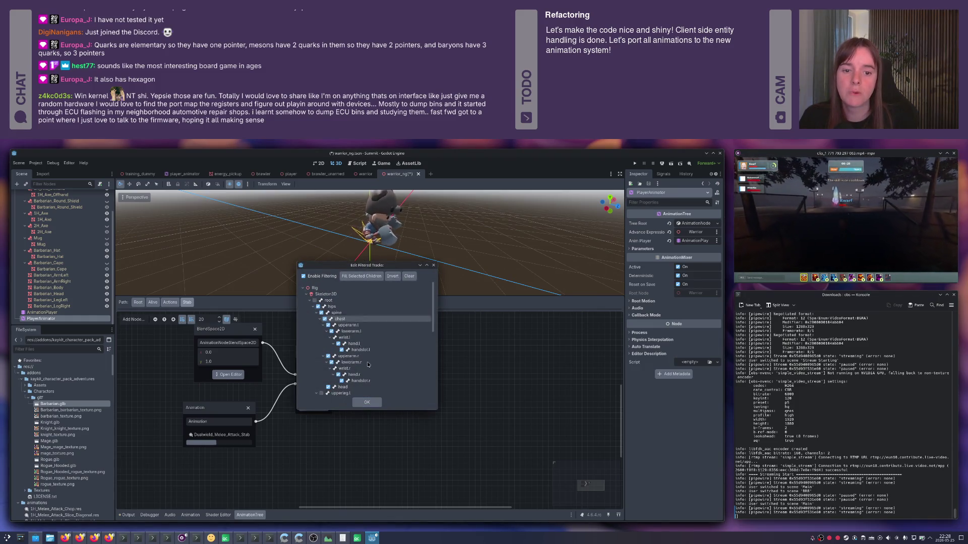
click(367, 401)
key(ctrl+s)
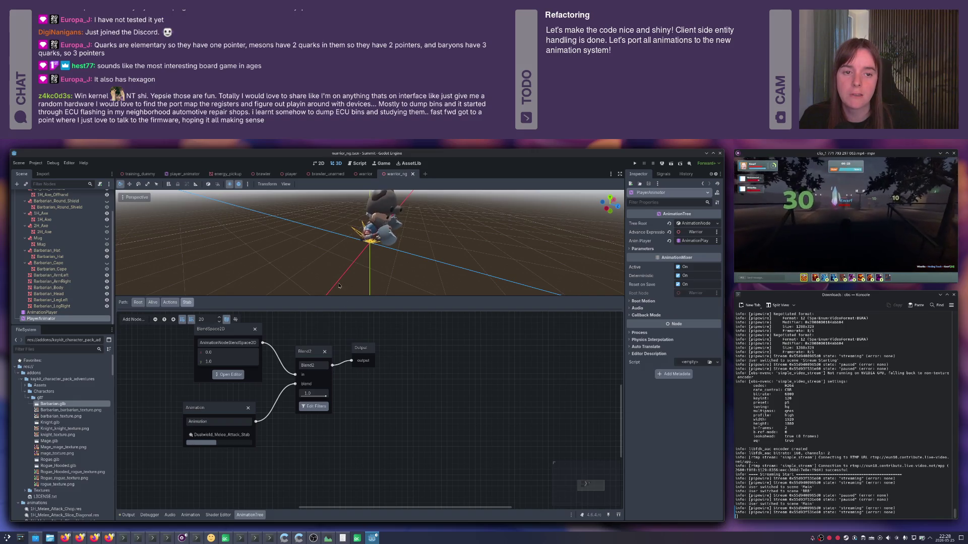
scroll(46, 203, up, 3)
click(36, 195)
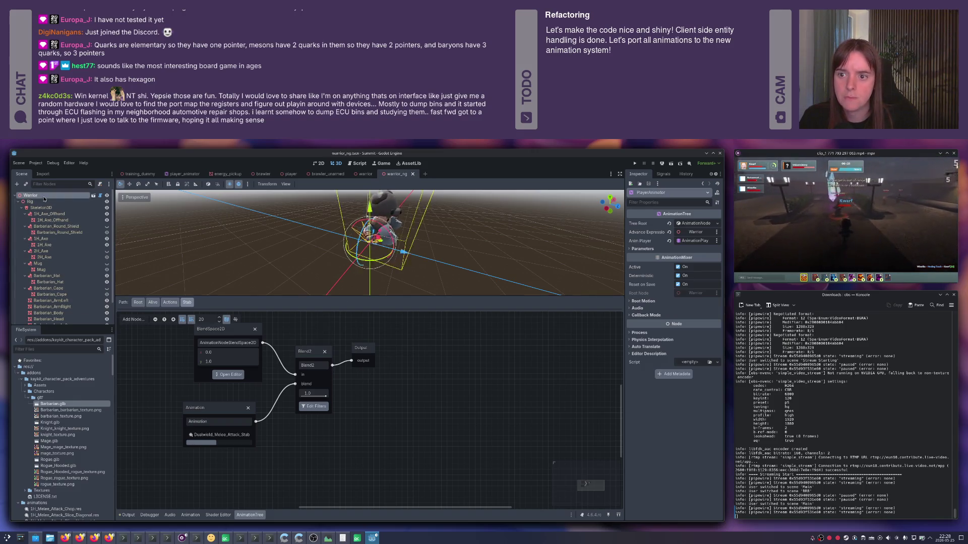
- Preview the Warrior performing the stab action, re-applying it after a reset
text(stab)
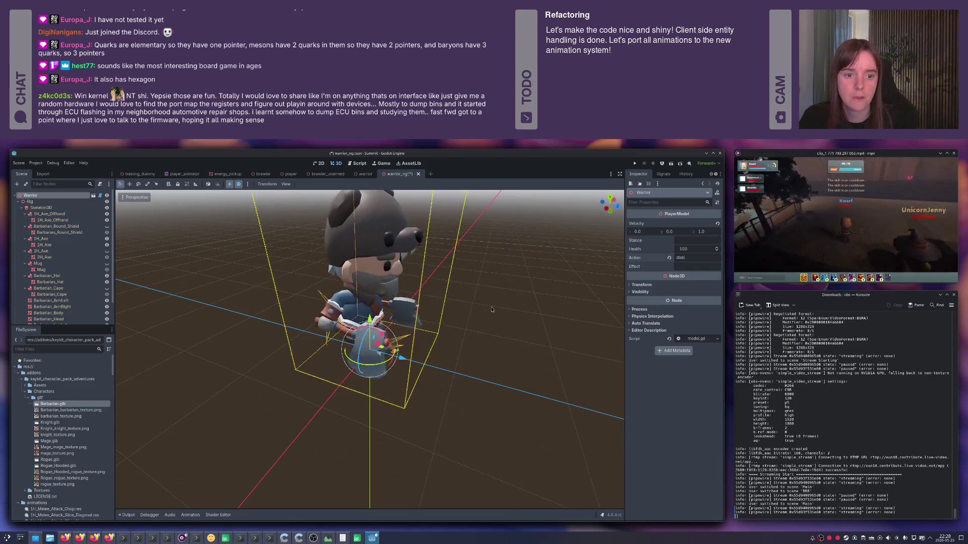
key(Return)
drag(526, 292, 696, 244)
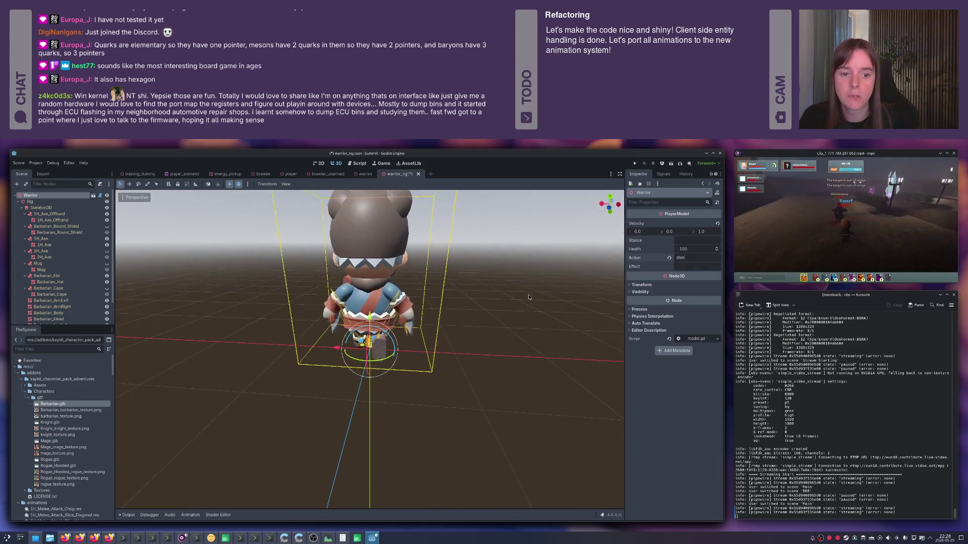
click(669, 258)
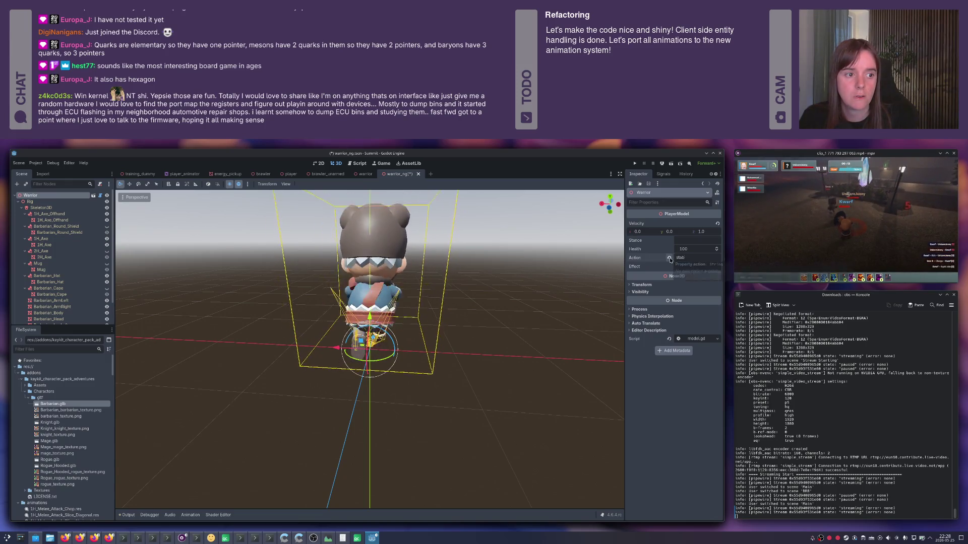
text(stab)
key(Return)
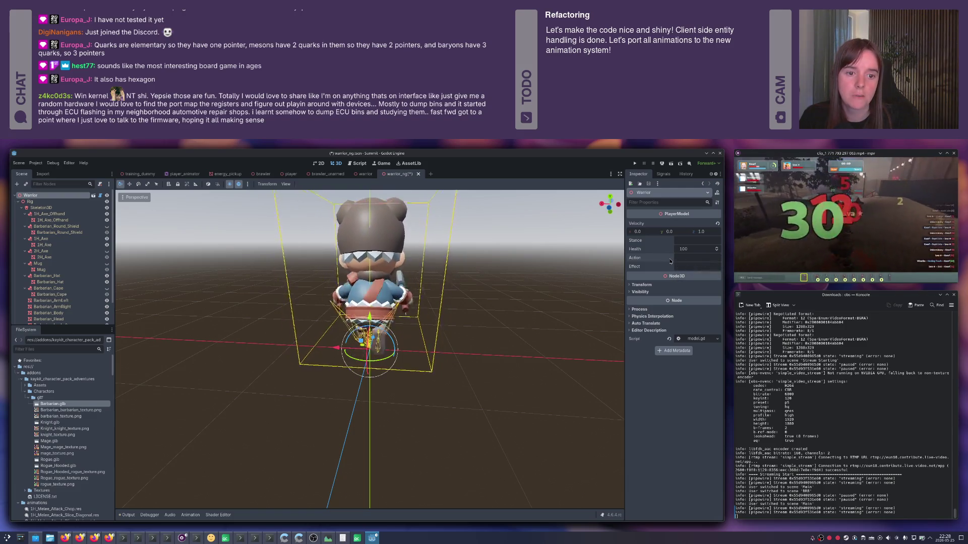
scroll(416, 267, down, 3)
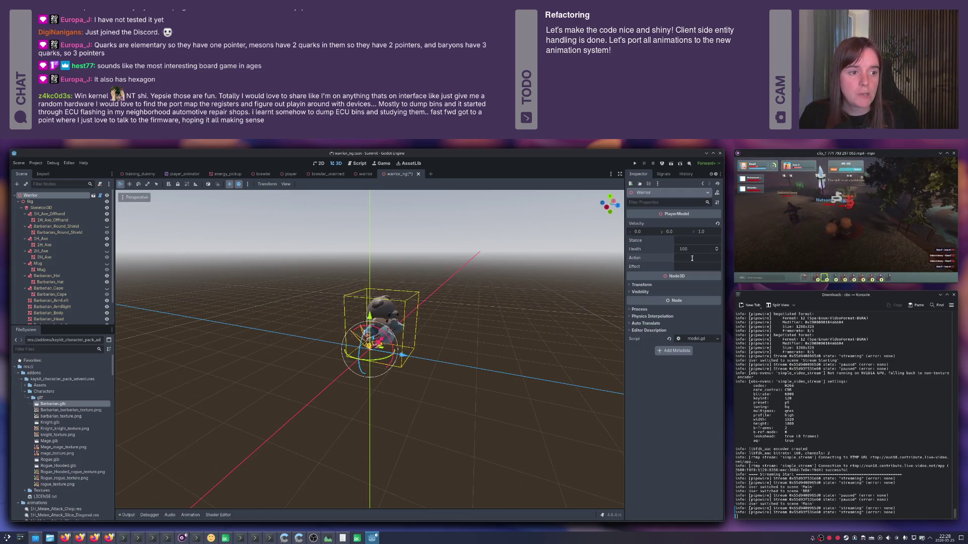
- Preview the slice_horizontal action on the Warrior, then clear it
key(alt+space)
text(slice_hori)
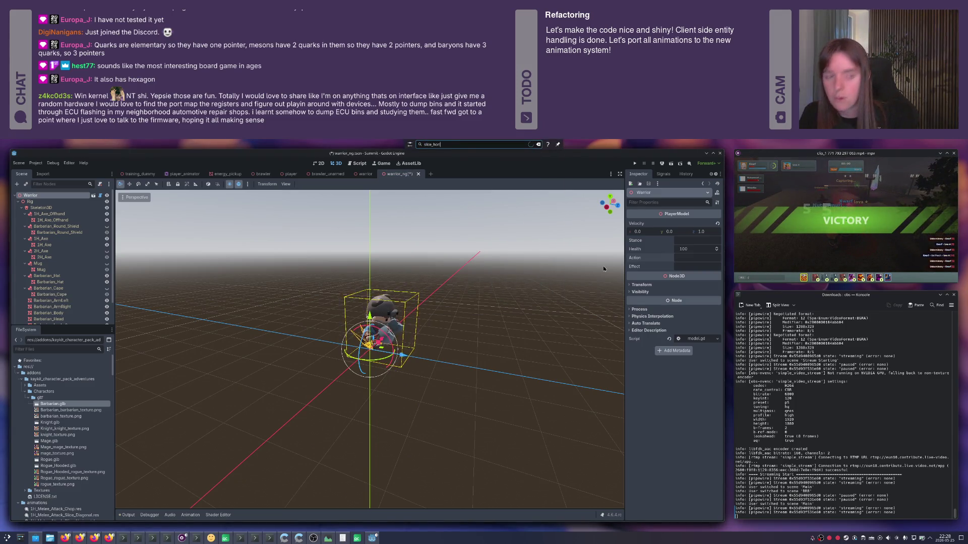
text(zontal)
key(Escape)
text(slice_horizontal)
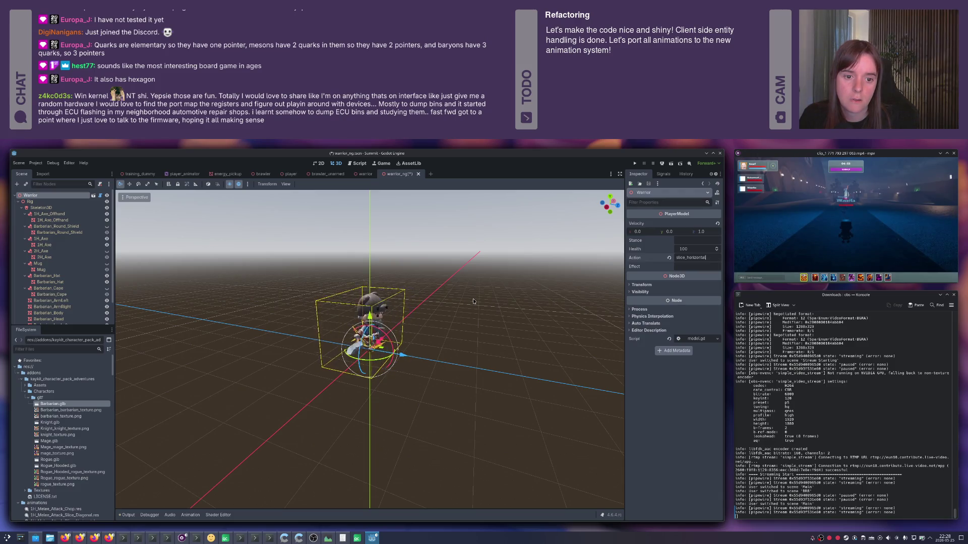
click(670, 259)
- Preview the slice_diagonal action from several view angles
key(alt+space)
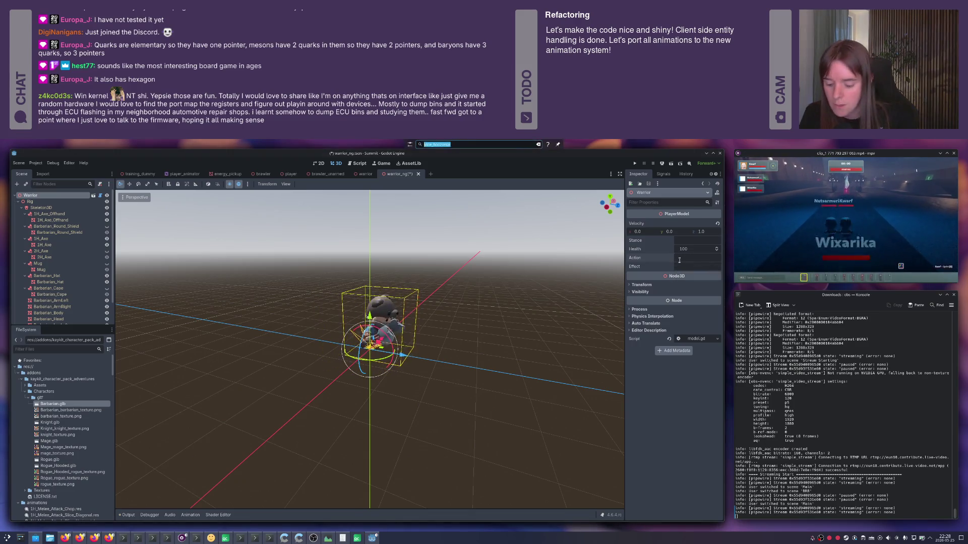
text(slice_dia)
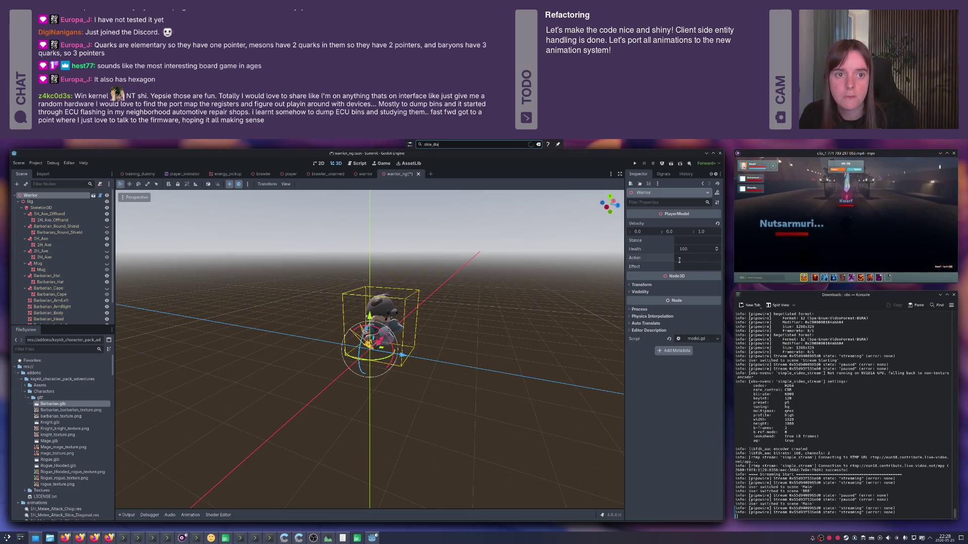
text(gonal)
click(679, 260)
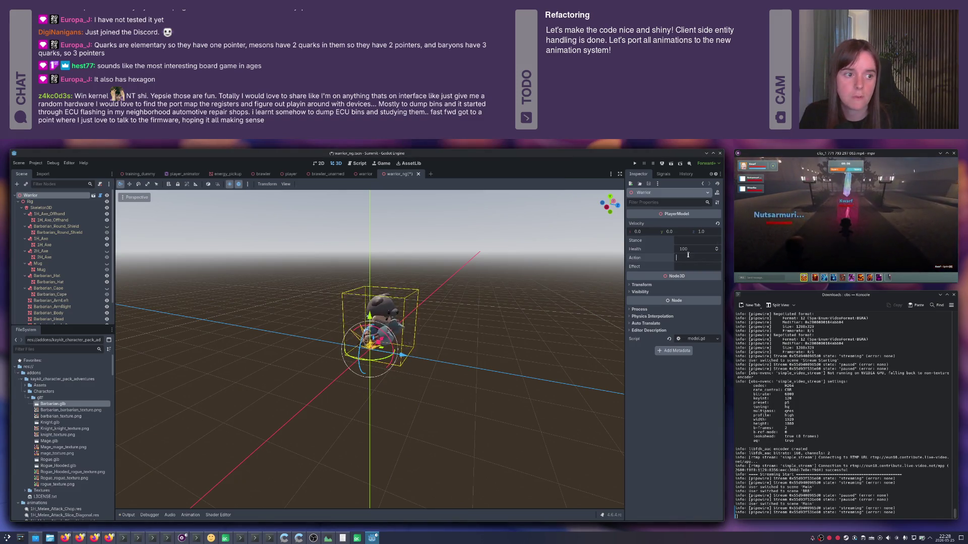
text(slice_diagonal)
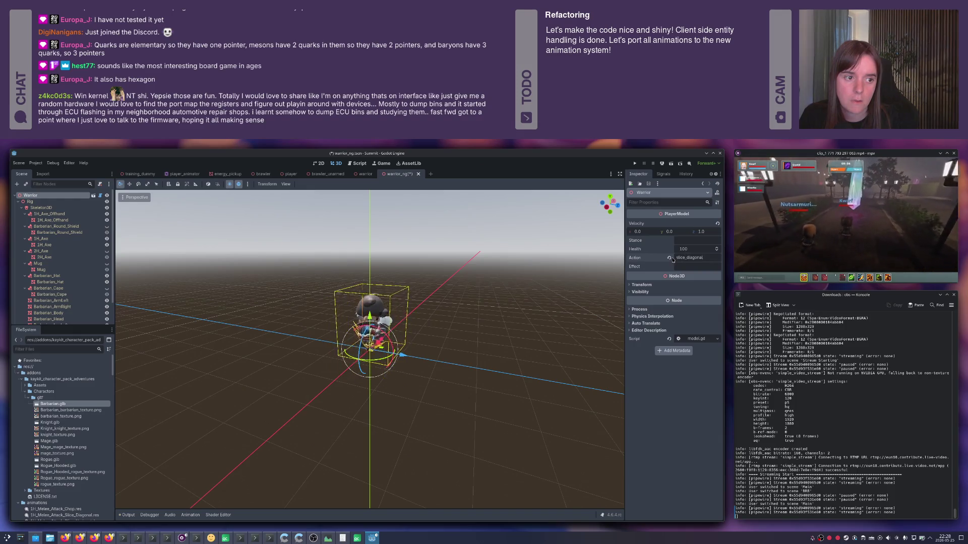
click(670, 258)
drag(509, 293, 467, 295)
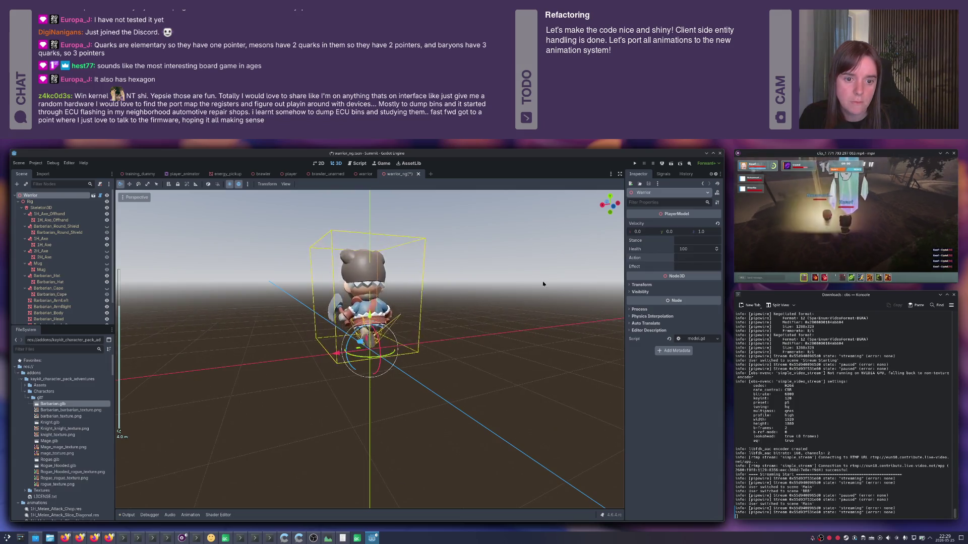
click(700, 259)
text(slice_diagonal)
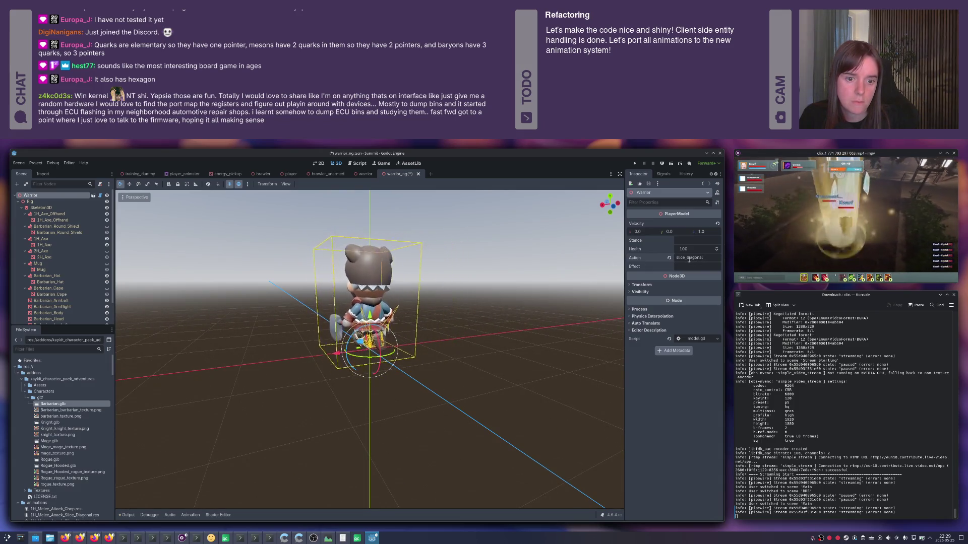
drag(580, 282, 406, 281)
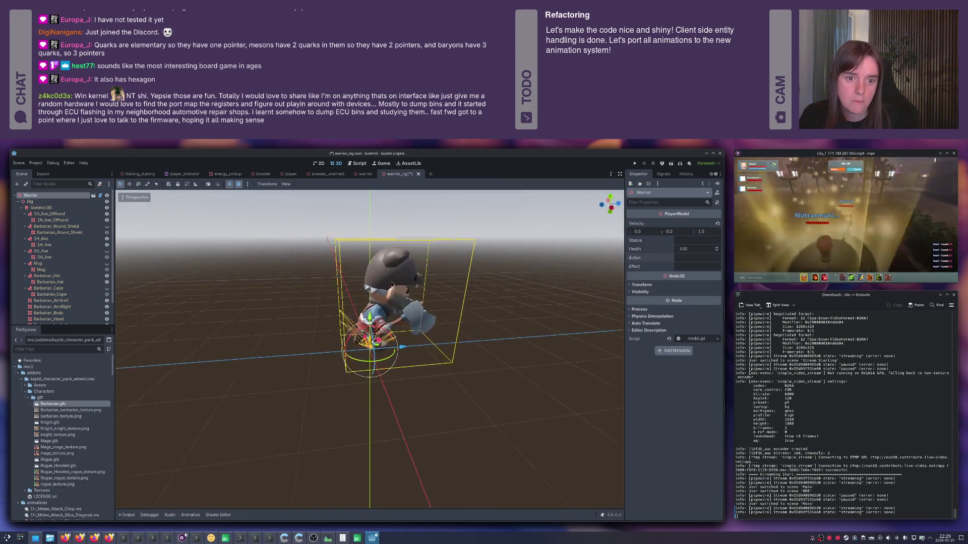
scroll(406, 281, down, 3)
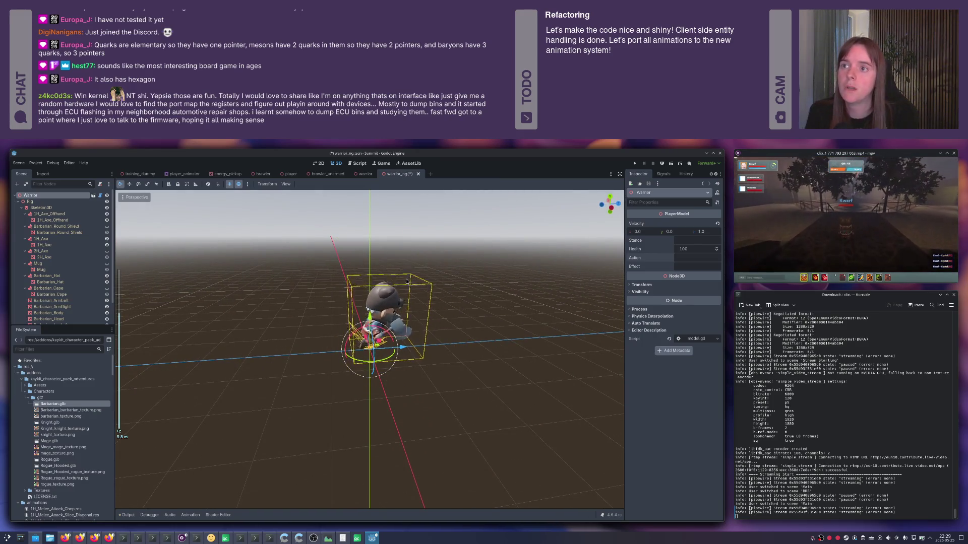
- Preview the blocking action, then revert the Action to empty and save
key(alt+space)
text(blocking)
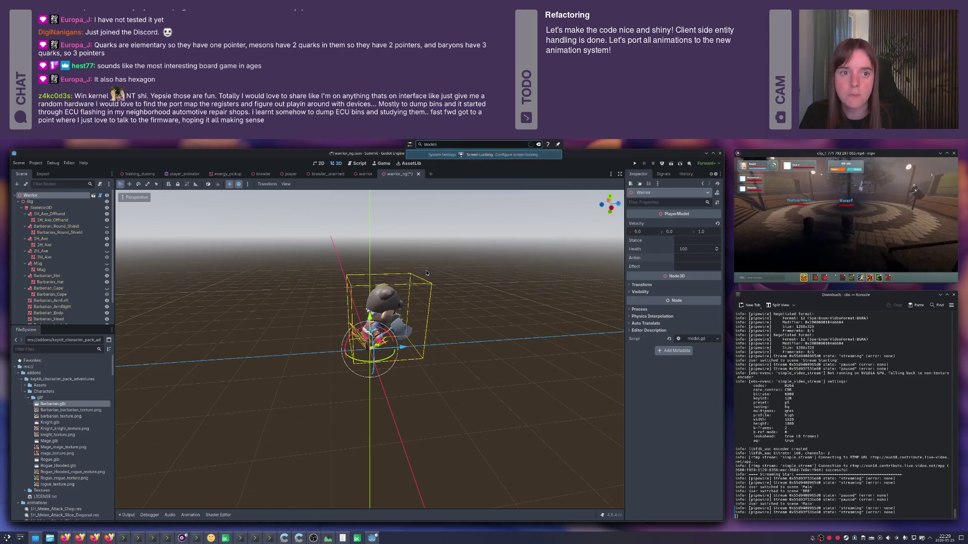
key(ctrl+a)
key(ctrl+c)
key(Escape)
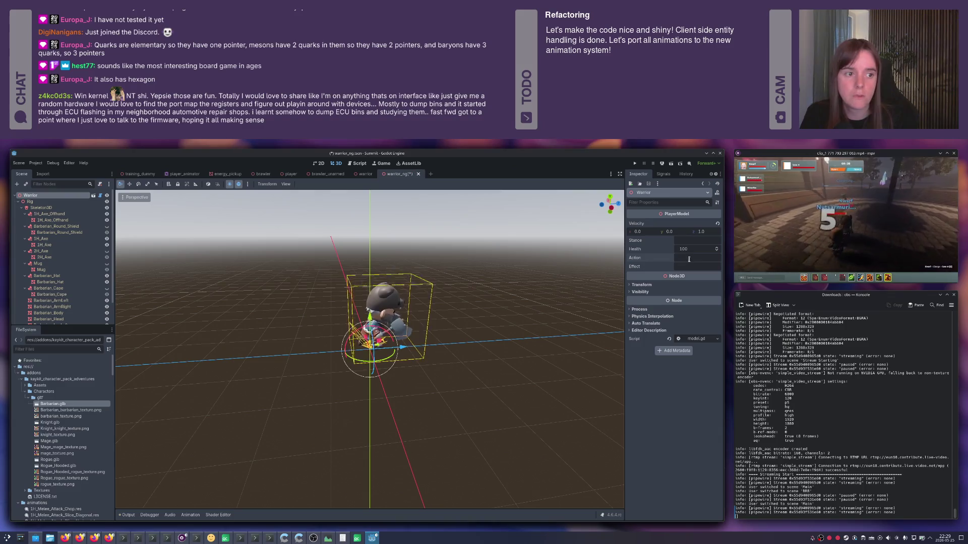
key(ctrl+v)
drag(537, 270, 440, 266)
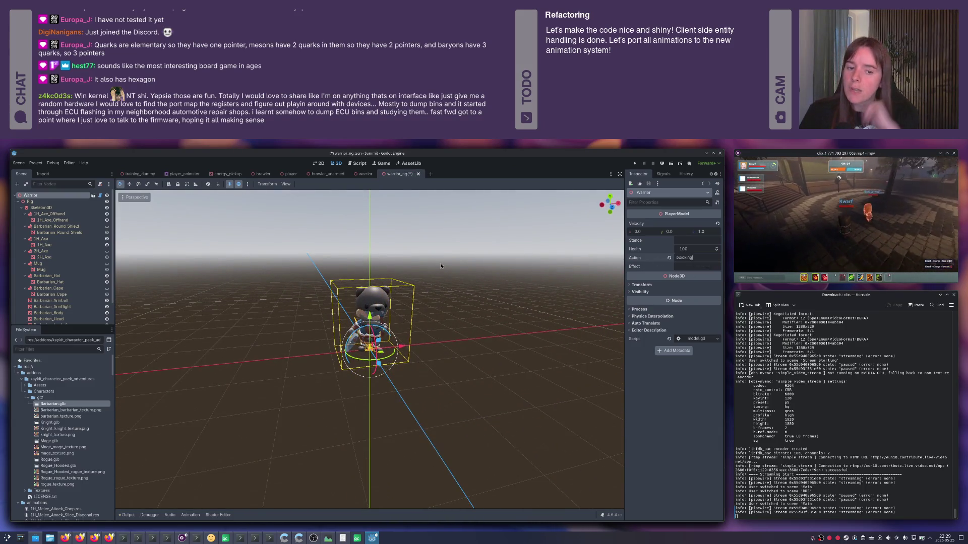
key(ctrl+z)
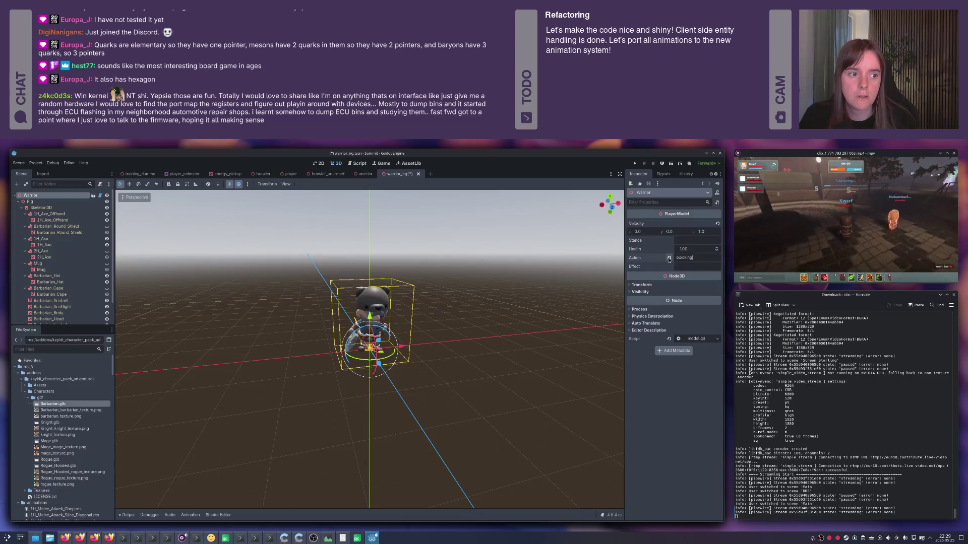
drag(440, 265, 410, 308)
key(ctrl+s)
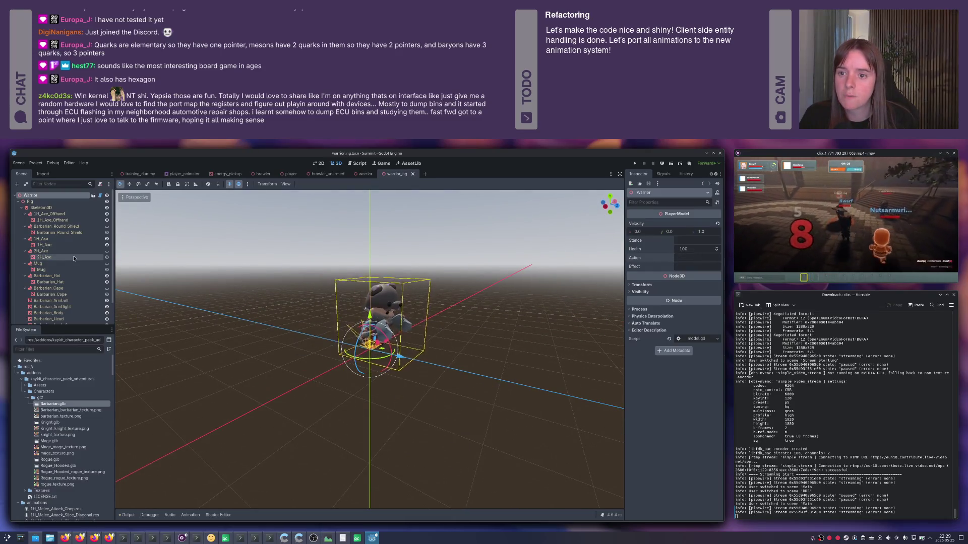
scroll(61, 260, down, 2)
- Open the Actions state machine under Alive in PlayerAnimator's tree
click(59, 317)
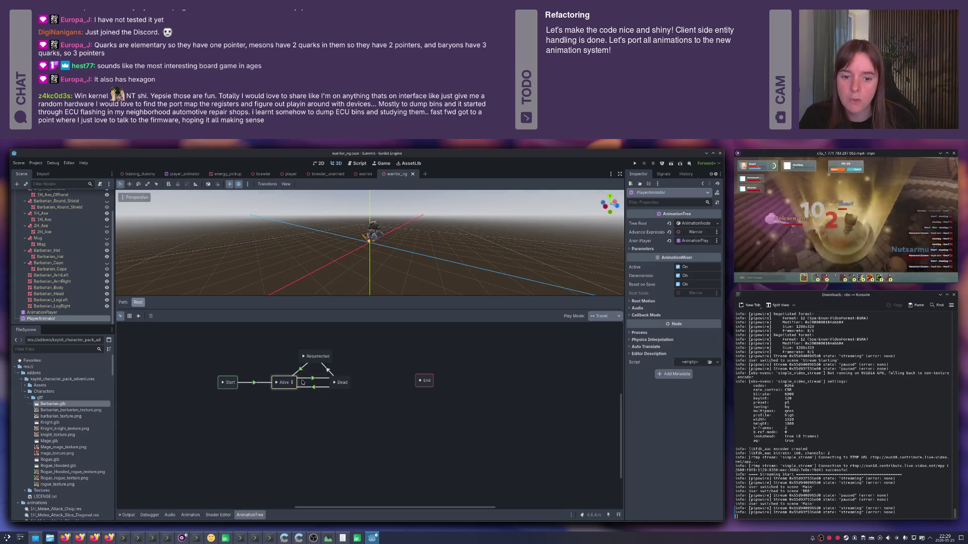
click(292, 383)
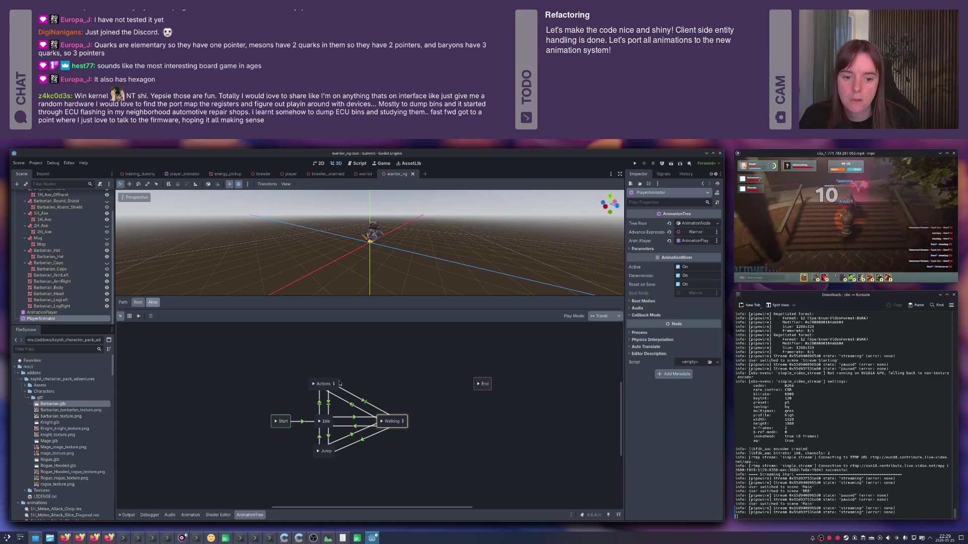
click(333, 384)
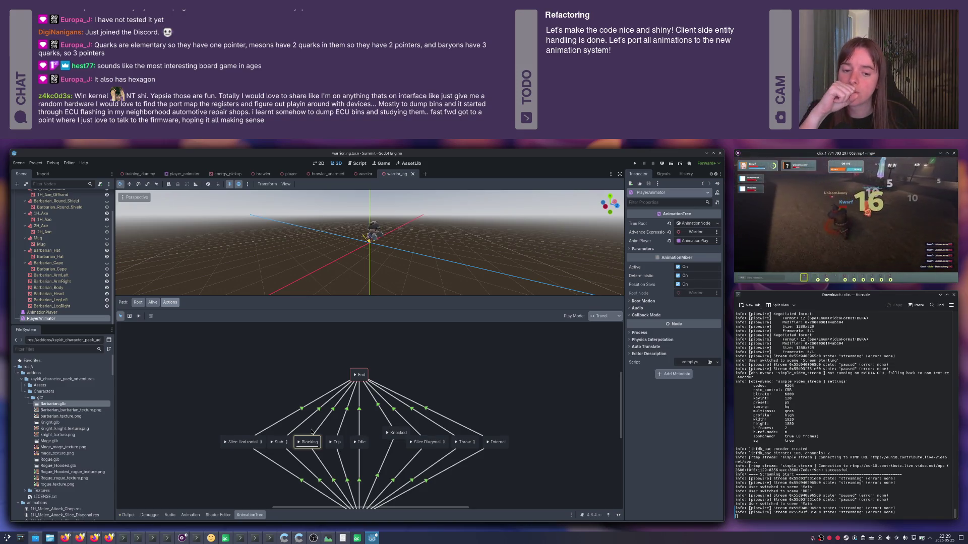
click(260, 411)
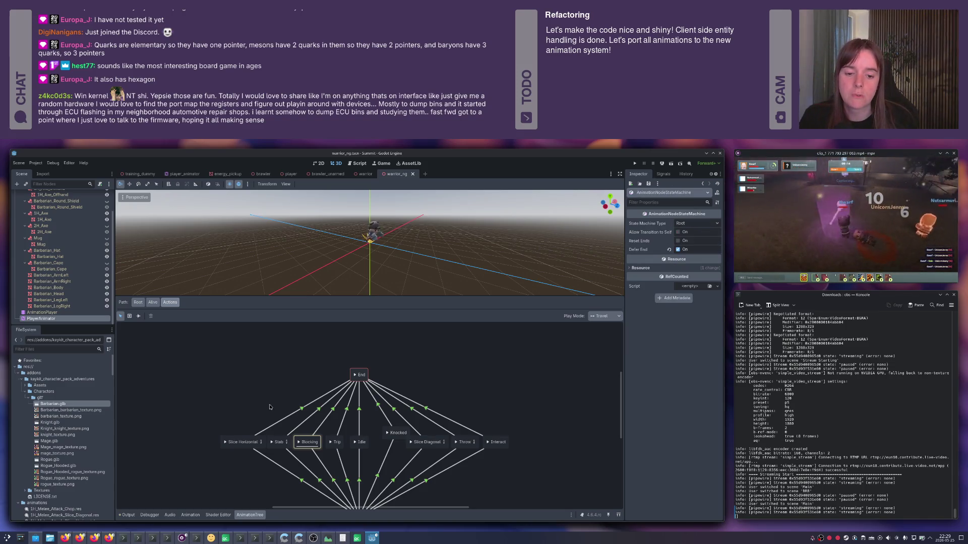
- Add a StateMachine state with transitions from Start and into End, then save
right_click(253, 385)
mouse_move(275, 388)
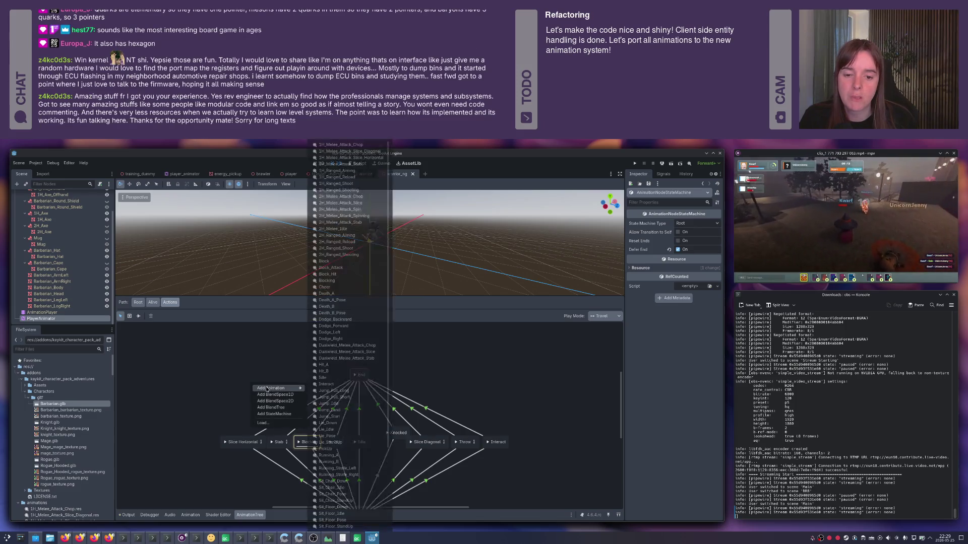
click(277, 415)
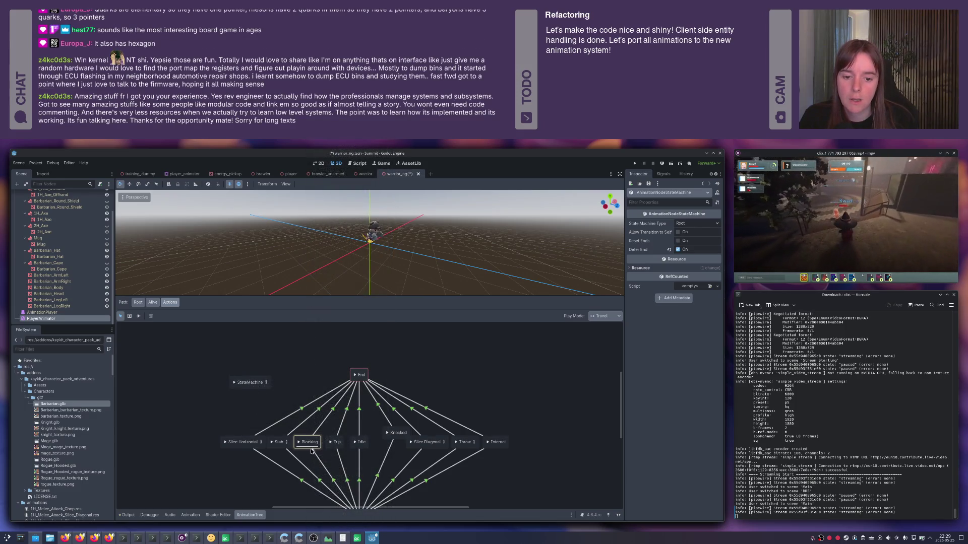
shift+drag(309, 444, 250, 383)
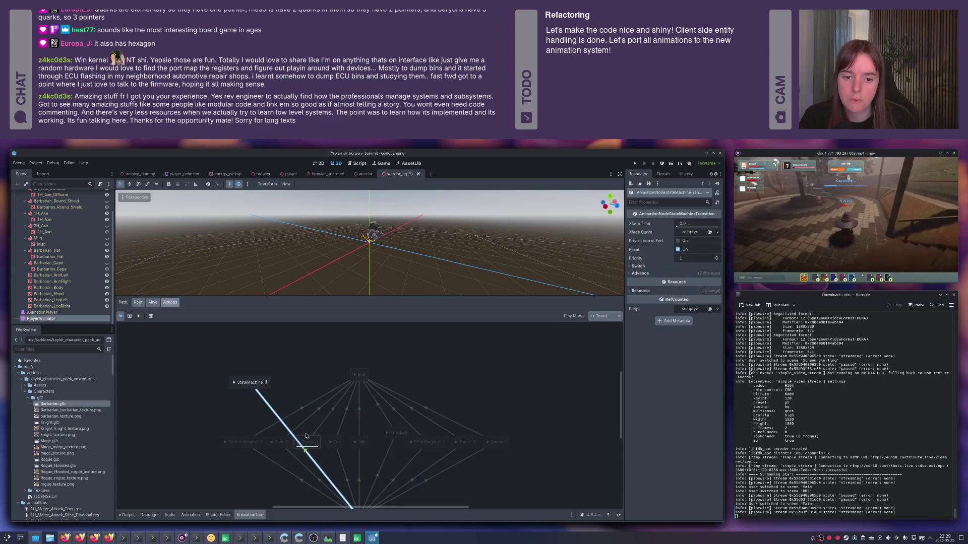
shift+drag(359, 375, 254, 380)
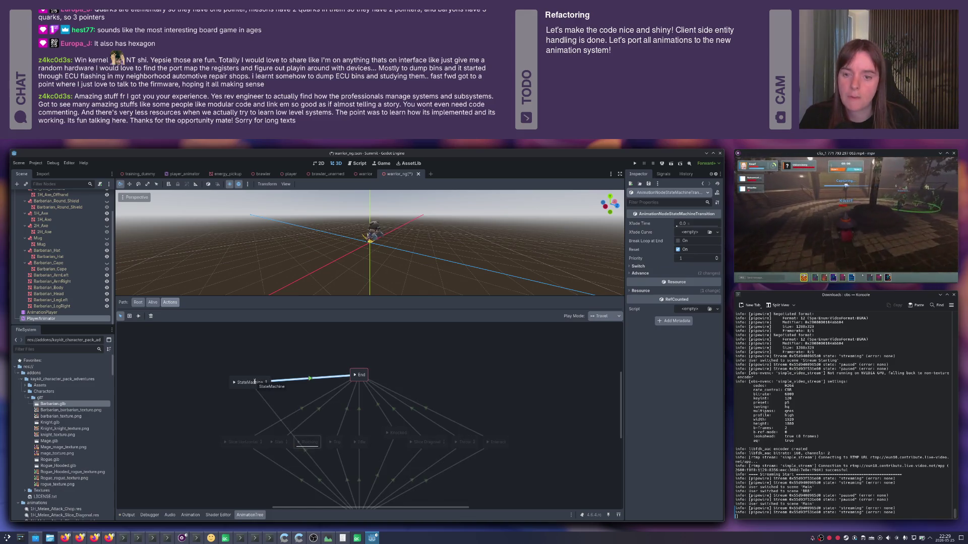
key(ctrl+s)
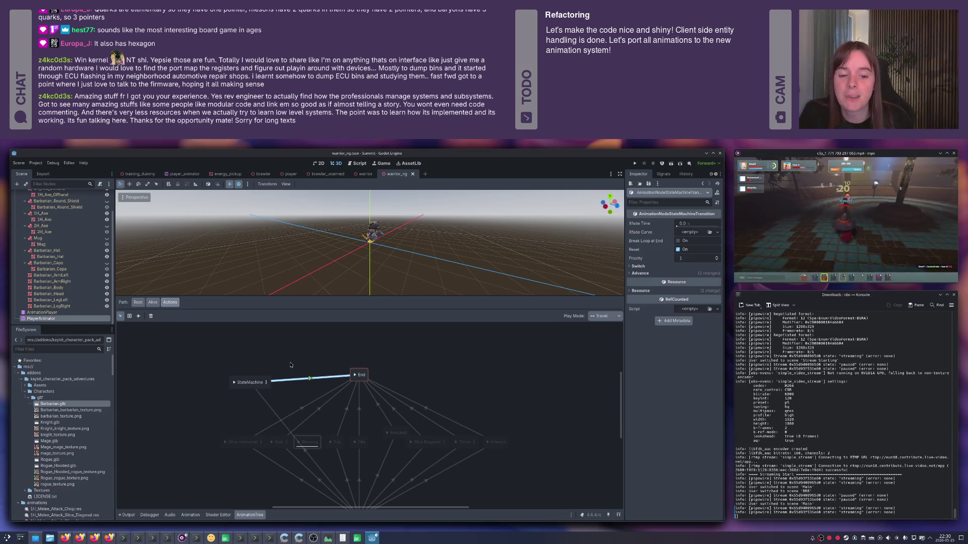
scroll(301, 367, down, 1)
- Delete the old Blocking state, rename StateMachine to Blocking, and move it into the row
click(327, 421)
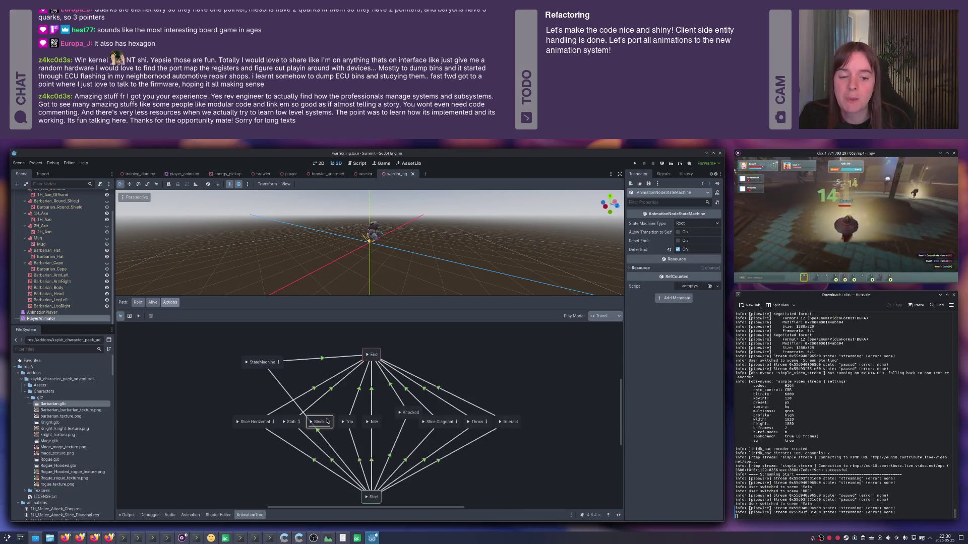
key(Delete)
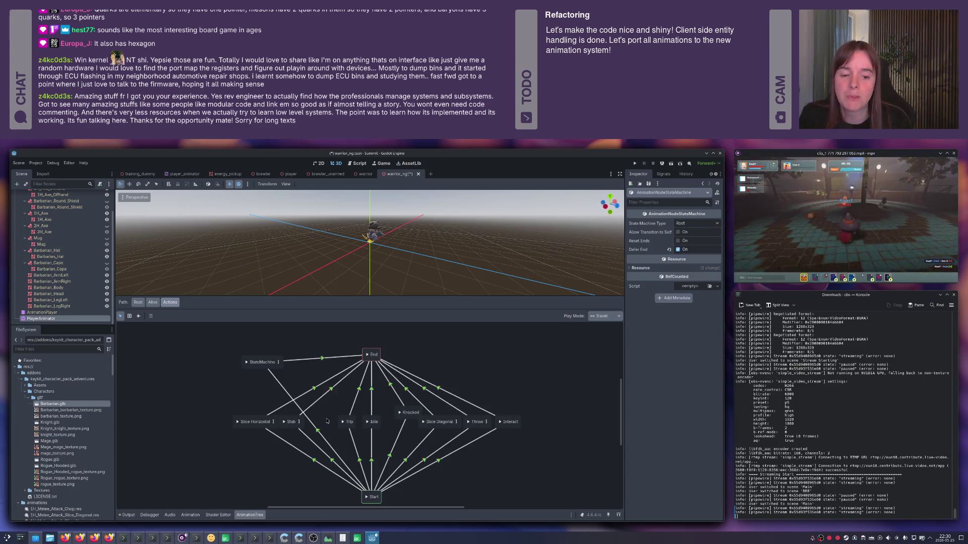
click(266, 362)
text(B)
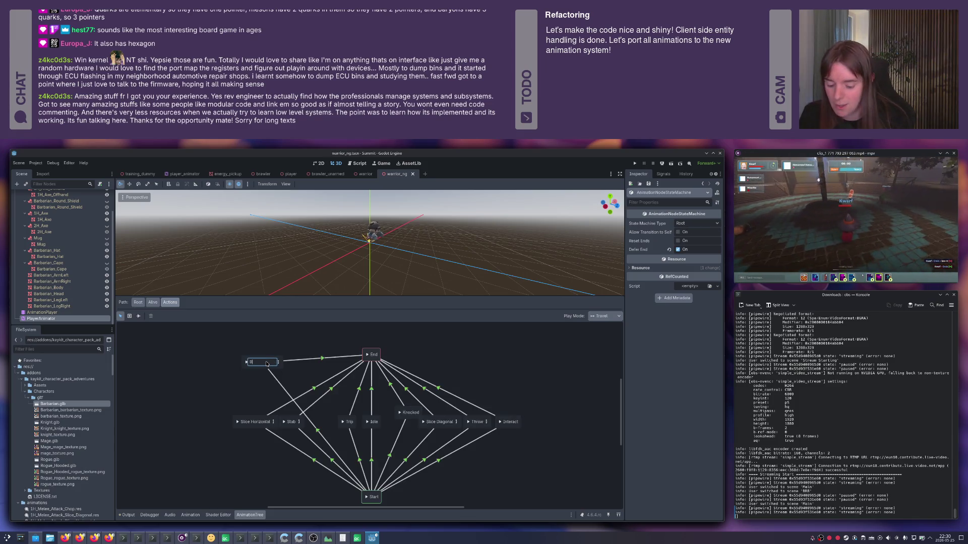
text(locking)
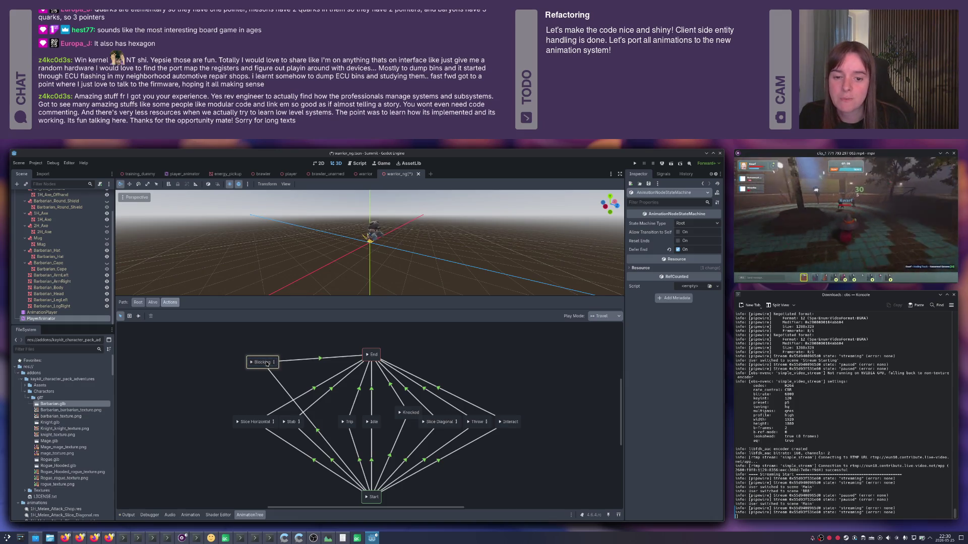
mouse_move(265, 362)
mouse_down()
mouse_move(317, 385)
mouse_move(321, 421)
mouse_up()
- Save the scene and peek inside the Blocking sub-state machine before returning to Actions
drag(219, 387, 309, 442)
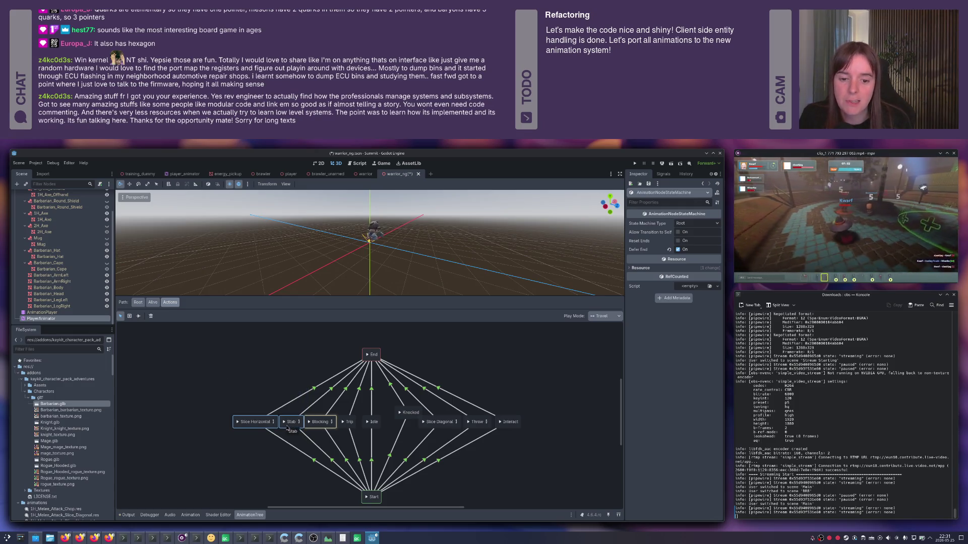
click(283, 428)
click(303, 412)
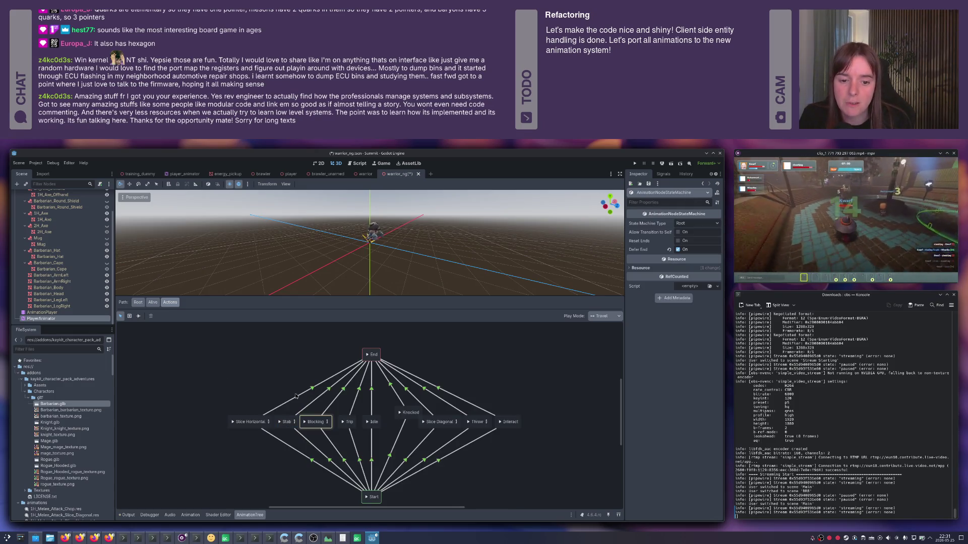
click(313, 420)
key(ctrl+s)
double_click(313, 419)
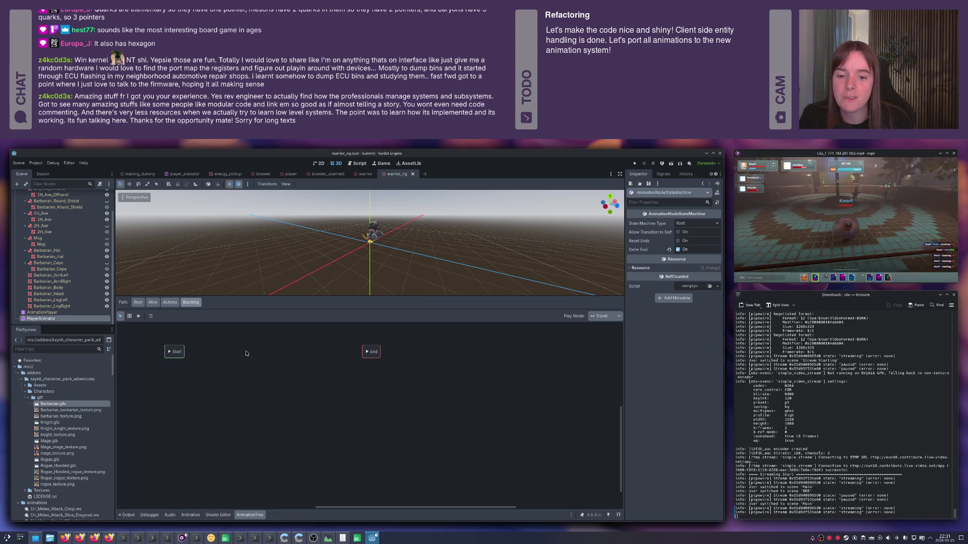
click(169, 302)
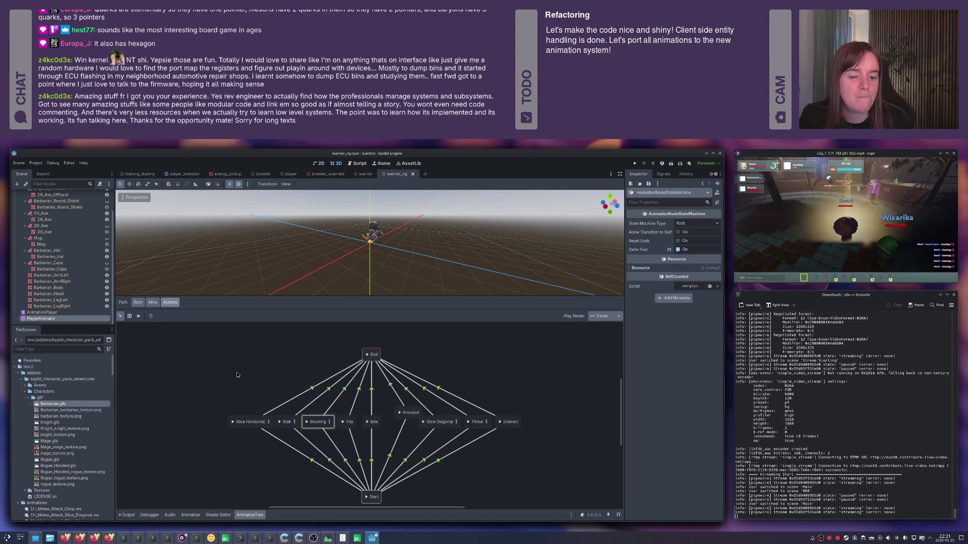
- Add a BlendTree state with transitions from Start and into End
right_click(236, 373)
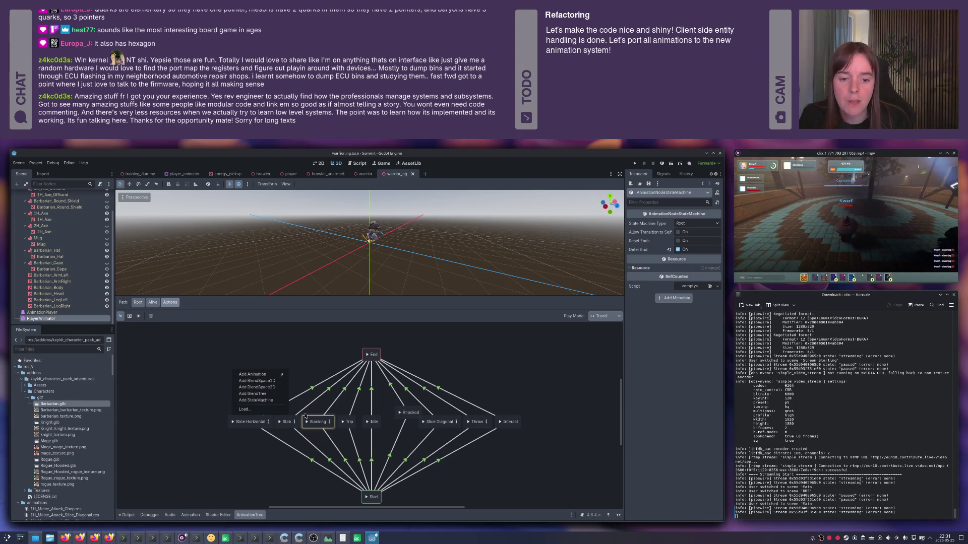
click(253, 393)
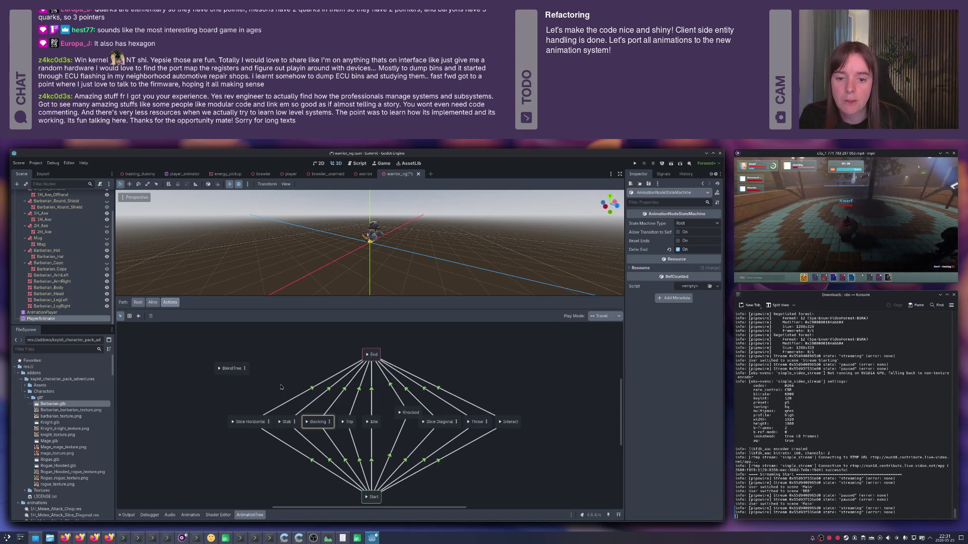
drag(232, 368, 372, 355)
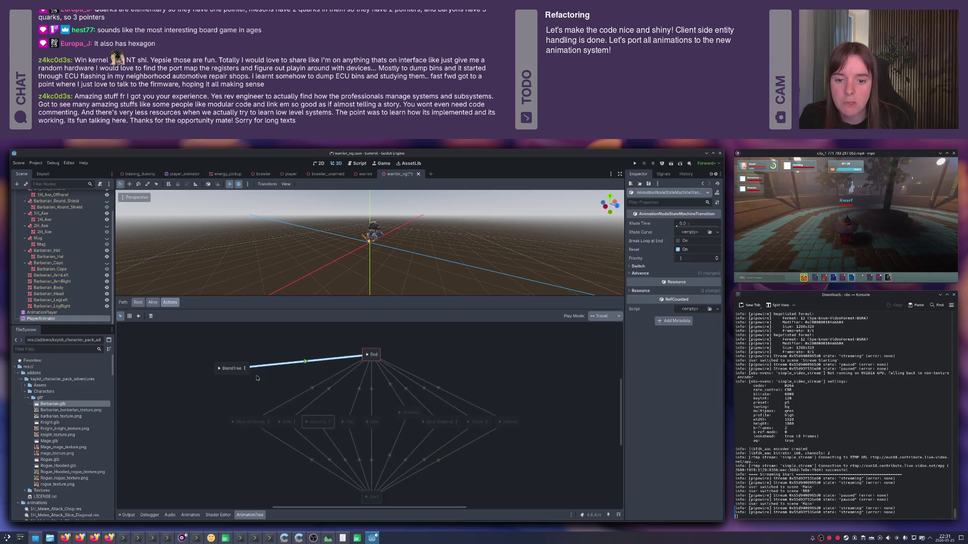
drag(371, 497, 244, 379)
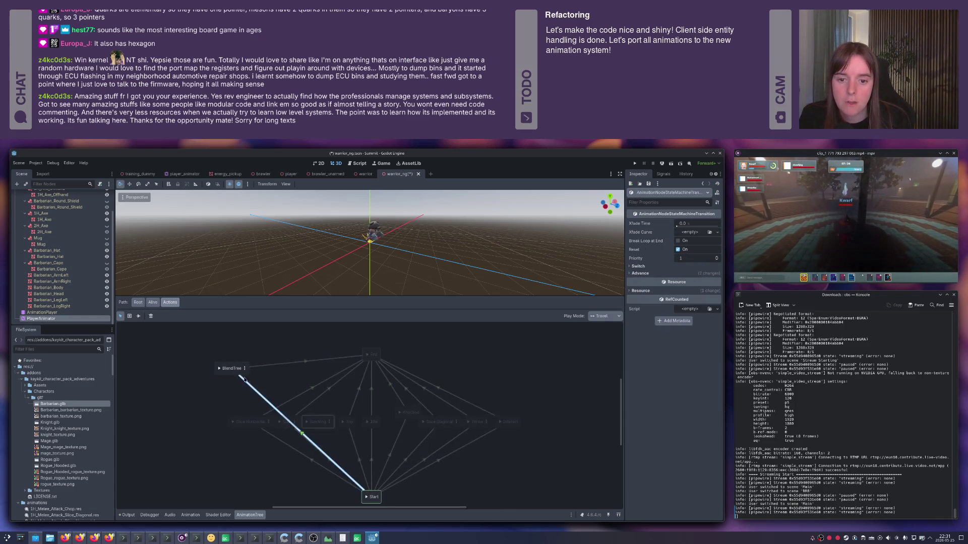
- Rename the blend tree to Blocking, place it between Stab and Trip, and open it
click(317, 421)
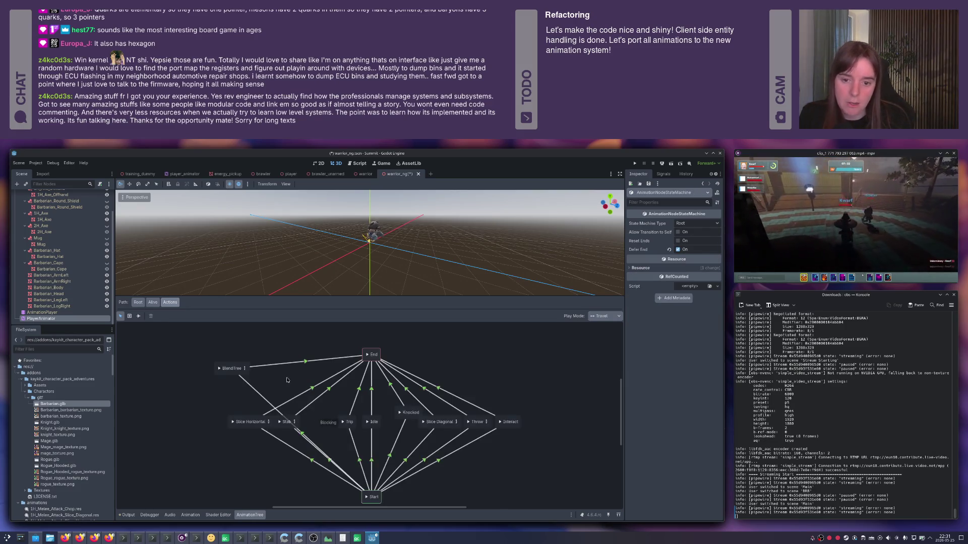
double_click(227, 369)
text(Blocking)
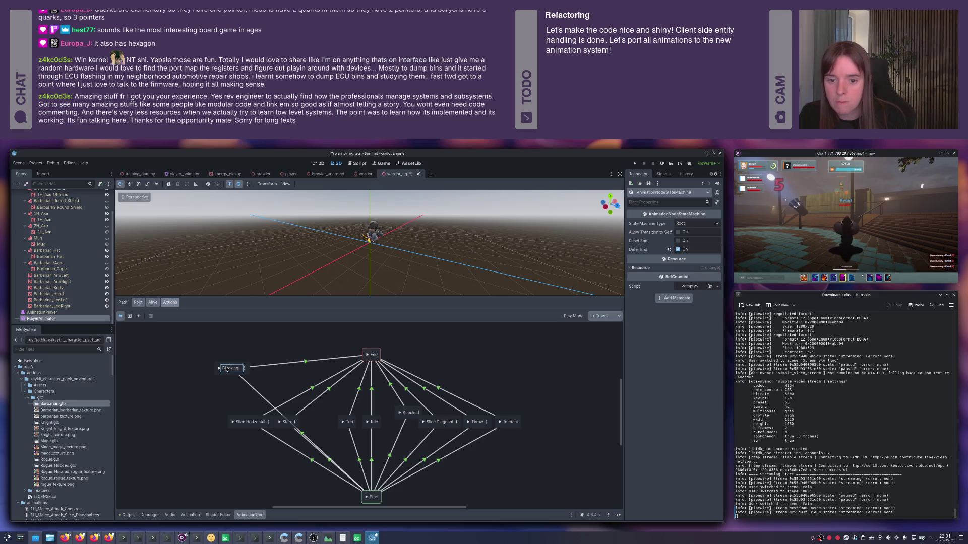
key(Return)
click(236, 367)
drag(236, 367, 323, 420)
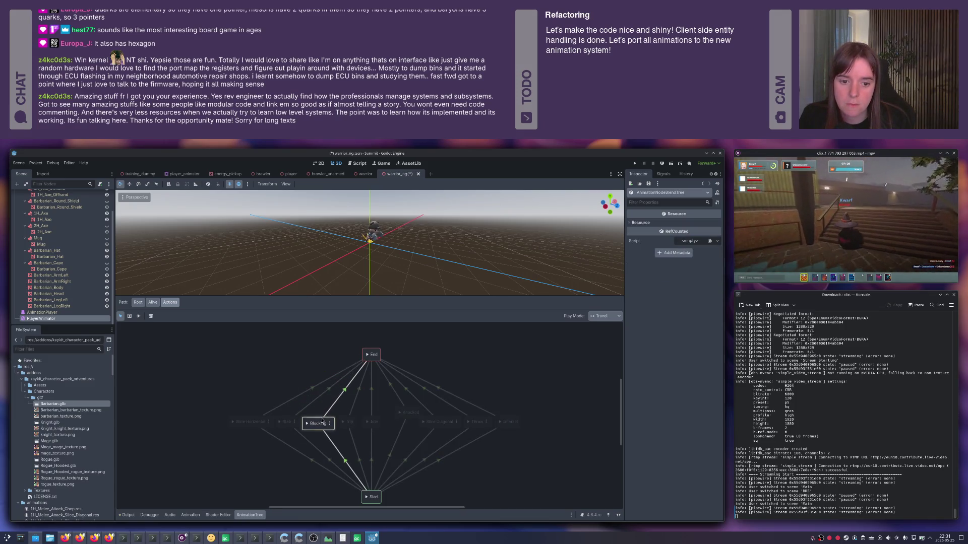
click(328, 422)
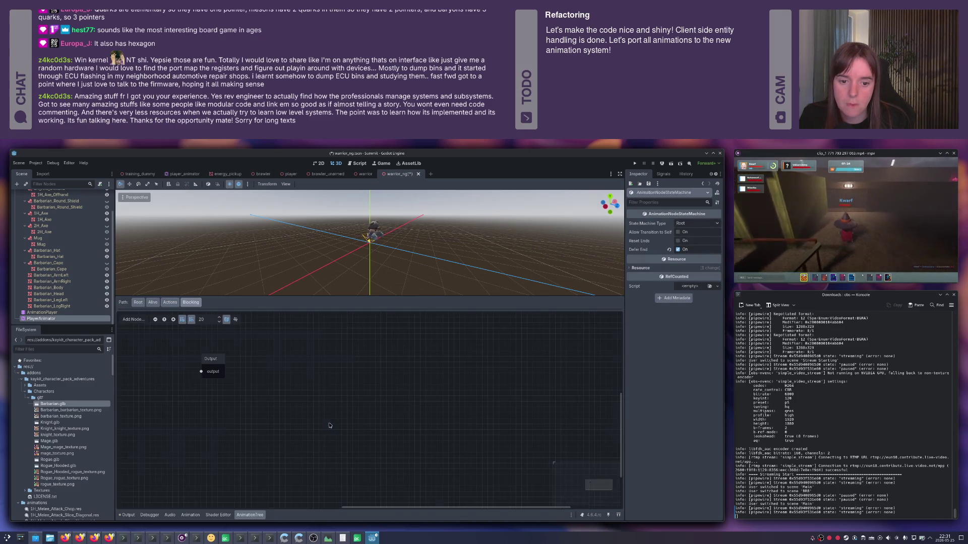
- Save, then load the saved BlendSpace2D resource from the player folder into the blend tree
key(ctrl+s)
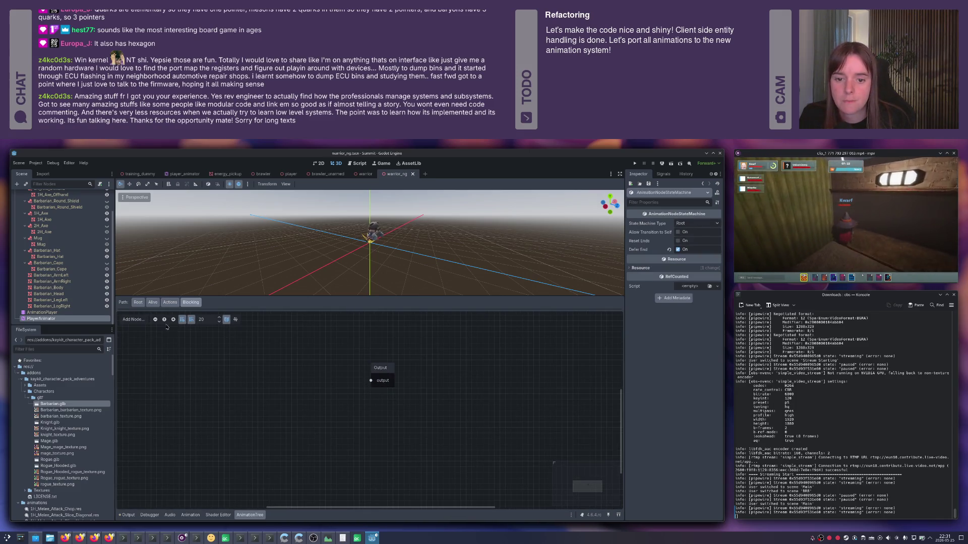
right_click(246, 366)
click(255, 463)
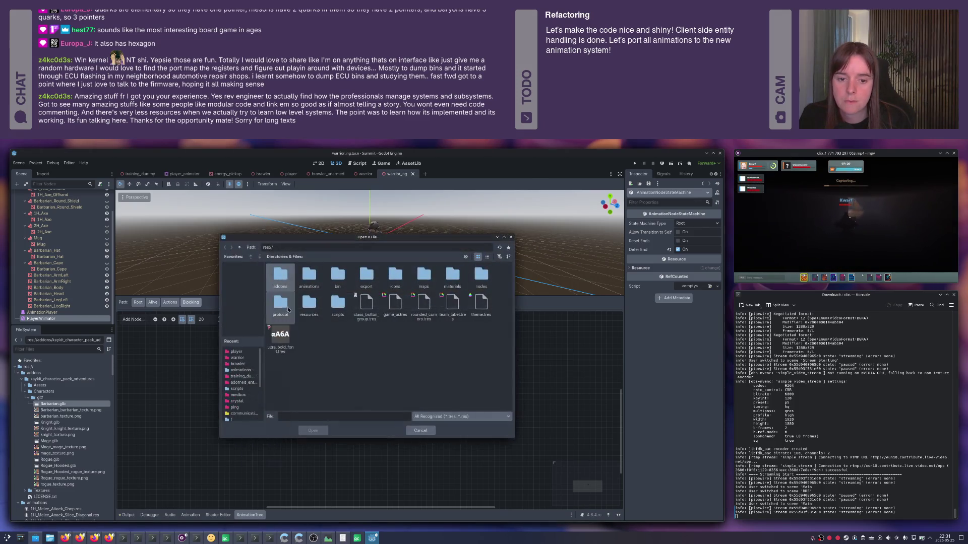
double_click(480, 285)
double_click(337, 278)
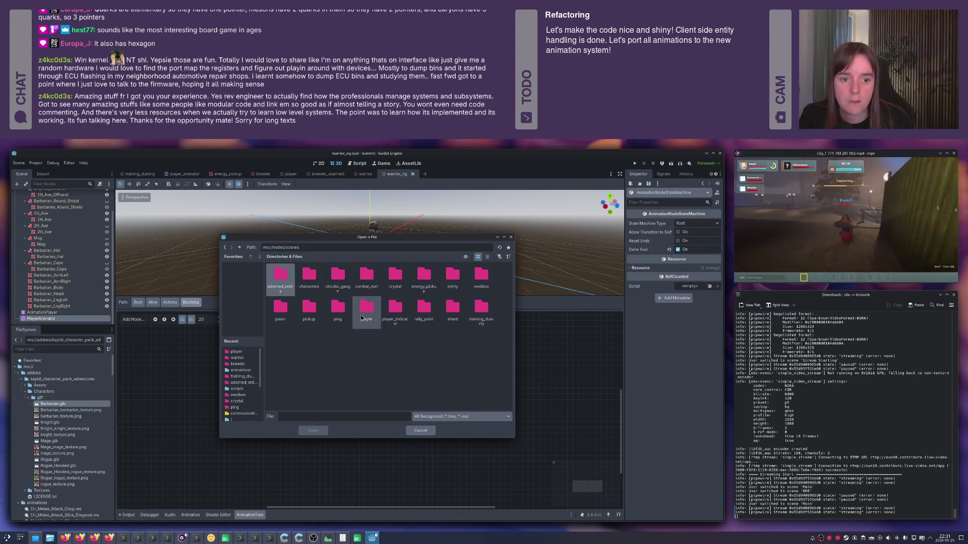
double_click(367, 309)
double_click(280, 277)
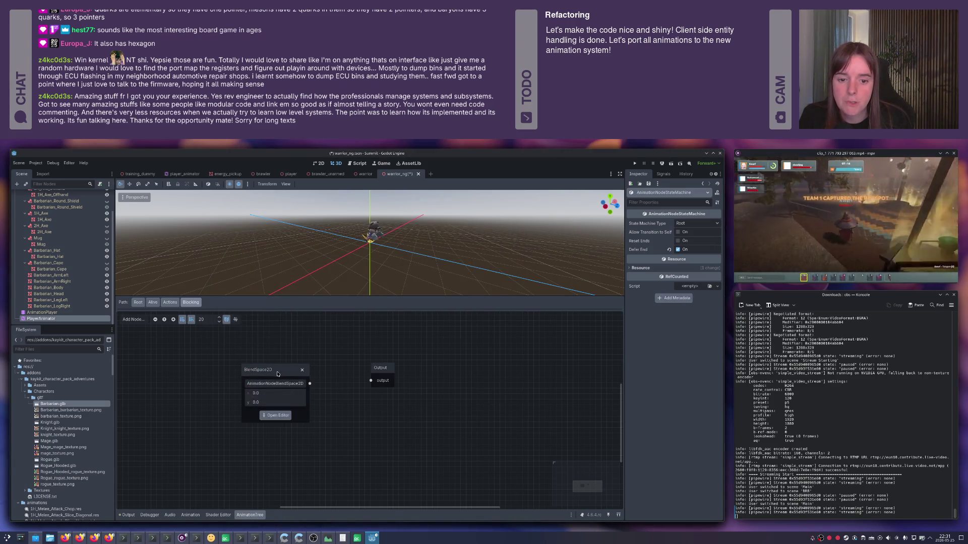
drag(275, 373, 224, 347)
- Add a Blend2 node named stabBlend2 and wire BlendSpace2D through it to Output
right_click(314, 375)
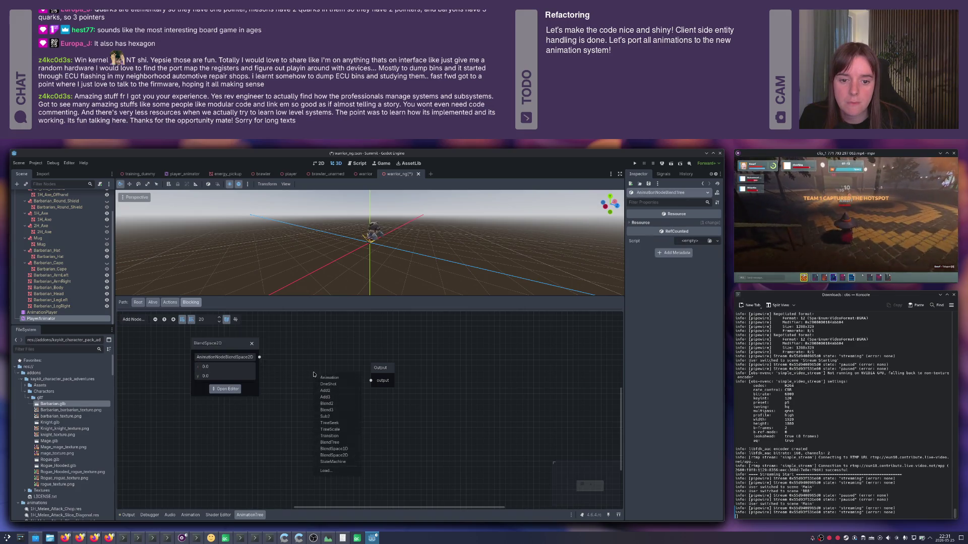
click(327, 403)
click(327, 392)
text(stabBlend2)
mouse_move(345, 383)
mouse_down()
mouse_move(298, 323)
mouse_move(334, 365)
mouse_up()
mouse_move(338, 413)
mouse_down()
mouse_move(268, 373)
mouse_move(326, 423)
mouse_up()
drag(307, 371, 312, 372)
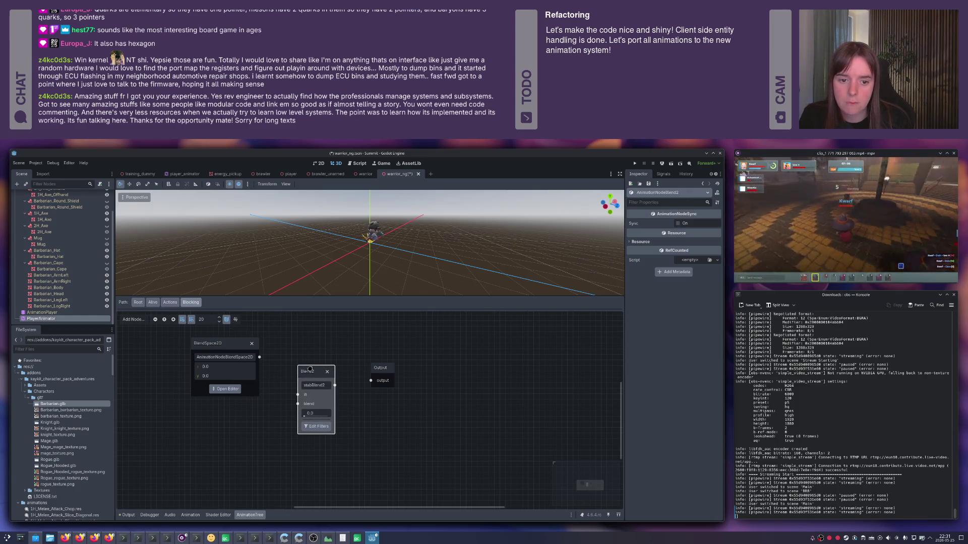
mouse_move(260, 357)
mouse_down()
mouse_move(297, 395)
mouse_move(371, 381)
mouse_up()
click(232, 416)
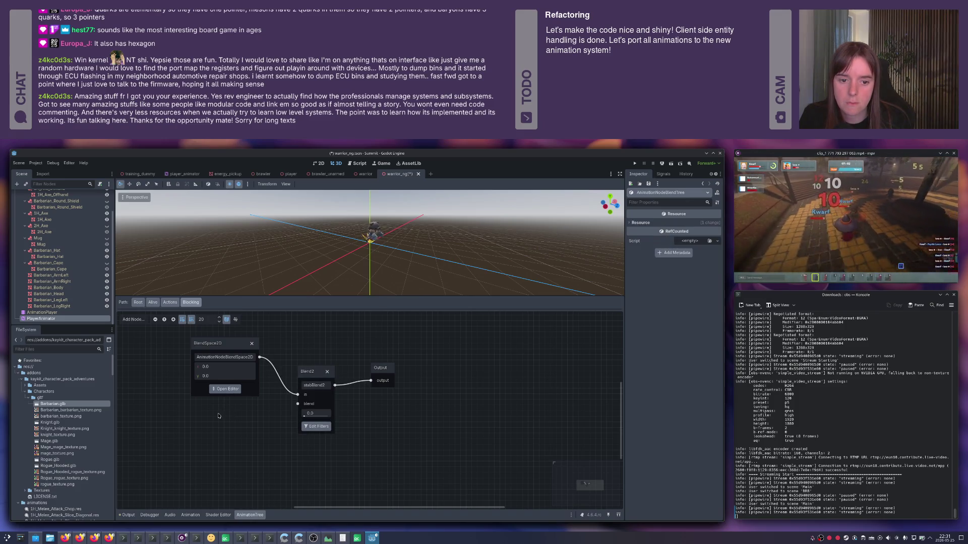
scroll(279, 412, down, 3)
- Add an Animation node set to Block beside stabBlend2 and save the scene
right_click(278, 413)
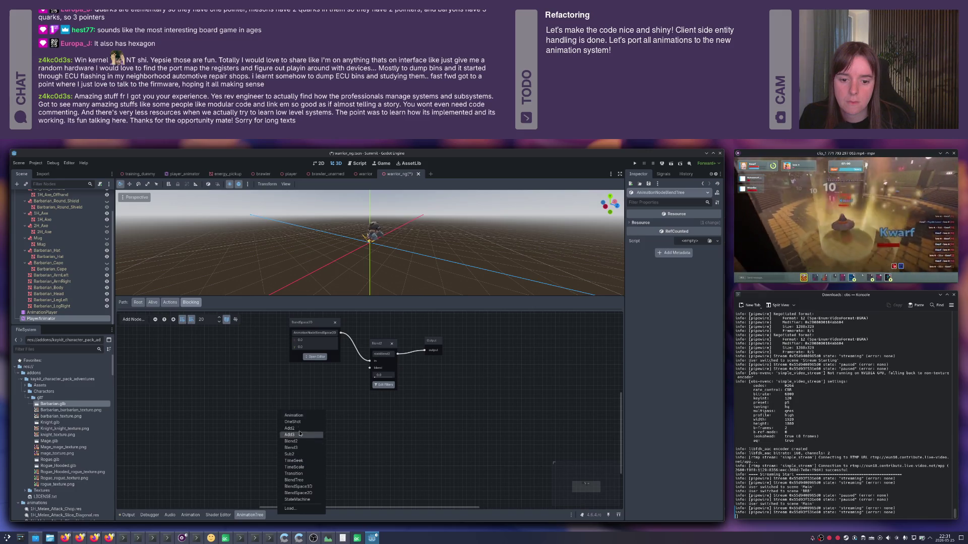
click(288, 422)
click(289, 424)
scroll(307, 466, down, 3)
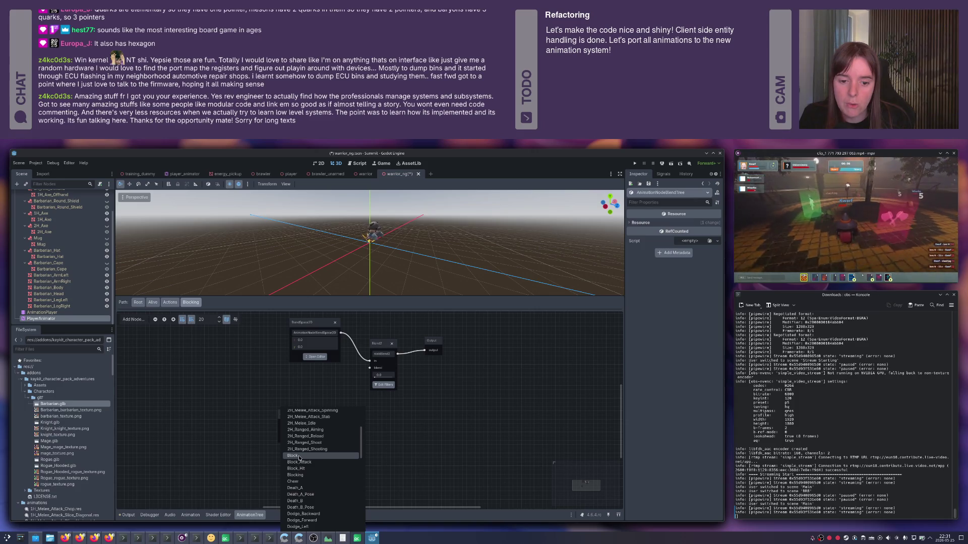
click(299, 457)
mouse_move(288, 417)
mouse_down()
mouse_move(324, 394)
mouse_move(331, 383)
mouse_move(320, 380)
mouse_up()
key(ctrl+s)
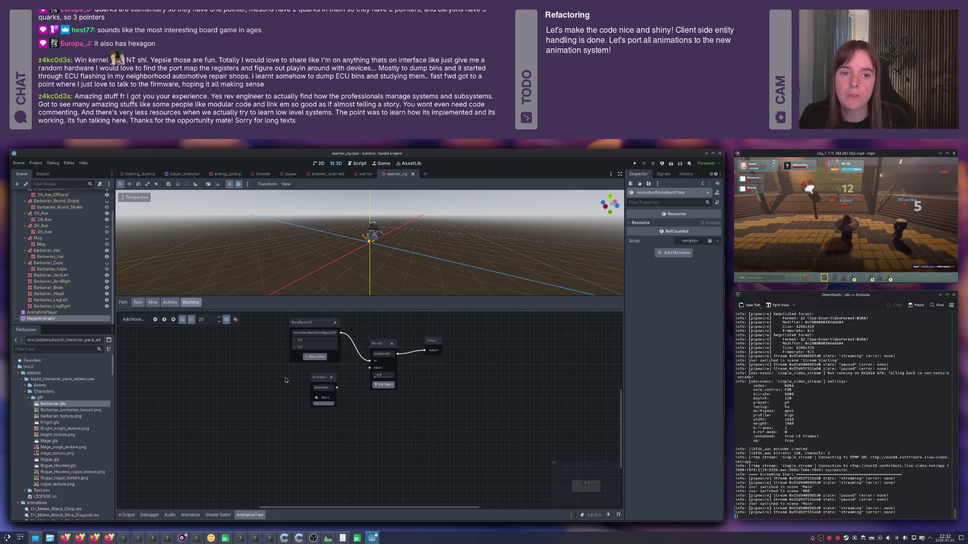
key(alt+Tab)
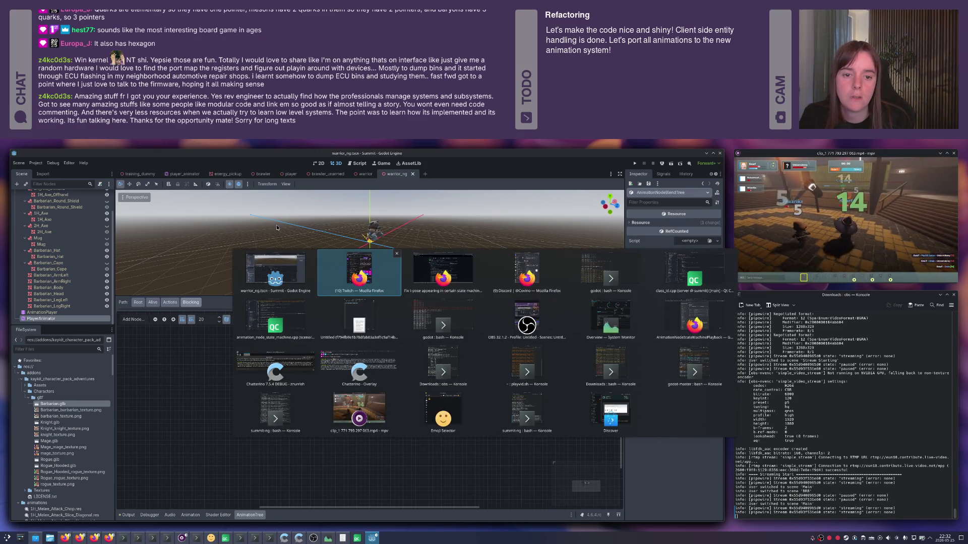
- Browse the brawler scene's PlayerAnimator tree into Alive > Actions, then back up to Alive
click(263, 174)
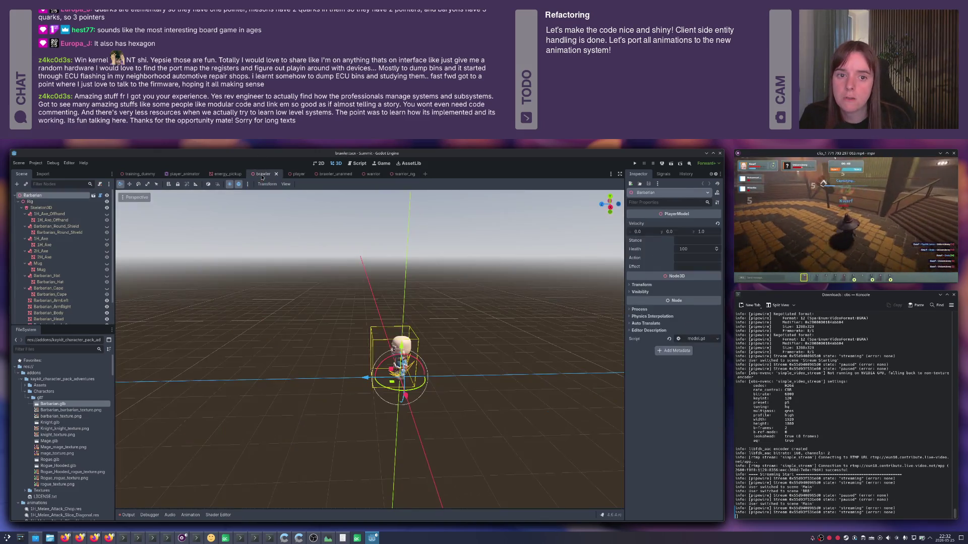
click(41, 318)
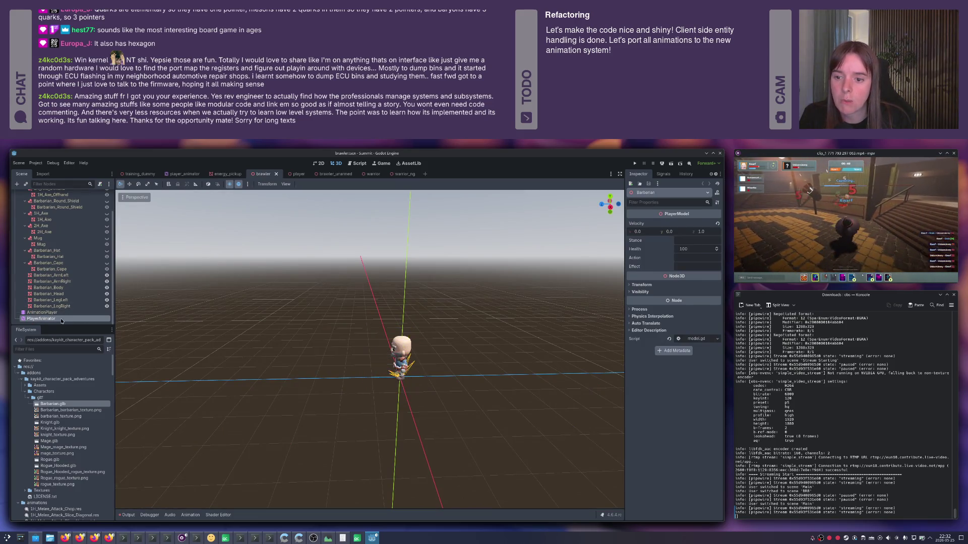
click(251, 515)
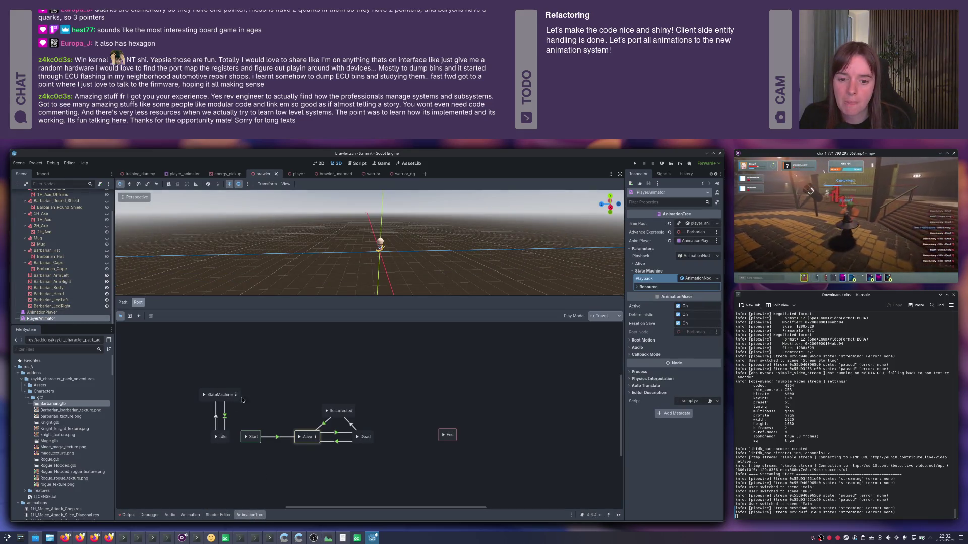
click(315, 437)
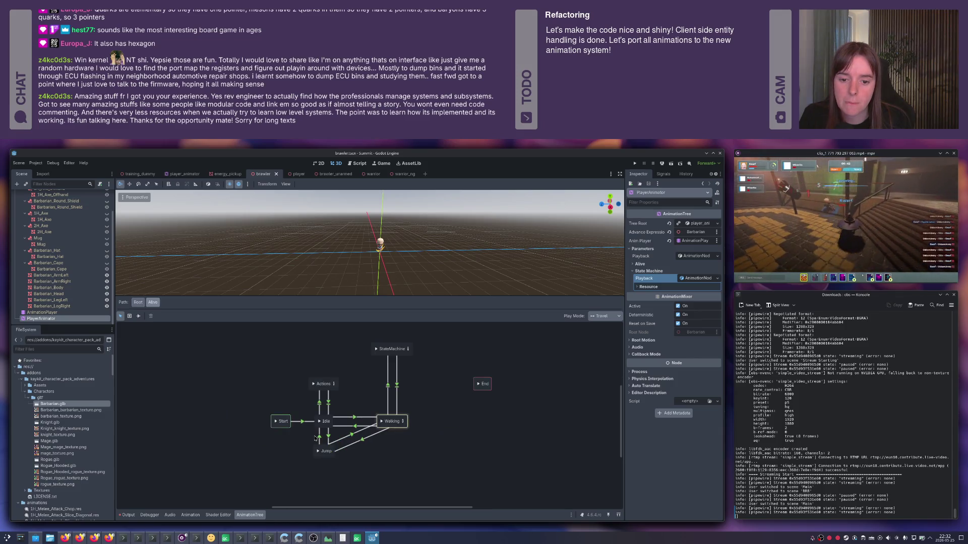
click(334, 385)
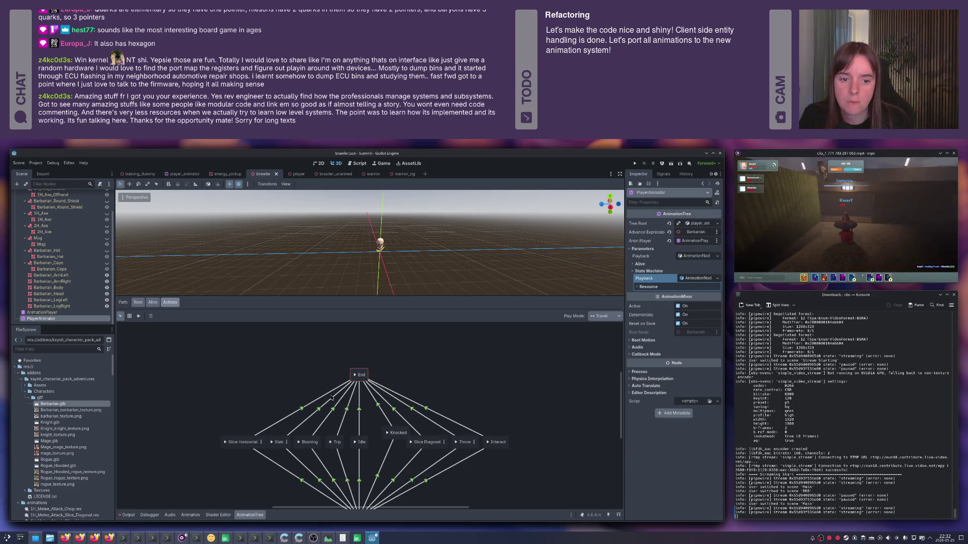
drag(379, 446, 389, 421)
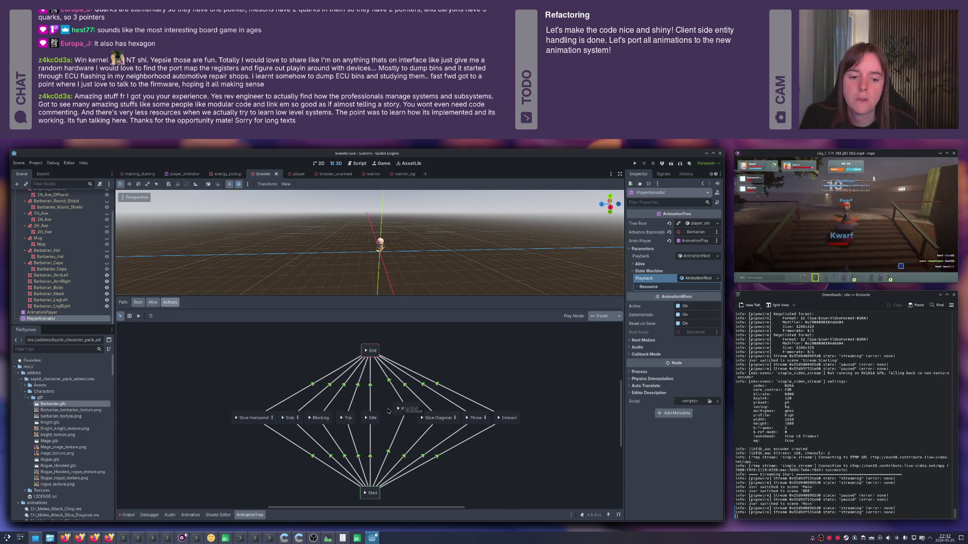
click(153, 304)
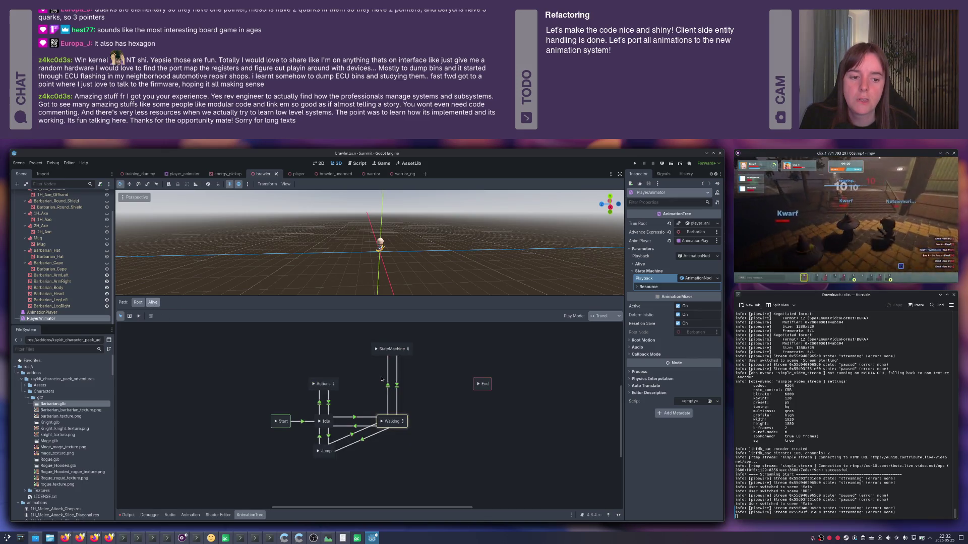
click(432, 382)
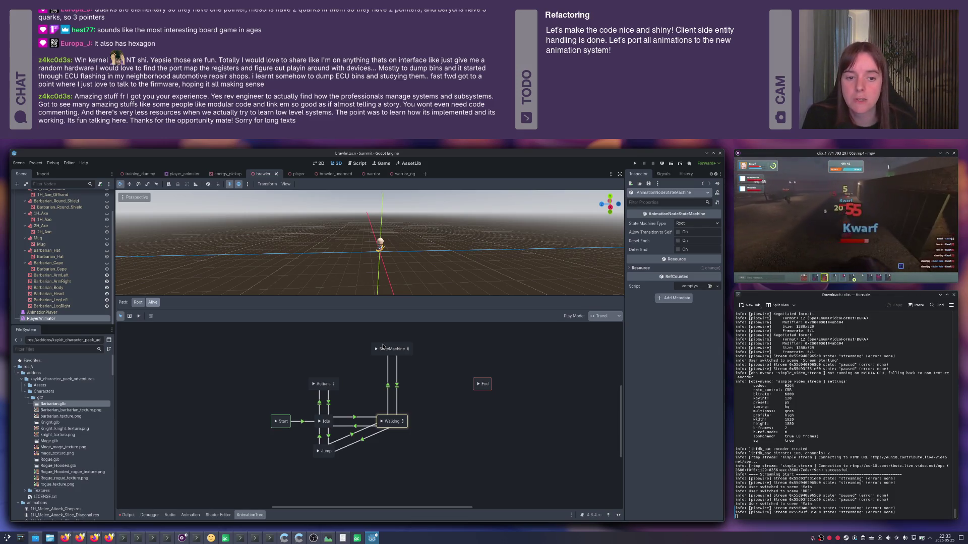
- Switch back to the warrior_ng scene tab
click(398, 174)
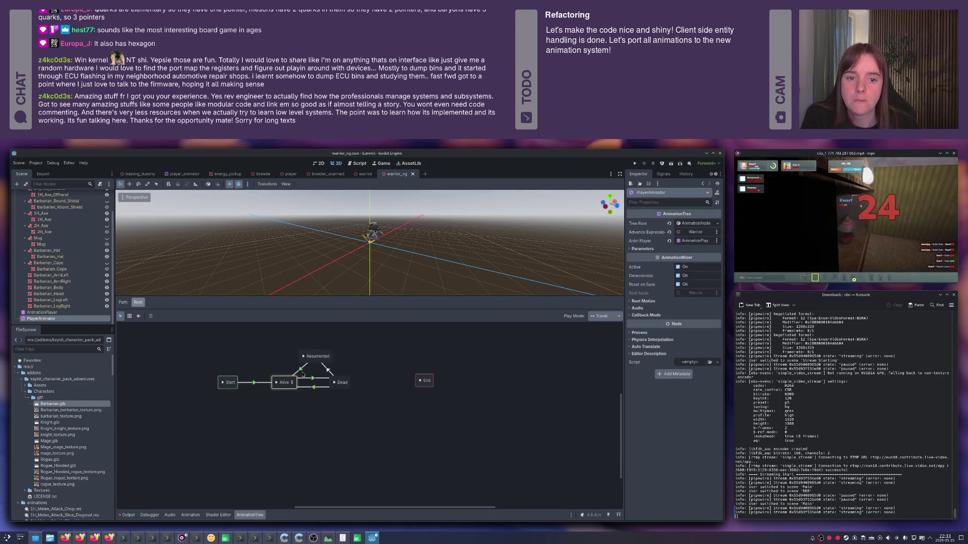
- In Alive > Actions, drag Knocked into line with the other action states and save
click(292, 384)
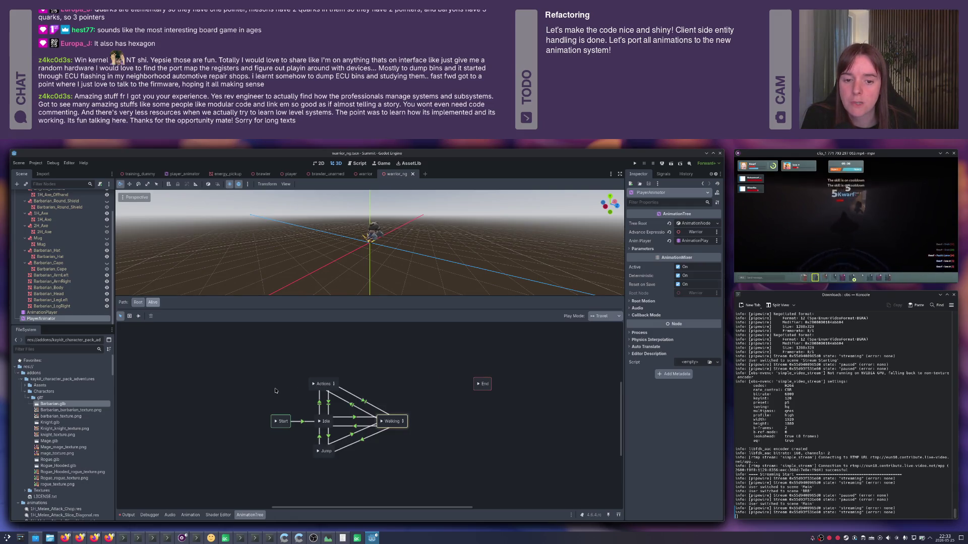
click(334, 385)
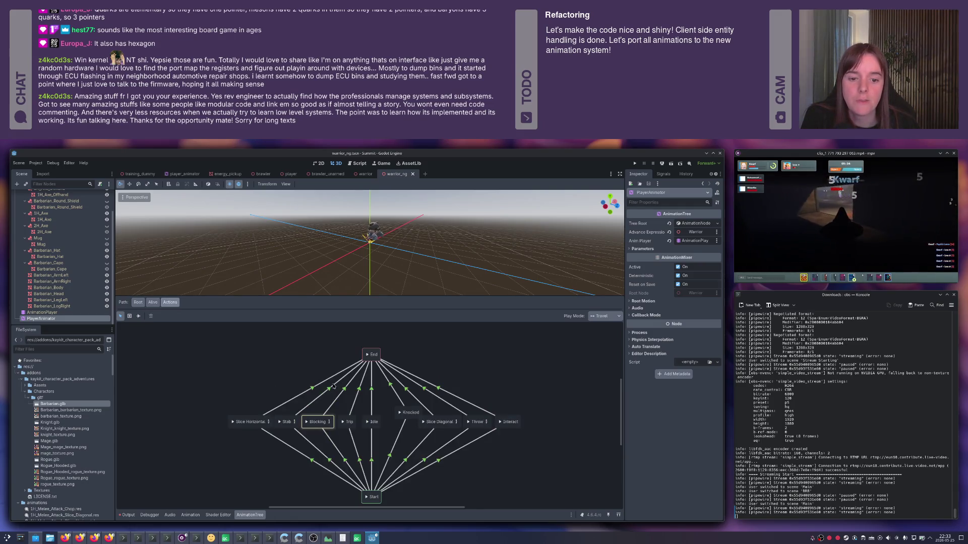
click(358, 411)
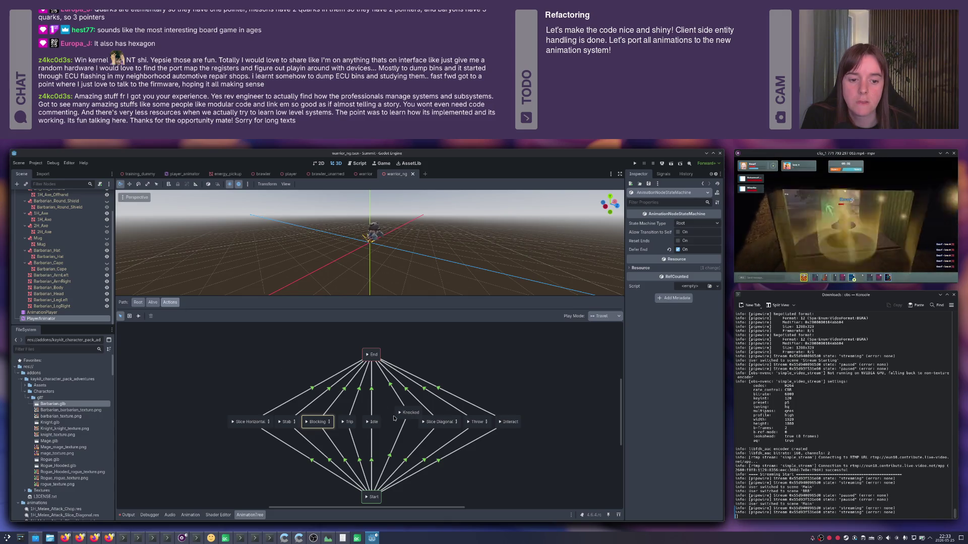
drag(403, 413, 392, 422)
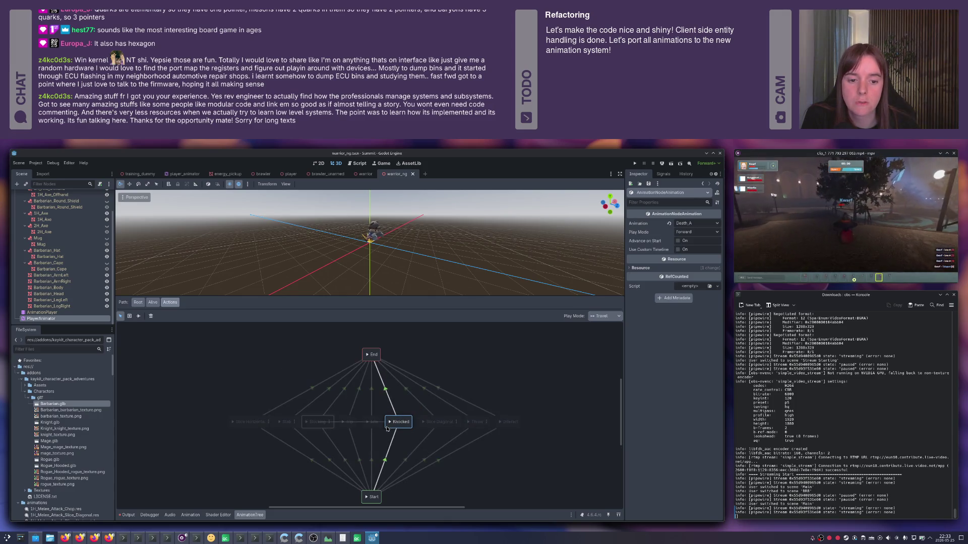
click(463, 376)
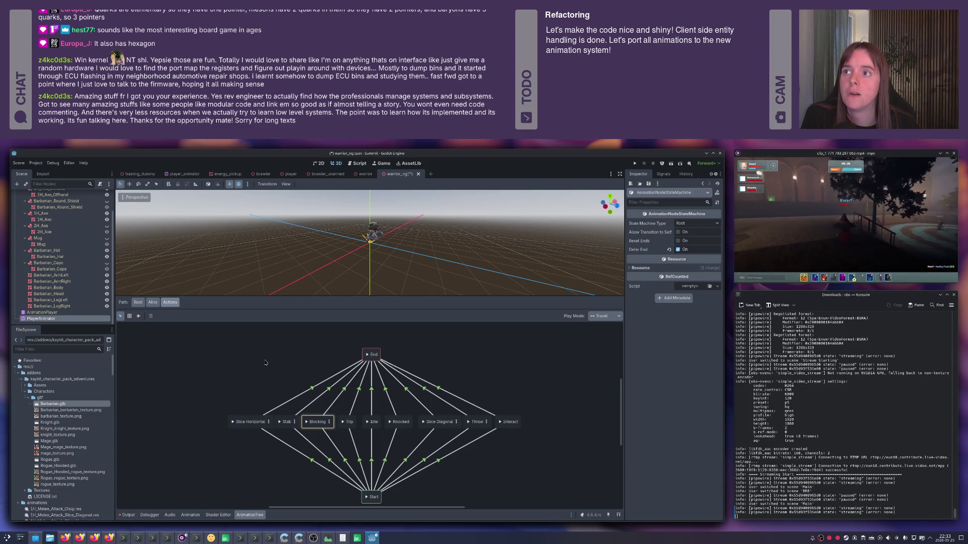
key(ctrl+s)
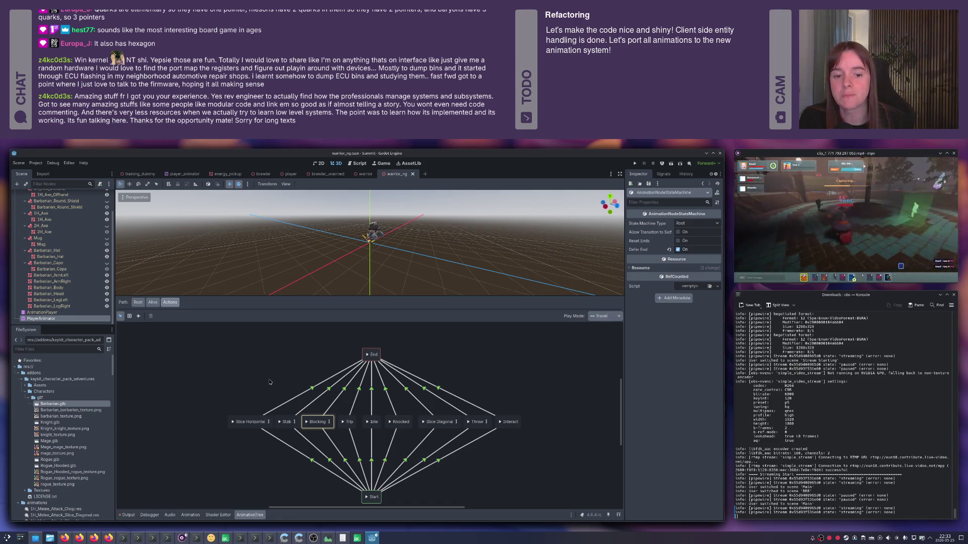
- Switch to Firefox and load twitch.tv in a fresh tab to show recommended live channels
click(94, 539)
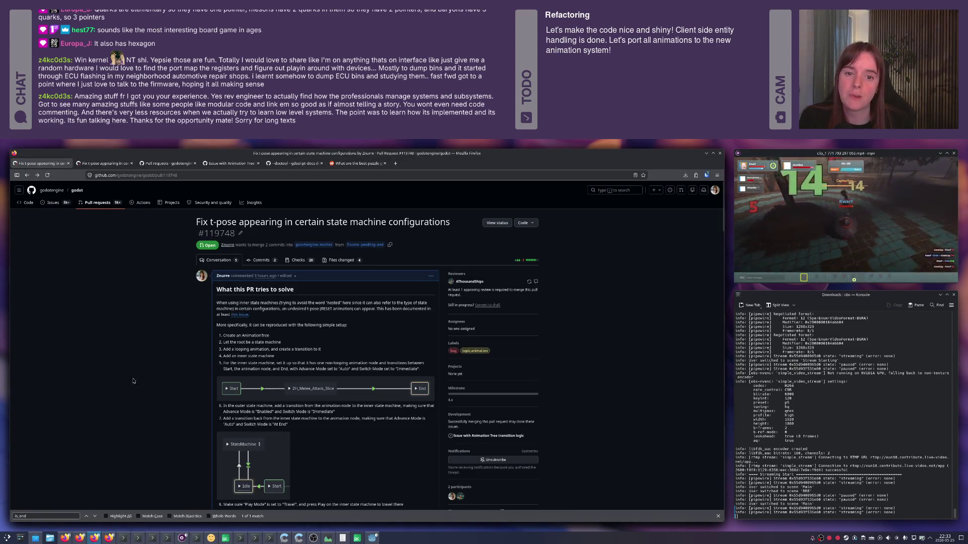
key(ctrl+t)
text(twitch.tv)
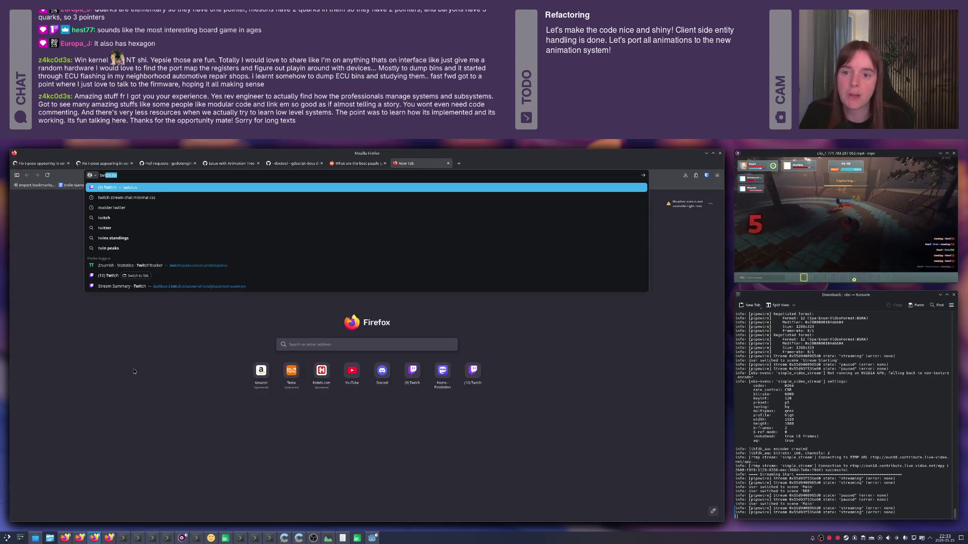
key(Return)
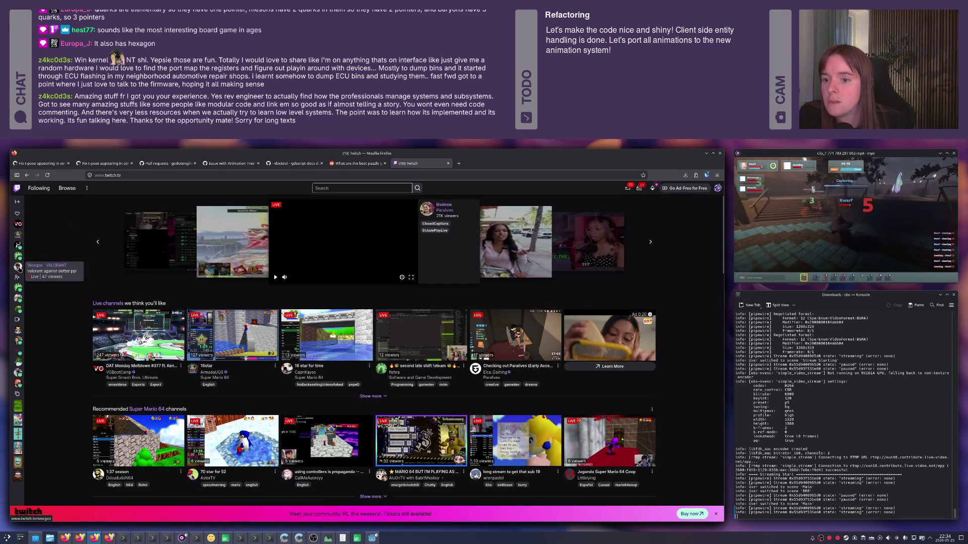
mouse_move(19, 246)
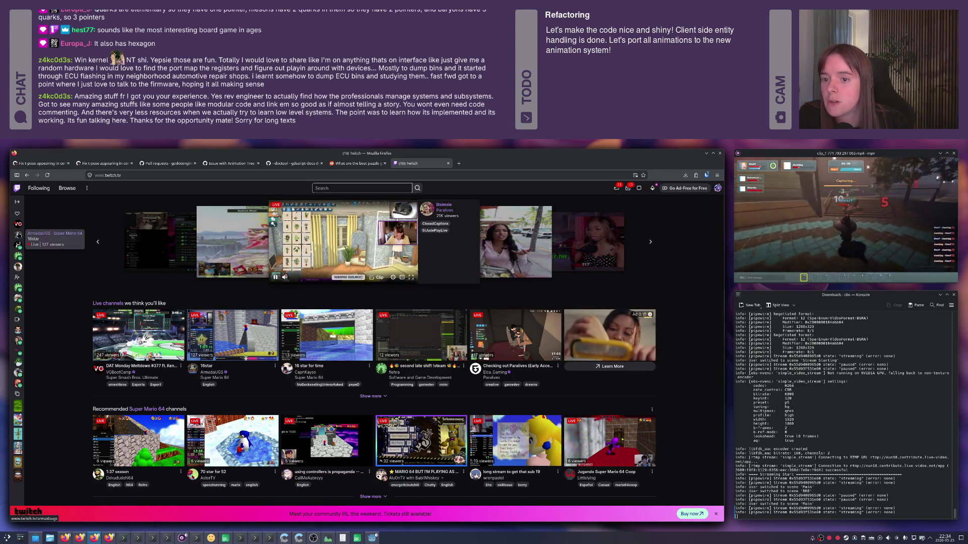
mouse_move(19, 290)
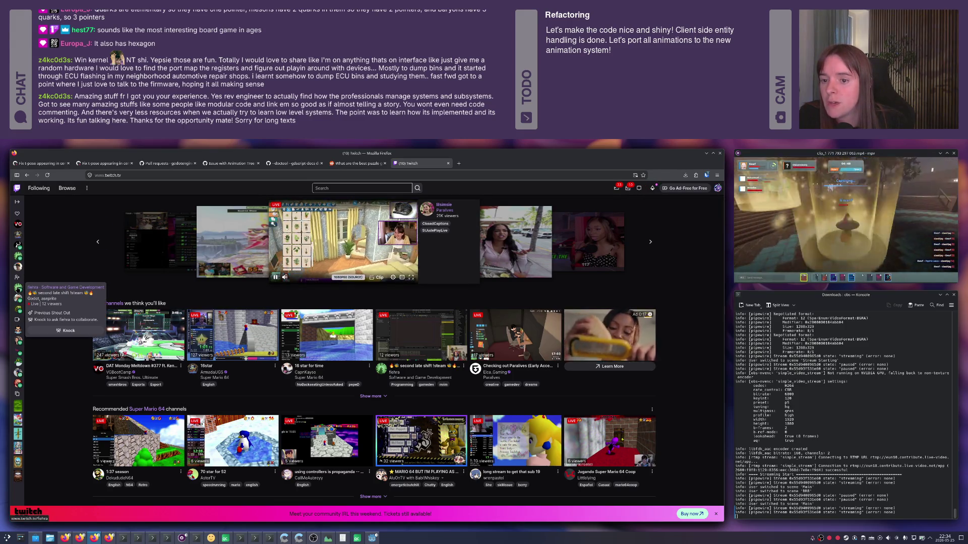